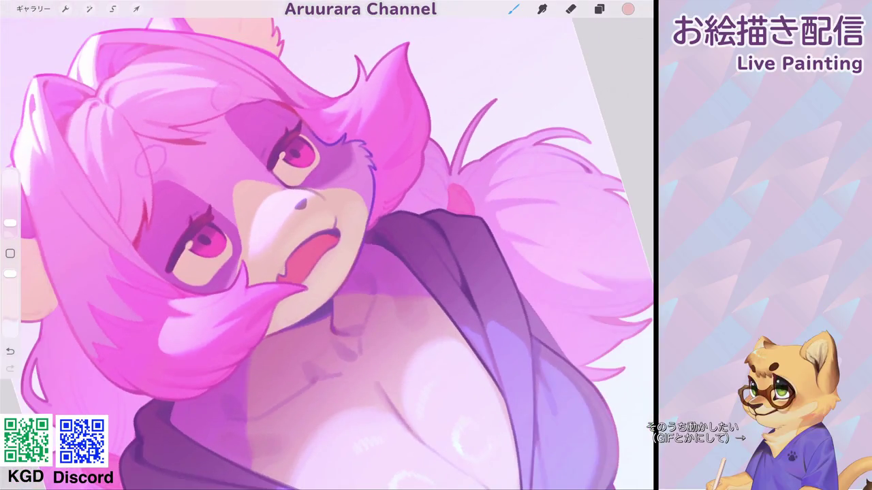
# Step: Sample a magenta from the artwork and mix it into a muted greyish purple
pyautogui.click(324, 183)
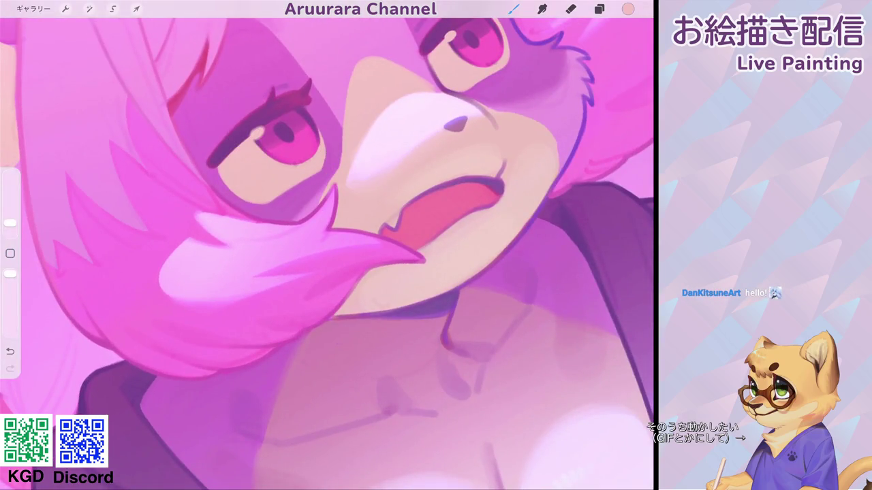
pyautogui.click(627, 9)
pyautogui.moveTo(585, 153); pyautogui.dragTo(566, 152)
pyautogui.moveTo(542, 82)
pyautogui.mouseDown()
pyautogui.moveTo(523, 83)
pyautogui.moveTo(553, 82)
pyautogui.mouseUp()
pyautogui.click(627, 8)
pyautogui.click(513, 9)
# Step: Paint darker purple shading under the eye, then sample the eye's pink
pyautogui.moveTo(225, 172)
pyautogui.mouseDown()
pyautogui.moveTo(256, 142)
pyautogui.moveTo(222, 178)
pyautogui.moveTo(253, 154)
pyautogui.moveTo(248, 139)
pyautogui.mouseUp()
pyautogui.scroll(-5, 327, 245)
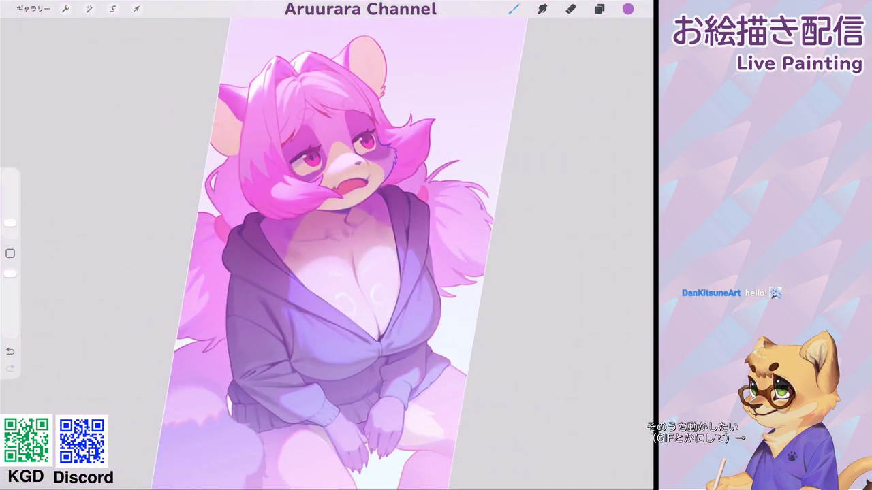
pyautogui.scroll(-2, 327, 245)
pyautogui.scroll(5, 327, 205)
pyautogui.scroll(3, 327, 204)
pyautogui.moveTo(11, 223); pyautogui.dragTo(10, 224)
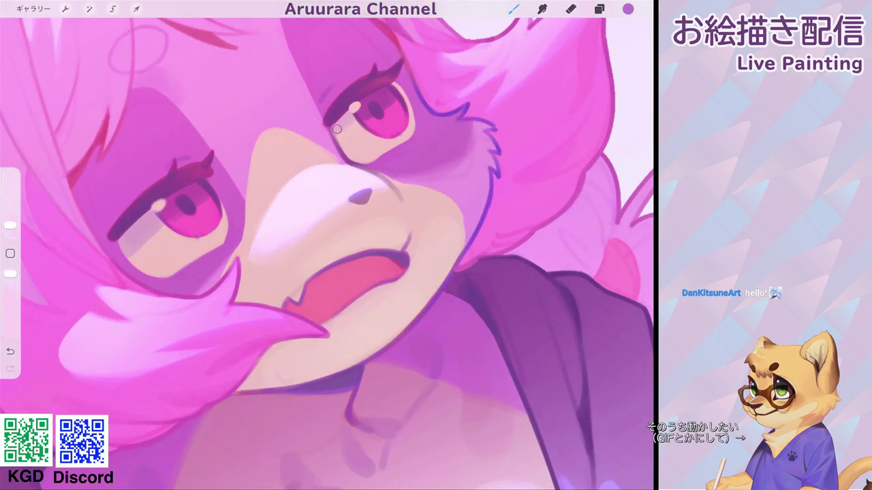
pyautogui.scroll(-5, 327, 245)
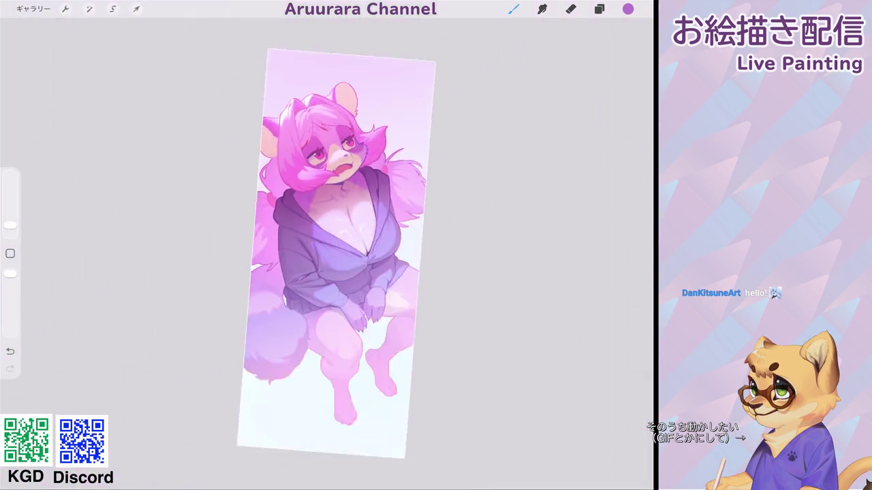
pyautogui.scroll(3, 327, 204)
pyautogui.scroll(3, 327, 204)
pyautogui.moveTo(348, 119); pyautogui.dragTo(278, 142)
# Step: Undo the trial pink stroke and mix a light lavender-blue instead
pyautogui.click(628, 9)
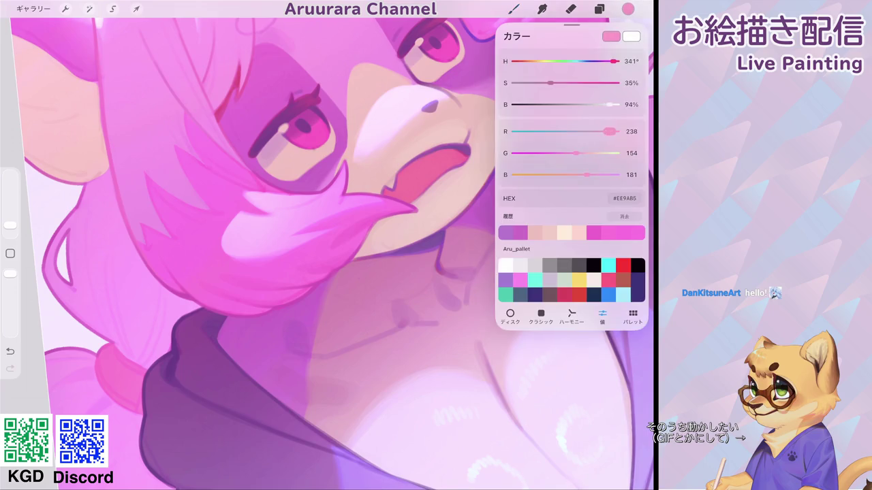
pyautogui.click(514, 8)
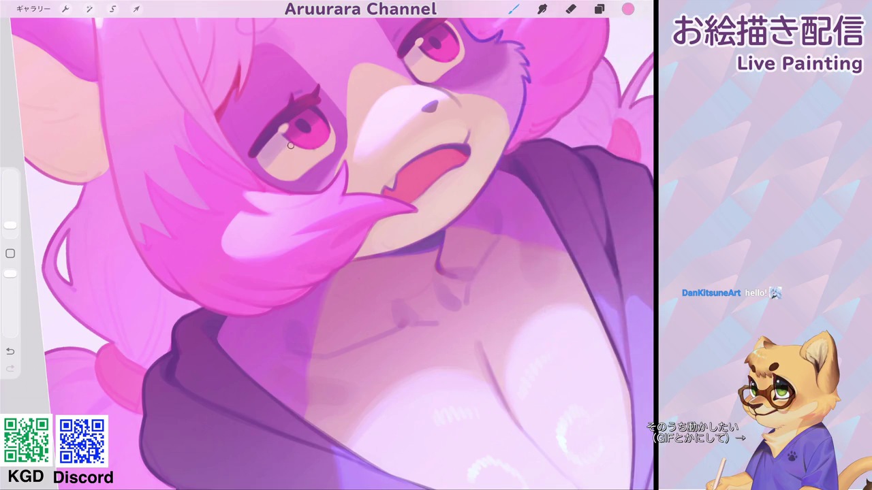
pyautogui.hotkey('ctrl', 'z')
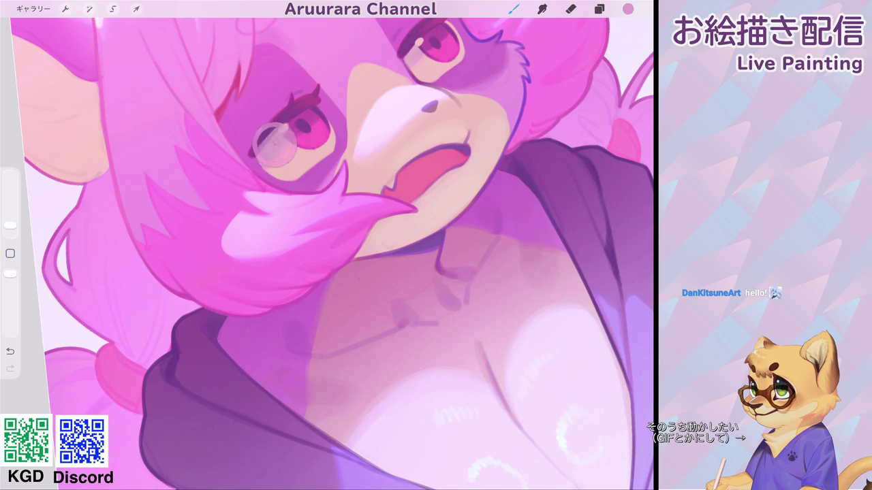
pyautogui.click(627, 9)
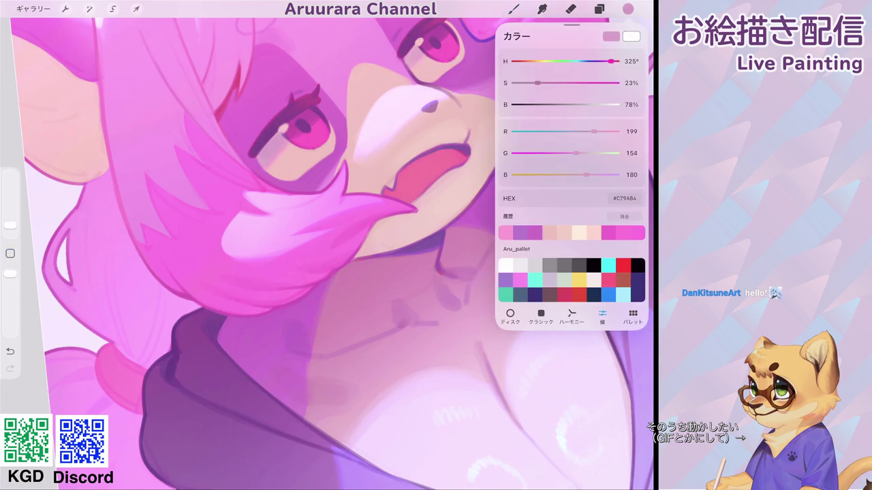
pyautogui.moveTo(613, 61); pyautogui.dragTo(584, 61)
pyautogui.click(627, 8)
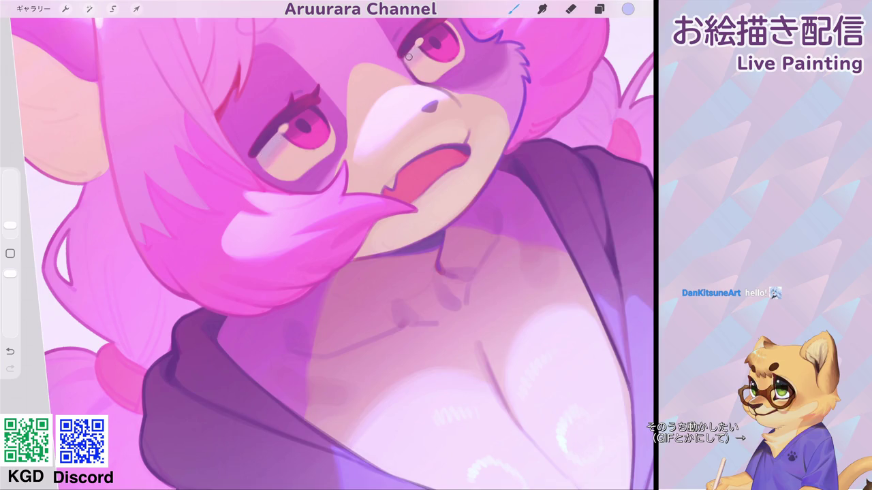
# Step: Sample the eye's pink and lower its saturation to a pale pink
pyautogui.moveTo(409, 57); pyautogui.dragTo(341, 114)
pyautogui.click(374, 102)
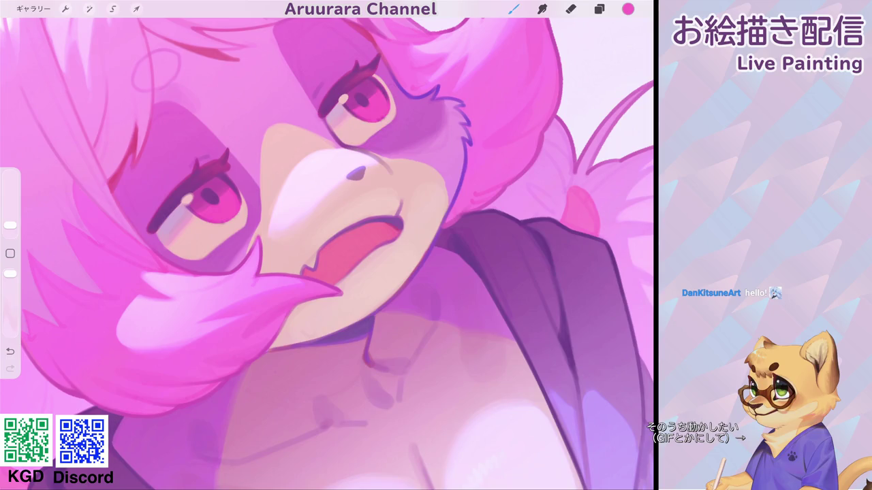
pyautogui.click(627, 9)
pyautogui.moveTo(579, 82); pyautogui.dragTo(539, 83)
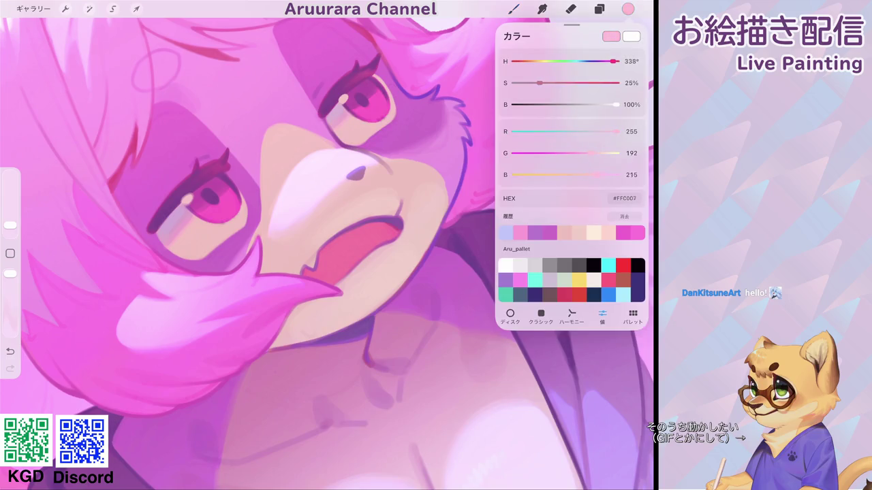
pyautogui.moveTo(355, 174); pyautogui.dragTo(361, 185)
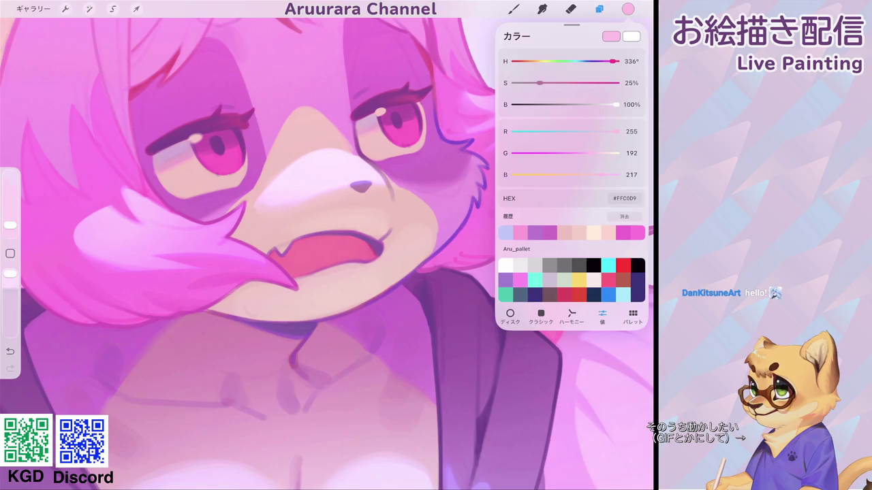
pyautogui.click(513, 9)
pyautogui.click(598, 9)
pyautogui.click(598, 8)
# Step: Lighten the right eye's sampled pink and paint a highlight into the eye
pyautogui.click(373, 111)
pyautogui.click(627, 9)
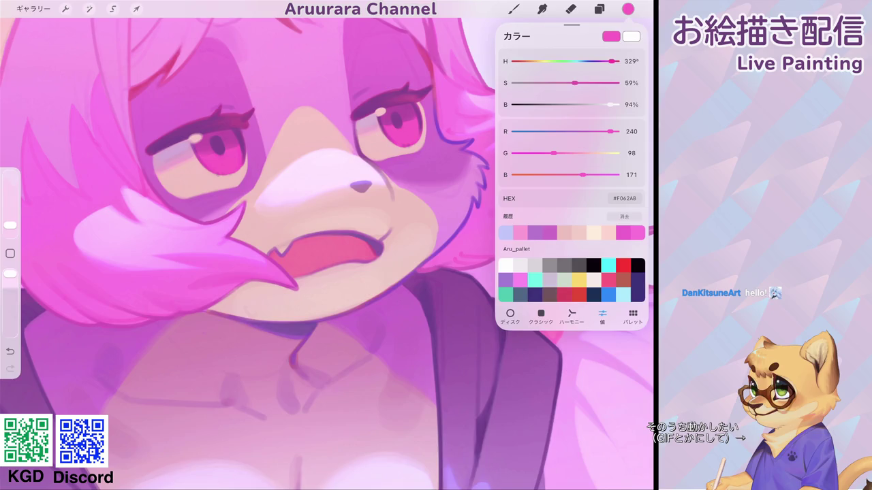
pyautogui.moveTo(553, 152); pyautogui.dragTo(579, 153)
pyautogui.click(10, 225)
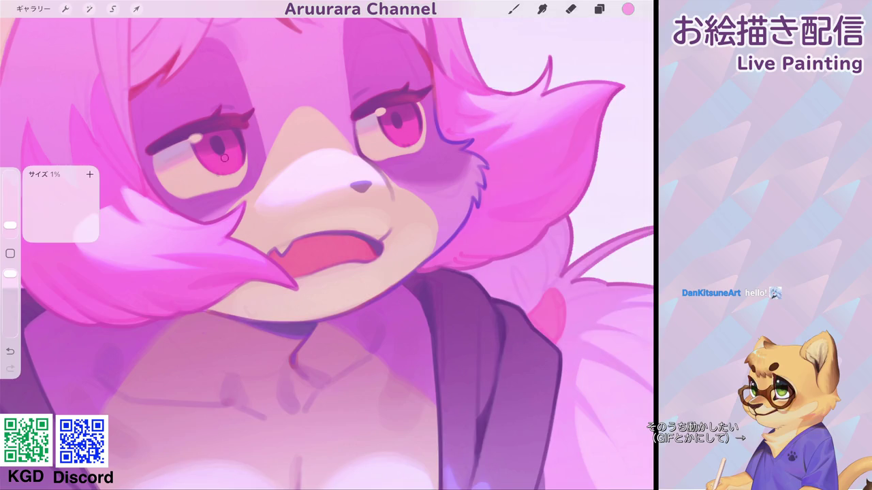
pyautogui.moveTo(224, 158); pyautogui.dragTo(235, 183)
pyautogui.scroll(3, 204, 149)
pyautogui.scroll(2, 327, 246)
# Step: Paint and reshape a light pink highlight in the lower left eye with a smaller brush
pyautogui.moveTo(10, 224); pyautogui.dragTo(10, 226)
pyautogui.moveTo(232, 184)
pyautogui.mouseDown()
pyautogui.moveTo(250, 174)
pyautogui.moveTo(245, 186)
pyautogui.moveTo(231, 182)
pyautogui.moveTo(250, 171)
pyautogui.mouseUp()
pyautogui.moveTo(11, 226); pyautogui.dragTo(10, 228)
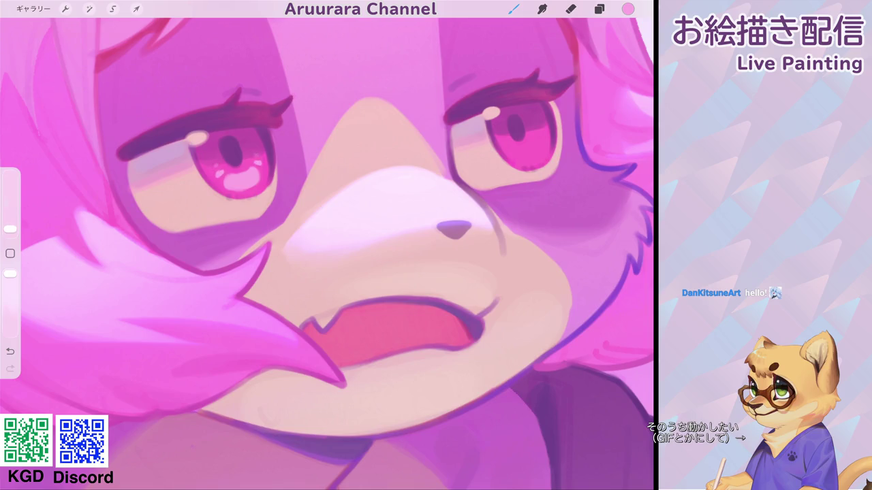
pyautogui.scroll(-5, 327, 245)
pyautogui.scroll(3, 327, 245)
pyautogui.moveTo(10, 228); pyautogui.dragTo(10, 227)
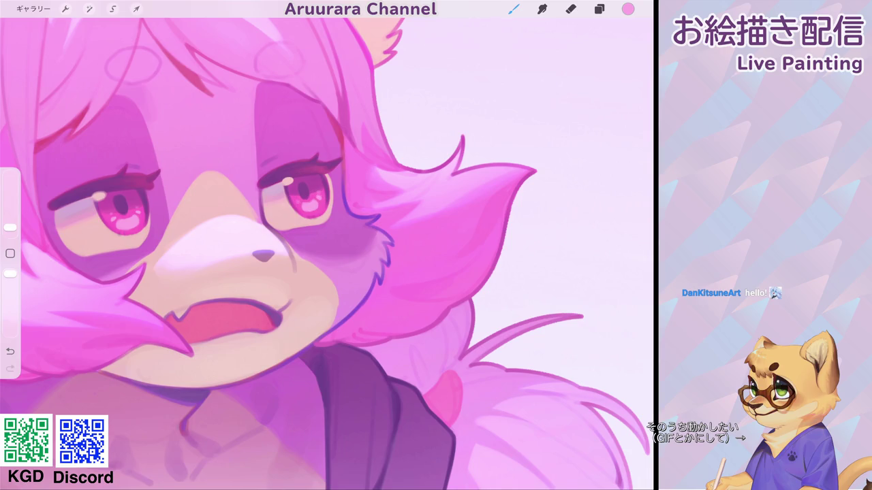
pyautogui.scroll(-5, 327, 252)
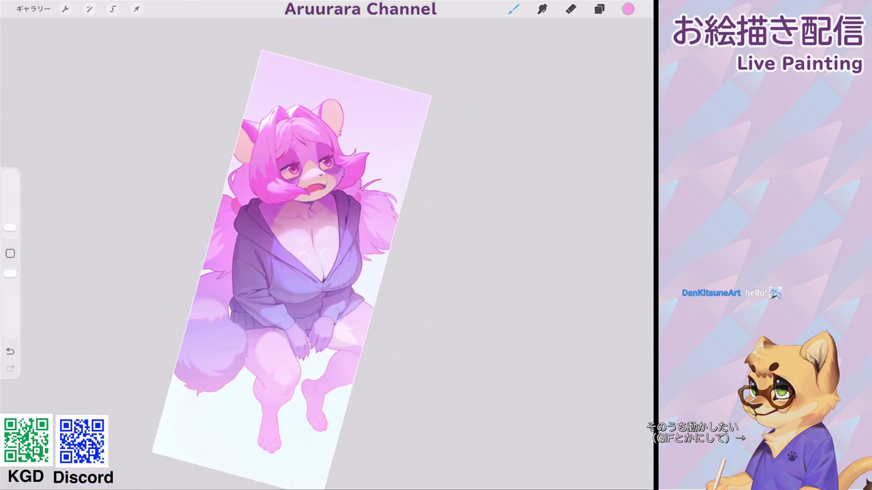
# Step: Paint pale blue highlights into the eye using a recently used pale blue
pyautogui.scroll(2, 306, 258)
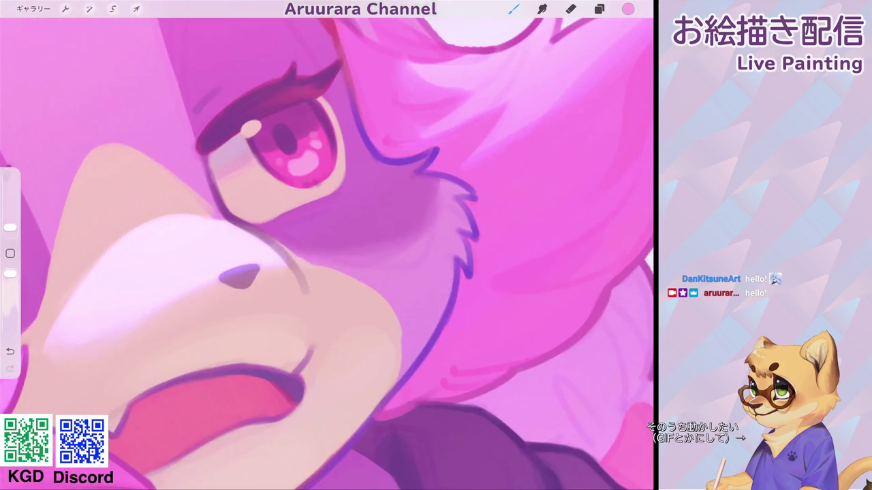
pyautogui.click(300, 204)
pyautogui.click(628, 9)
pyautogui.click(520, 233)
pyautogui.click(513, 8)
pyautogui.moveTo(305, 155)
pyautogui.mouseDown()
pyautogui.moveTo(312, 165)
pyautogui.moveTo(298, 165)
pyautogui.moveTo(308, 170)
pyautogui.mouseUp()
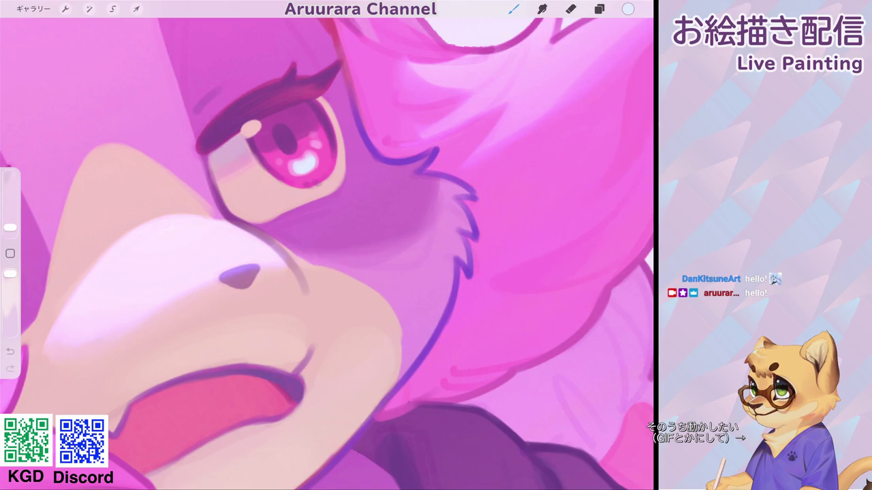
pyautogui.scroll(-5, 327, 252)
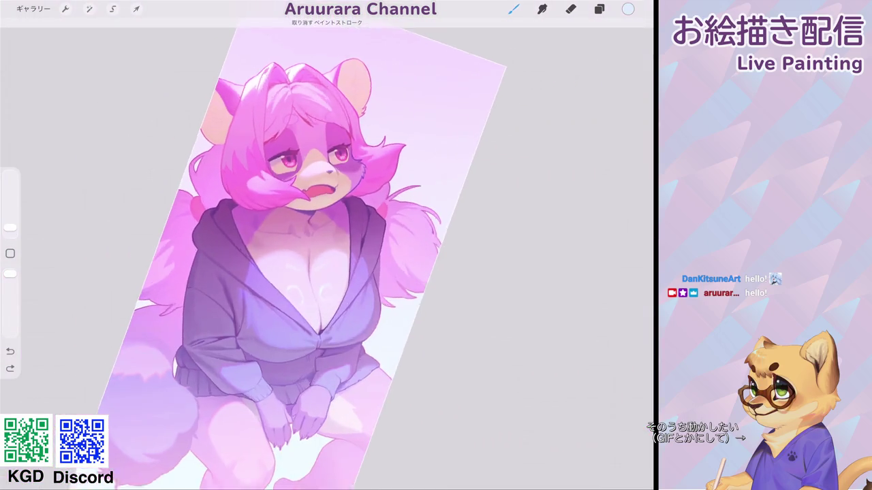
pyautogui.scroll(5, 311, 162)
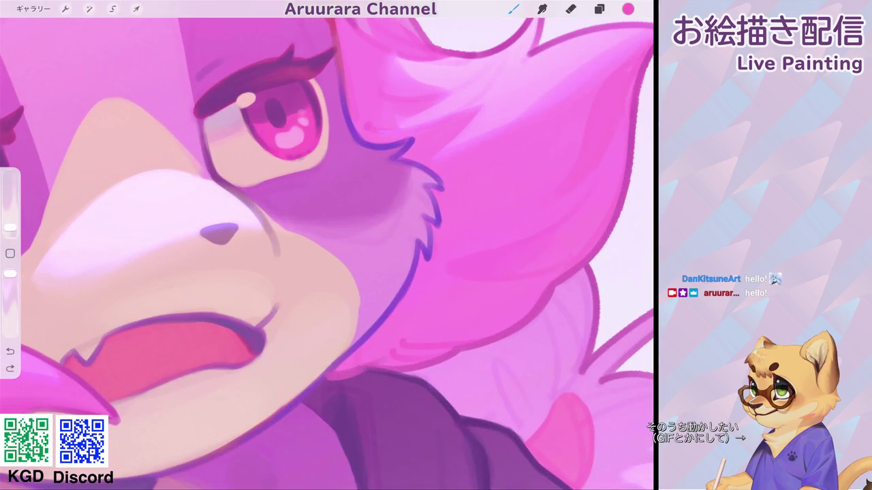
# Step: Switch to lavender from the colour history and undo the unwanted lavender dab
pyautogui.click(628, 9)
pyautogui.click(535, 233)
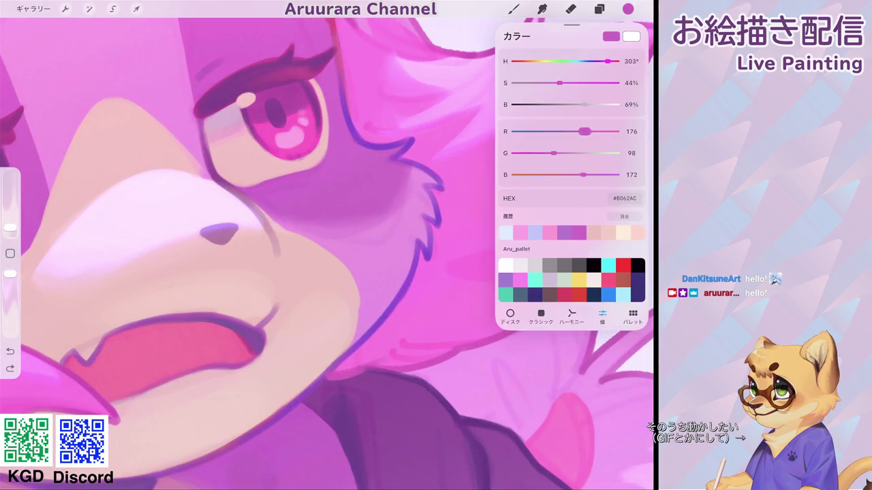
pyautogui.click(513, 8)
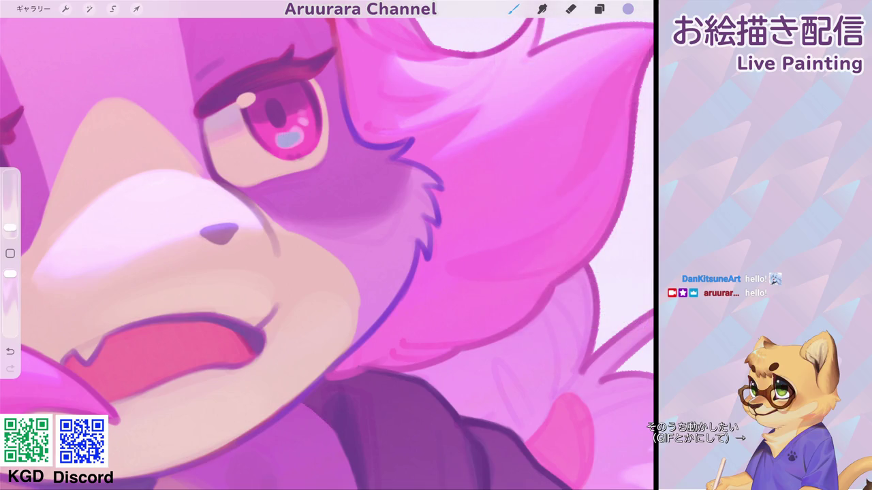
pyautogui.hotkey('ctrl', 'z')
pyautogui.scroll(-3, 327, 252)
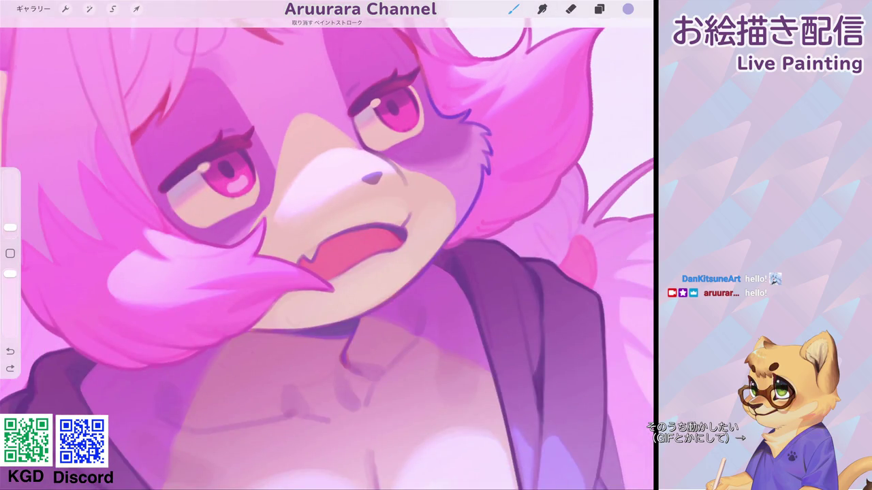
pyautogui.scroll(3, 238, 180)
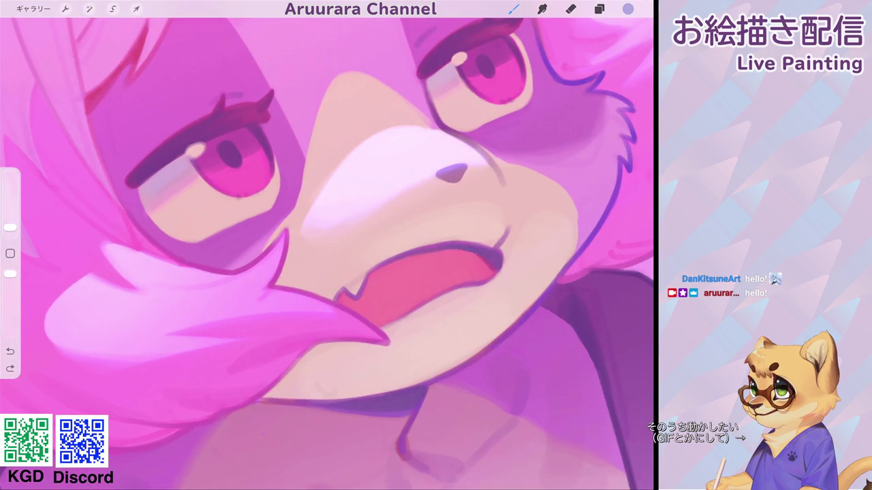
# Step: Paint and enlarge a lavender highlight in the left pupil, then repaint it lighter
pyautogui.moveTo(242, 176); pyautogui.dragTo(252, 169)
pyautogui.moveTo(253, 170); pyautogui.dragTo(235, 176)
pyautogui.moveTo(10, 226); pyautogui.dragTo(10, 228)
pyautogui.click(237, 179)
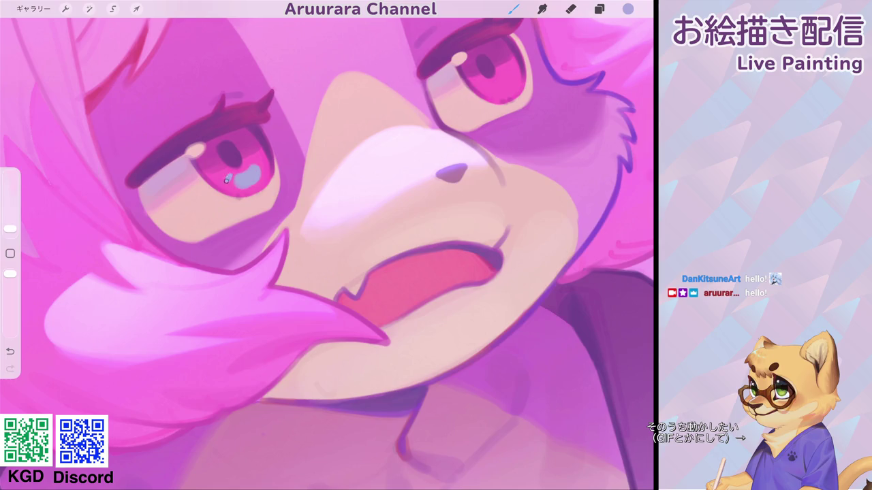
pyautogui.scroll(-5, 327, 245)
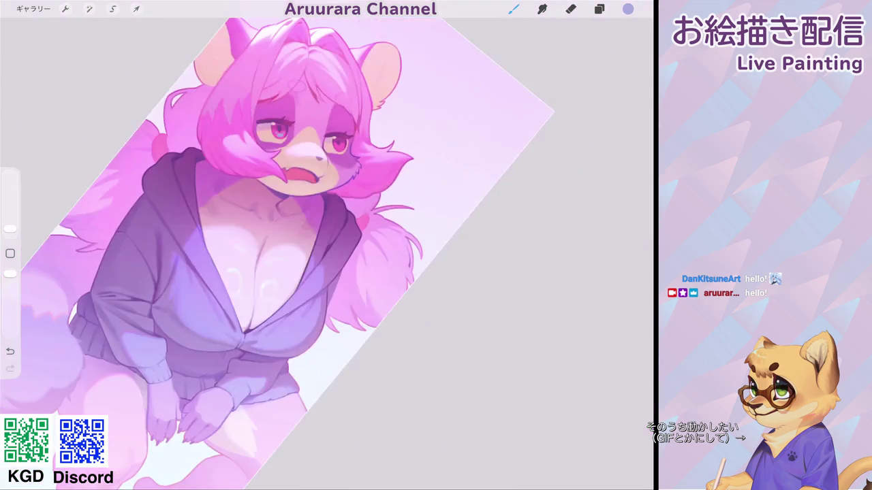
# Step: Dot small light highlights into the upper right eye
pyautogui.scroll(5, 327, 245)
pyautogui.moveTo(11, 229); pyautogui.dragTo(11, 226)
pyautogui.click(300, 152)
pyautogui.click(307, 149)
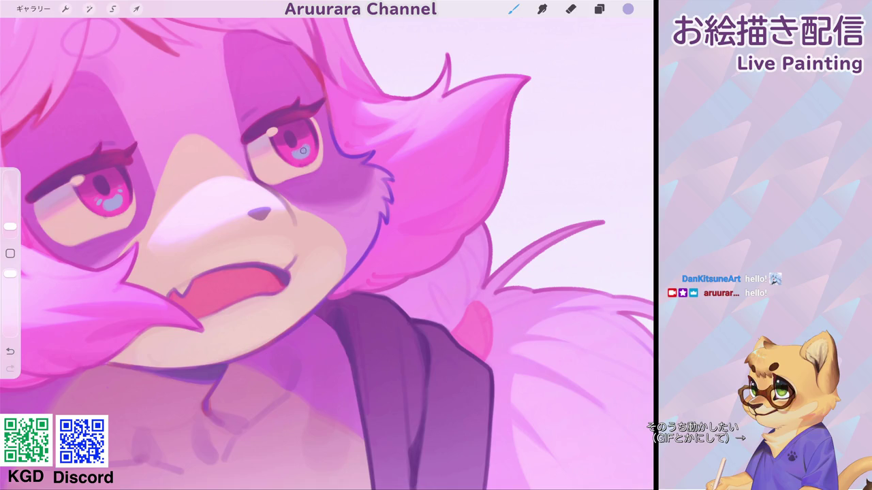
pyautogui.click(307, 139)
pyautogui.scroll(-10, 327, 245)
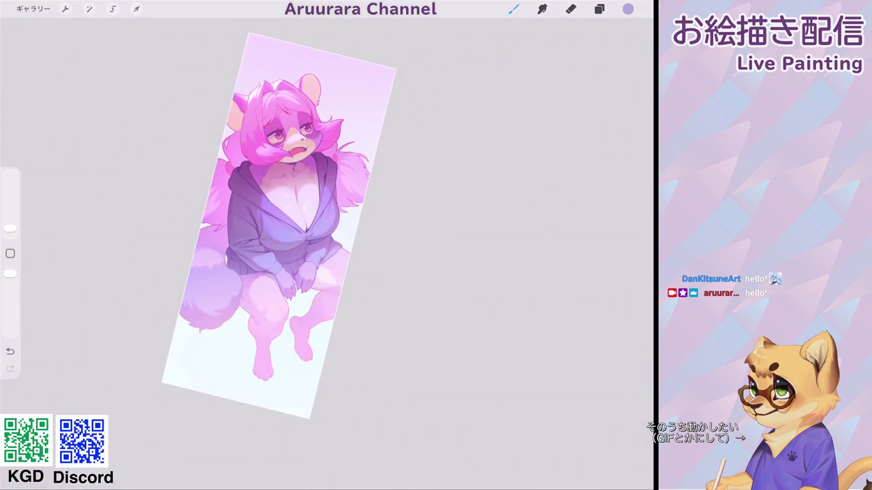
pyautogui.scroll(10, 286, 170)
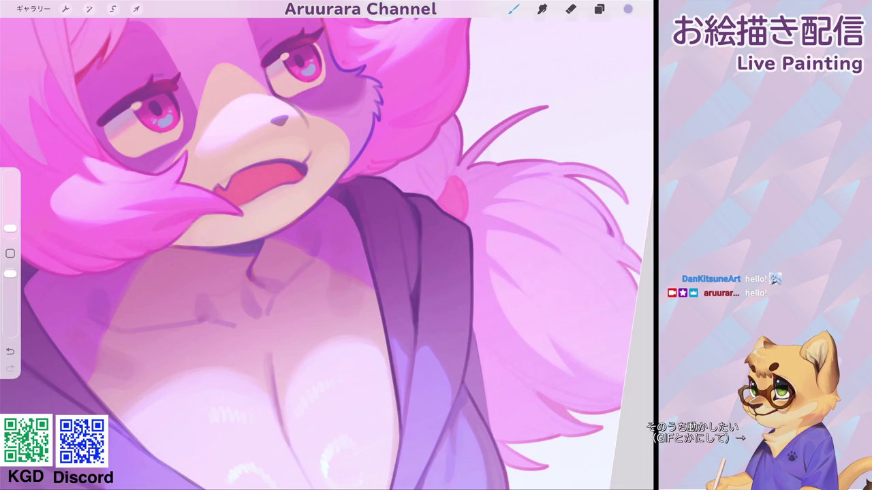
# Step: Choose a light blue and paint a light-blue highlight into the left eye
pyautogui.click(627, 9)
pyautogui.moveTo(595, 175); pyautogui.dragTo(613, 174)
pyautogui.click(627, 9)
pyautogui.scroll(2, 327, 245)
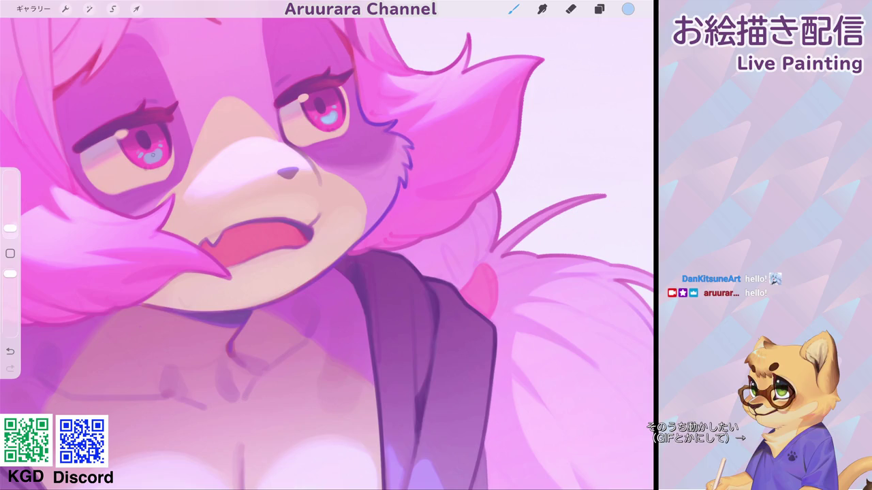
pyautogui.moveTo(10, 228); pyautogui.dragTo(10, 226)
pyautogui.moveTo(149, 157)
pyautogui.mouseDown()
pyautogui.moveTo(157, 154)
pyautogui.moveTo(149, 158)
pyautogui.mouseUp()
pyautogui.scroll(3, 150, 157)
pyautogui.moveTo(10, 226); pyautogui.dragTo(10, 229)
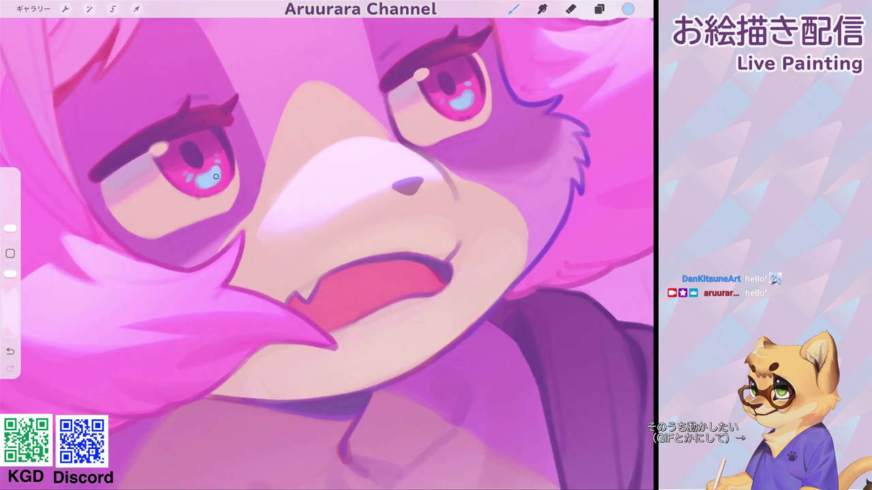
# Step: Sample pinks from both eyes and extend the light-blue highlight rightward
pyautogui.click(10, 254)
pyautogui.click(210, 175)
pyautogui.scroll(-5, 326, 252)
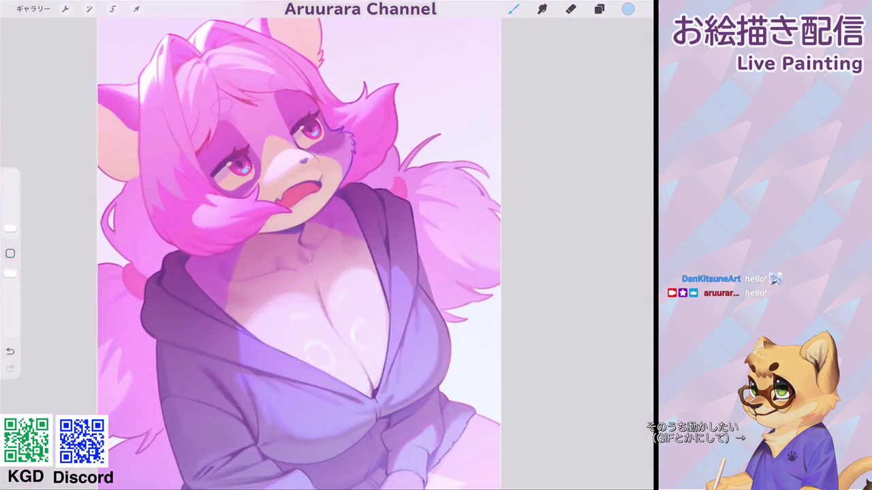
pyautogui.scroll(5, 272, 170)
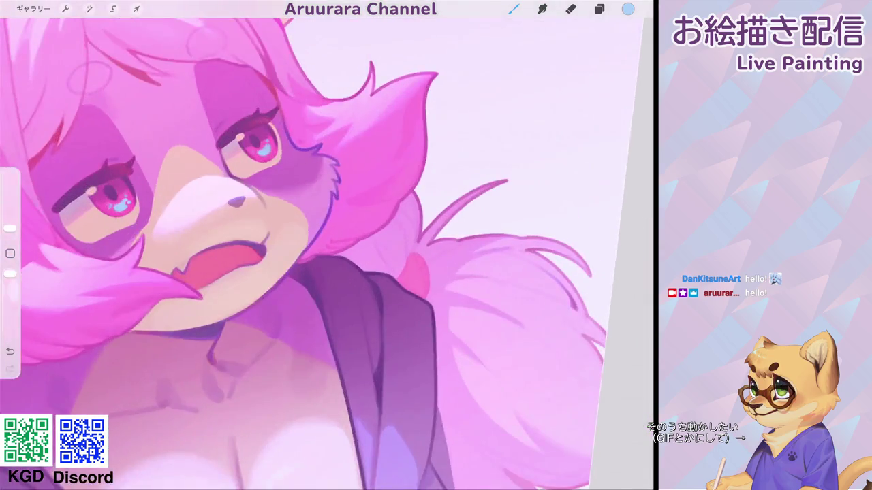
pyautogui.scroll(2, 273, 170)
pyautogui.click(10, 253)
pyautogui.click(273, 130)
pyautogui.moveTo(273, 131); pyautogui.dragTo(281, 131)
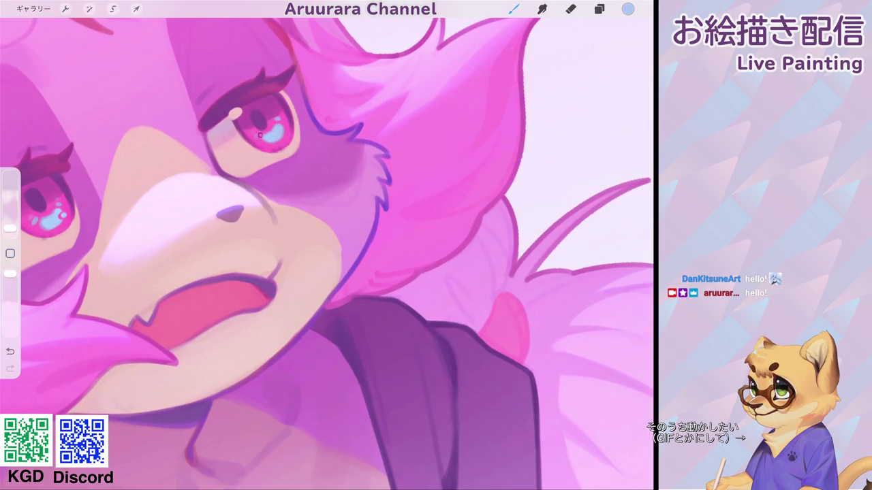
# Step: Resample the right eye's pink and the light-blue highlight colour
pyautogui.click(10, 253)
pyautogui.click(284, 130)
pyautogui.click(279, 126)
pyautogui.click(11, 253)
pyautogui.click(286, 129)
pyautogui.click(10, 253)
pyautogui.click(252, 113)
# Step: Paint light-blue highlights on the left eye's upper-left, then select a near-white (#F2F8D9)
pyautogui.moveTo(10, 229); pyautogui.dragTo(10, 226)
pyautogui.moveTo(233, 111); pyautogui.dragTo(237, 115)
pyautogui.moveTo(231, 215); pyautogui.dragTo(392, 116)
pyautogui.moveTo(241, 140); pyautogui.dragTo(244, 143)
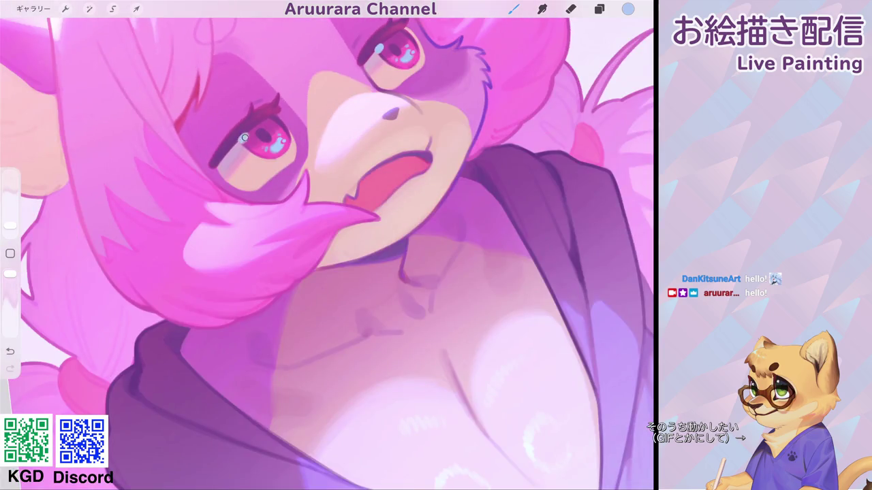
pyautogui.moveTo(10, 226); pyautogui.dragTo(11, 228)
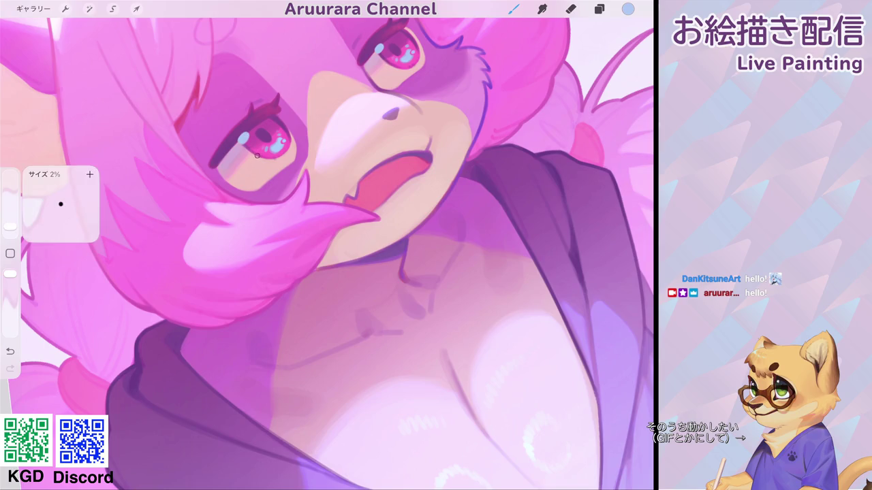
pyautogui.moveTo(389, 115); pyautogui.dragTo(329, 192)
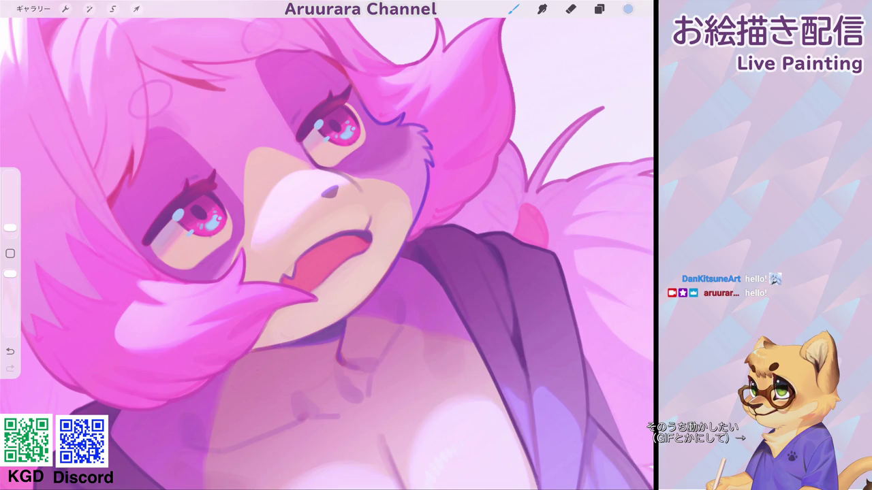
pyautogui.click(627, 9)
pyautogui.click(513, 9)
# Step: Dot a white highlight into the left eye and zoom out to view the full illustration
pyautogui.click(176, 216)
pyautogui.scroll(-5, 327, 245)
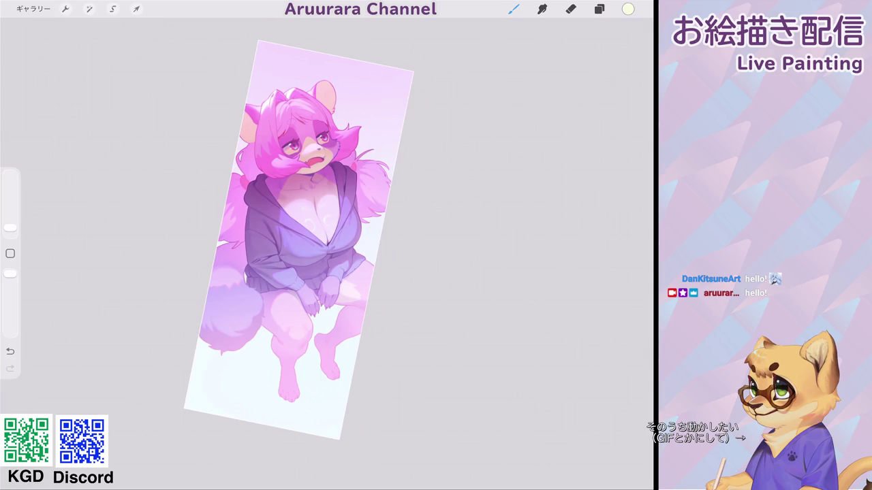
pyautogui.scroll(3, 310, 254)
pyautogui.scroll(-3, 311, 254)
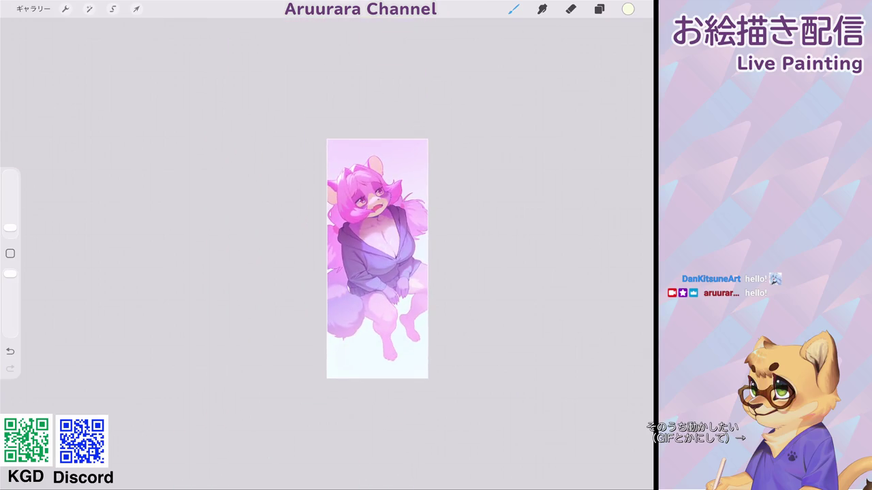
pyautogui.scroll(3, 341, 224)
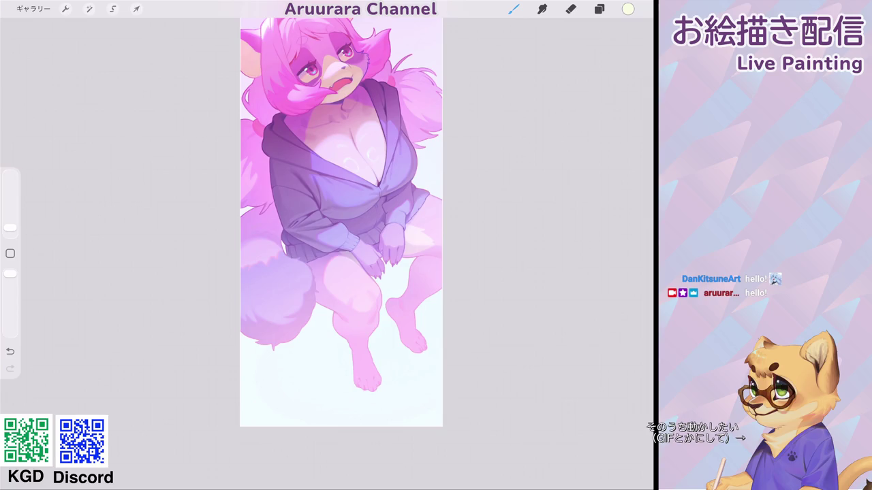
pyautogui.scroll(1, 347, 234)
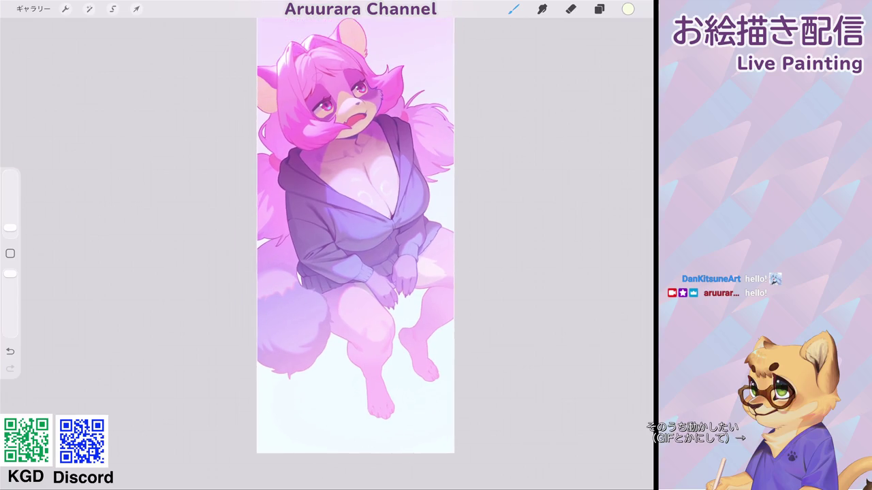
pyautogui.scroll(5, 354, 238)
pyautogui.scroll(-4, 272, 239)
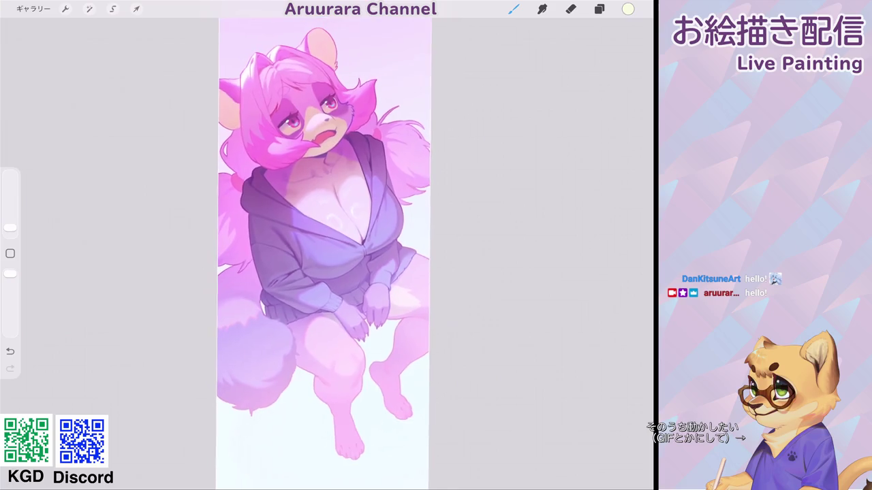
pyautogui.scroll(2, 331, 254)
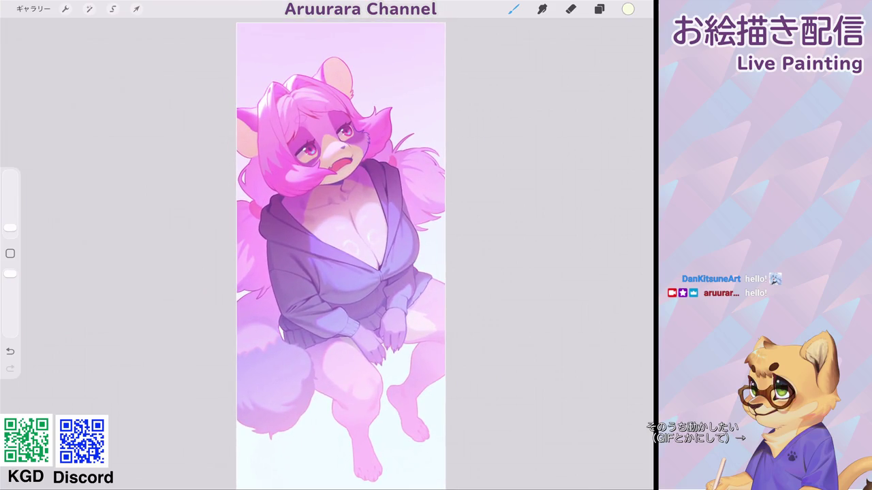
pyautogui.scroll(3, 340, 252)
pyautogui.scroll(2, 340, 252)
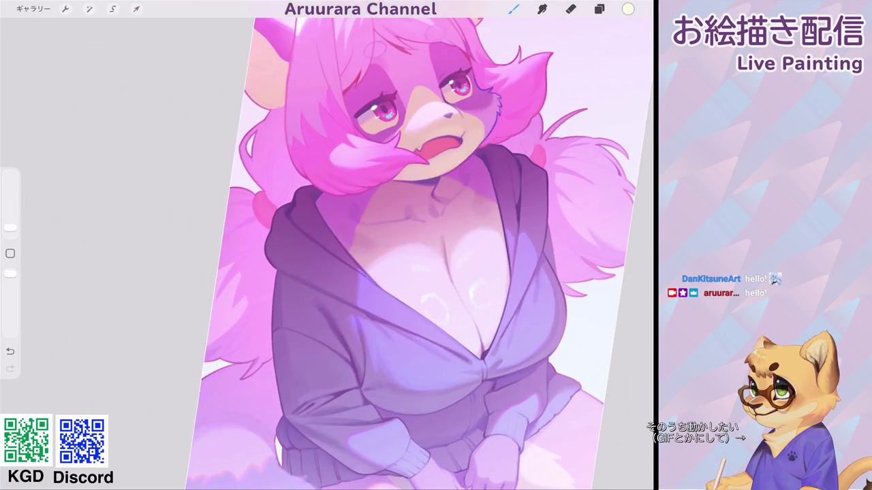
pyautogui.scroll(3, 272, 204)
pyautogui.scroll(3, 259, 205)
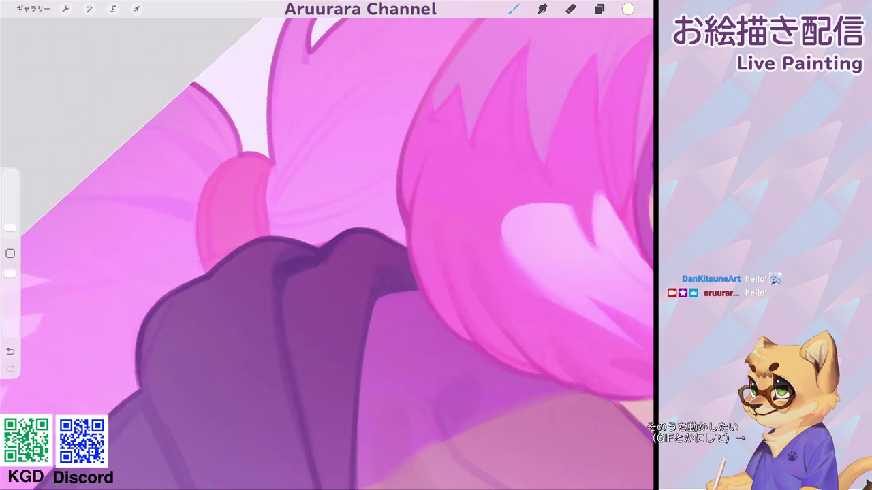
pyautogui.moveTo(187, 236); pyautogui.dragTo(263, 158)
pyautogui.scroll(3, 272, 204)
pyautogui.scroll(3, 272, 204)
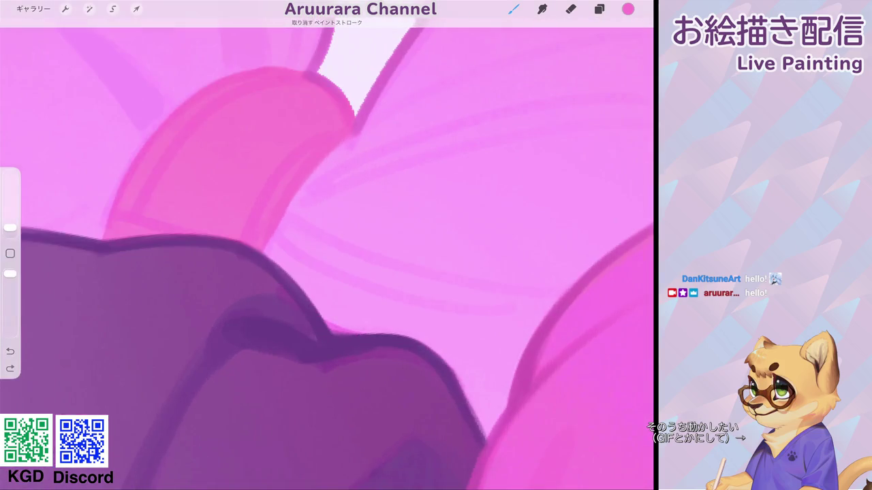
pyautogui.click(343, 132)
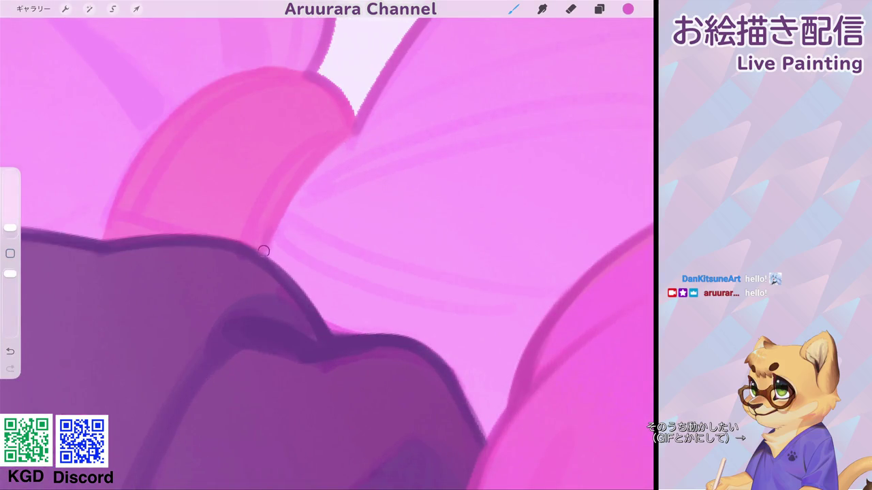
pyautogui.moveTo(272, 233)
pyautogui.mouseDown()
pyautogui.moveTo(286, 198)
pyautogui.moveTo(339, 144)
pyautogui.mouseUp()
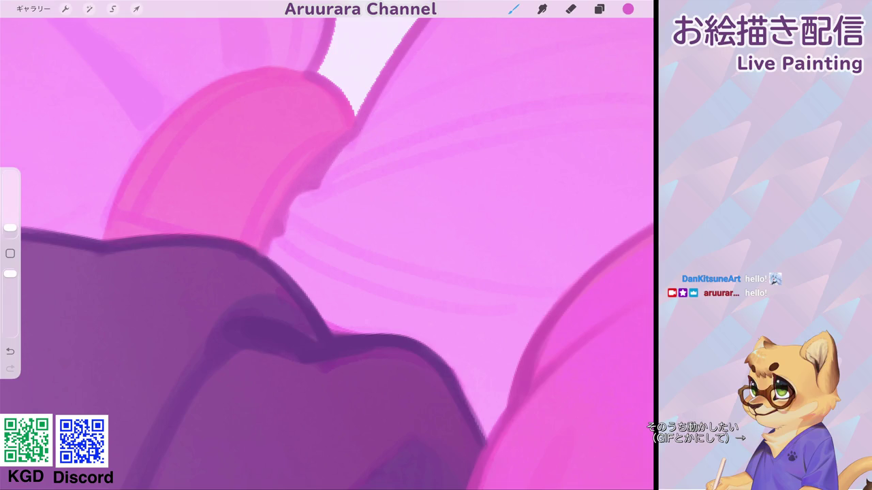
pyautogui.scroll(-2, 327, 254)
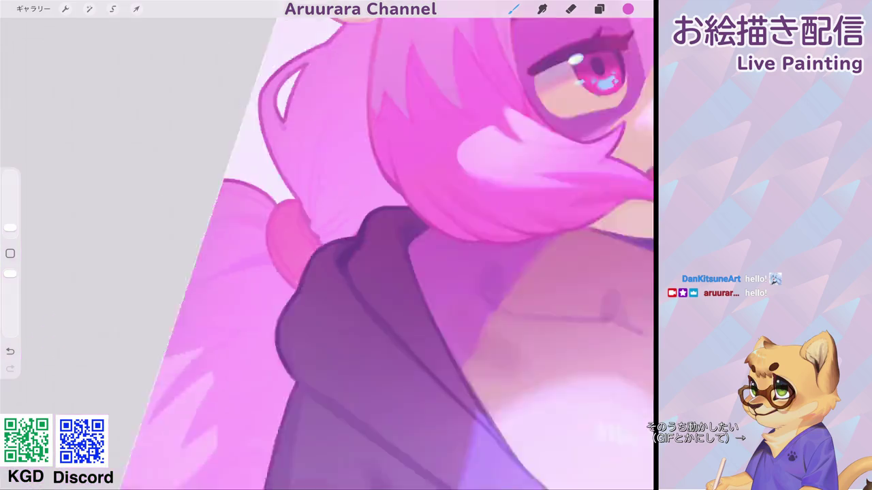
pyautogui.scroll(-5, 327, 253)
pyautogui.scroll(3, 293, 231)
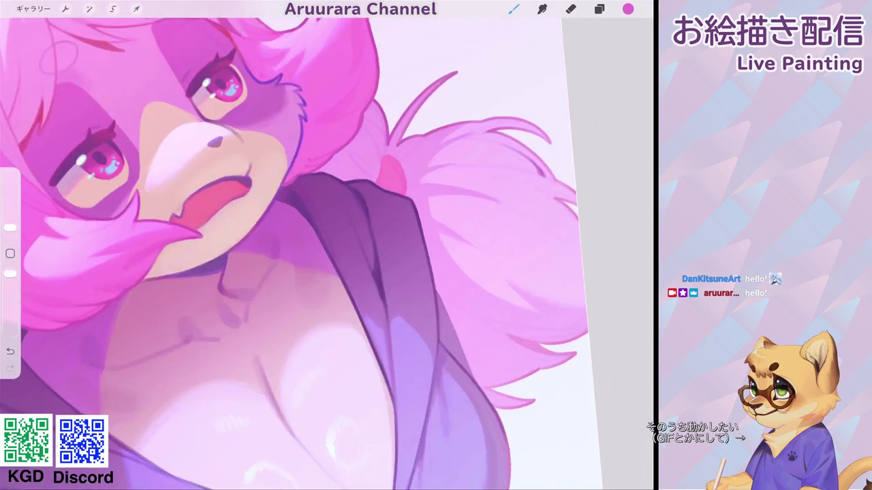
pyautogui.scroll(3, 293, 231)
pyautogui.moveTo(305, 137); pyautogui.dragTo(277, 215)
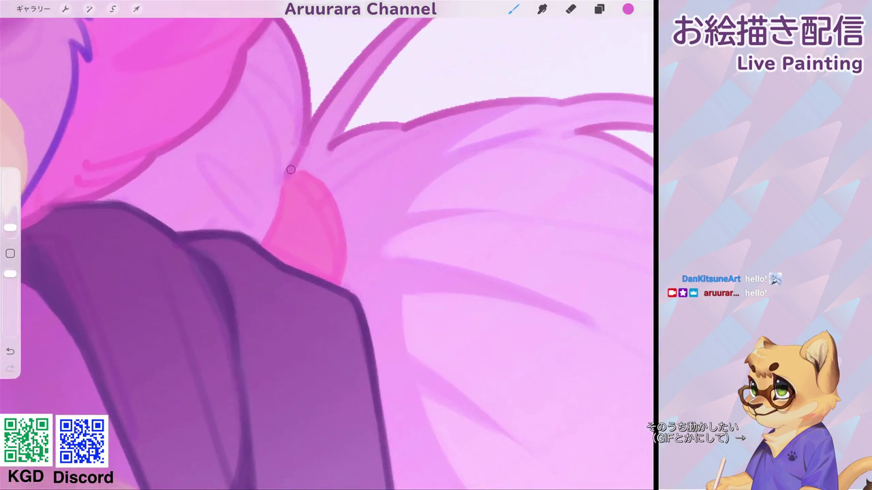
pyautogui.scroll(3, 327, 245)
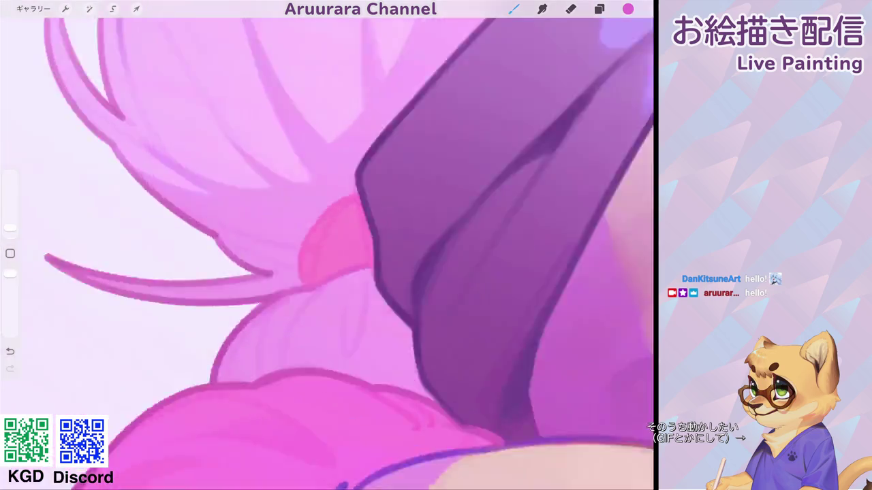
pyautogui.scroll(2, 327, 245)
pyautogui.moveTo(300, 169); pyautogui.dragTo(257, 269)
pyautogui.moveTo(268, 216)
pyautogui.mouseDown()
pyautogui.moveTo(253, 291)
pyautogui.moveTo(286, 364)
pyautogui.mouseUp()
pyautogui.scroll(-3, 327, 246)
pyautogui.scroll(-3, 327, 245)
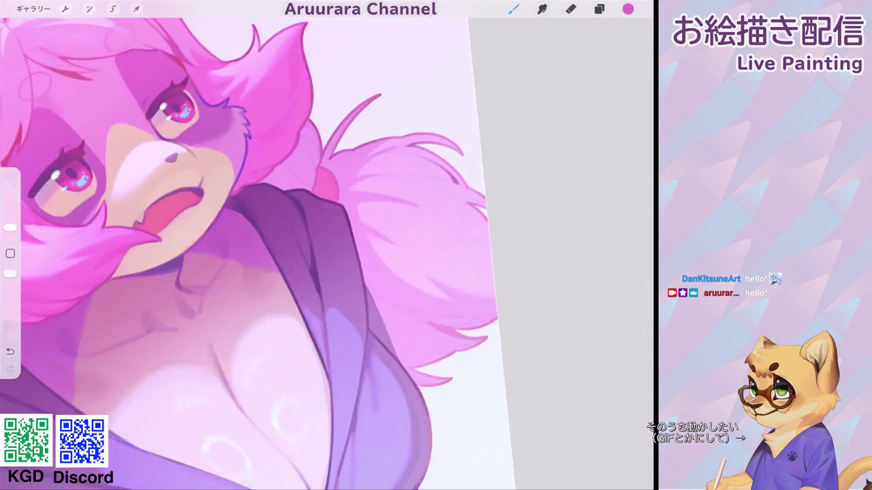
pyautogui.scroll(-2, 327, 246)
pyautogui.scroll(-1, 259, 259)
pyautogui.scroll(-1, 259, 252)
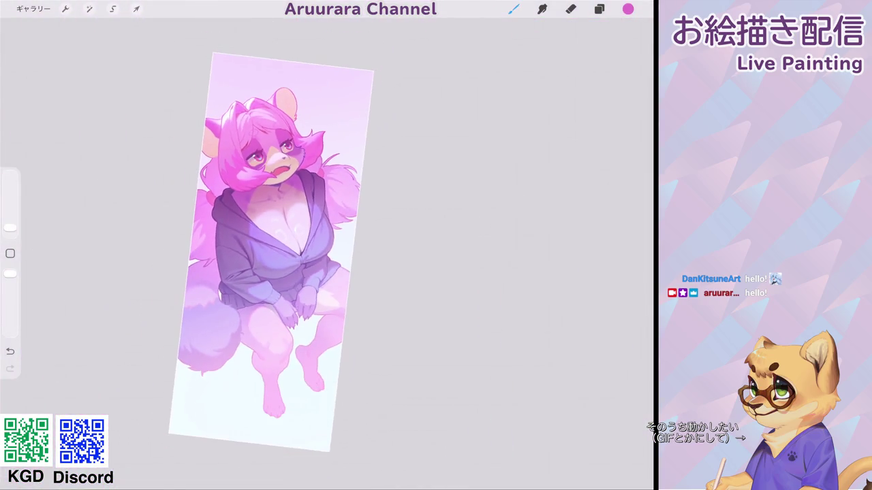
pyautogui.scroll(2, 281, 245)
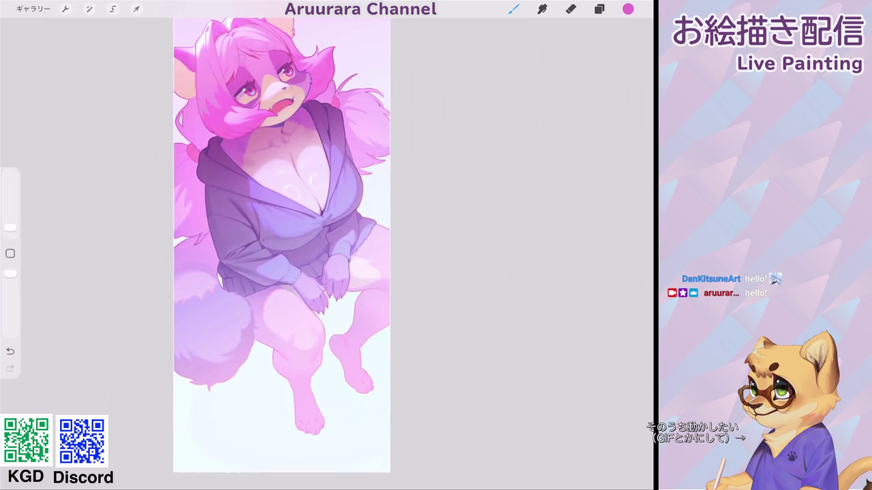
pyautogui.scroll(2, 327, 245)
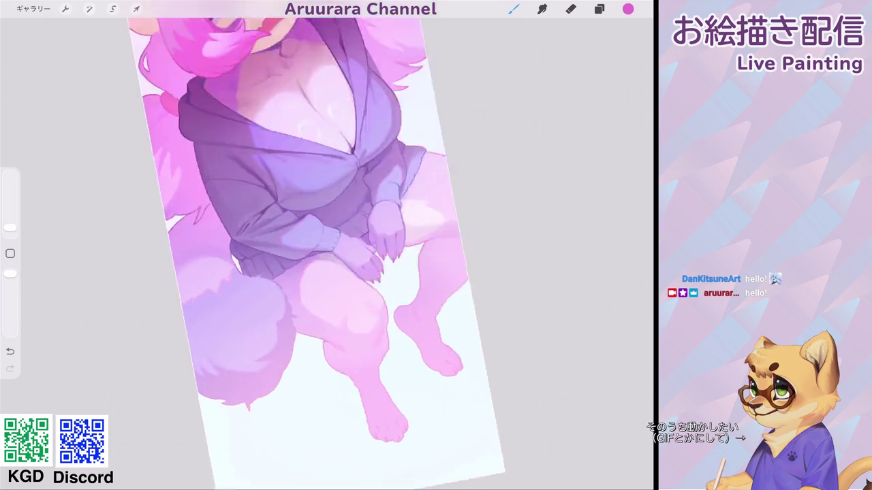
pyautogui.scroll(2, 327, 245)
pyautogui.scroll(1, 327, 245)
pyautogui.scroll(1, 327, 245)
pyautogui.scroll(2, 395, 252)
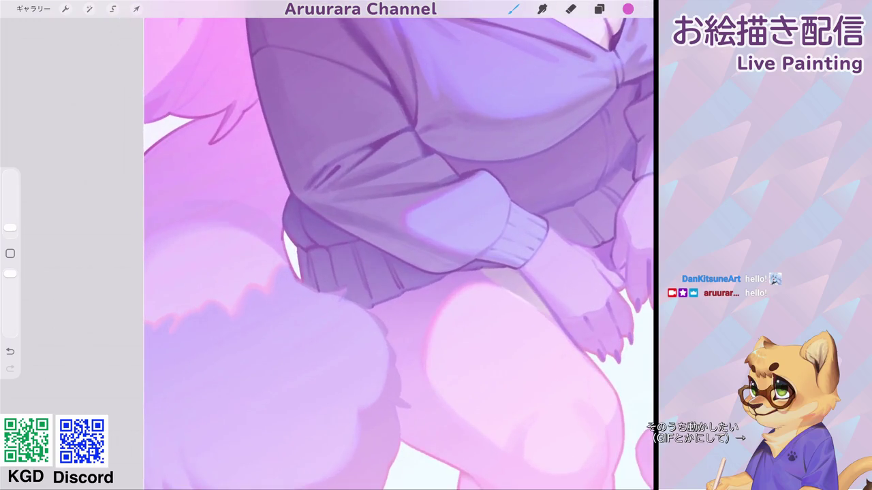
pyautogui.scroll(1, 398, 252)
pyautogui.scroll(2, 398, 252)
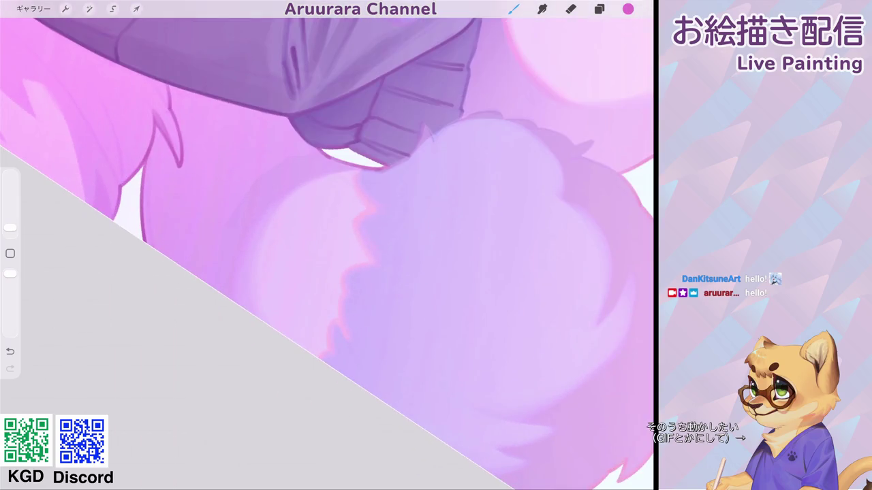
pyautogui.click(301, 162)
# Step: Enlarge the brush to 7% and zoom out to the whole artwork
pyautogui.press(']')
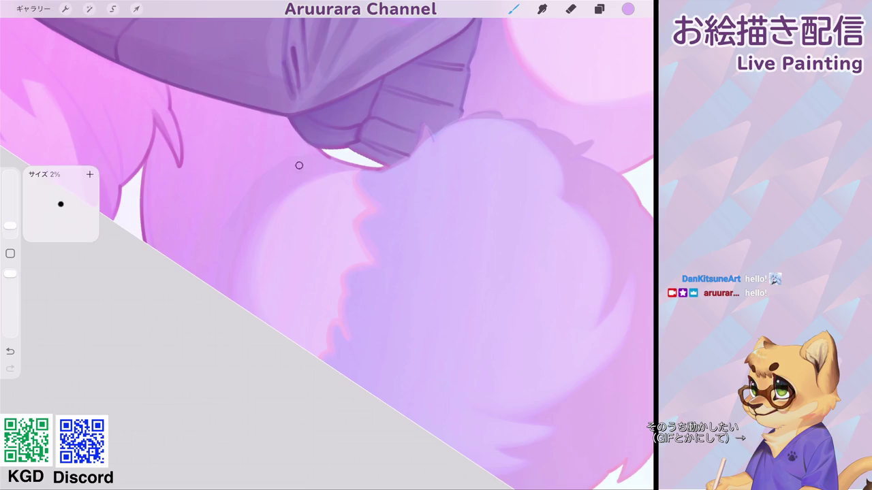
pyautogui.press(']')
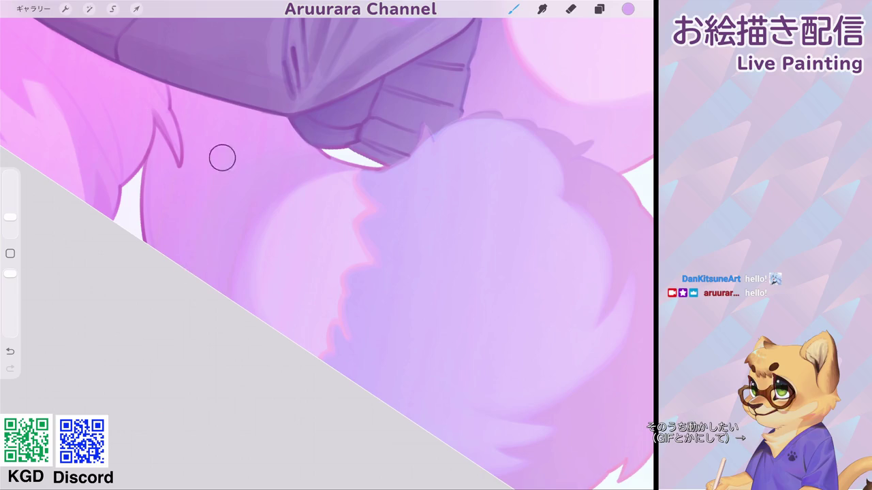
pyautogui.hotkey('ctrl', '0')
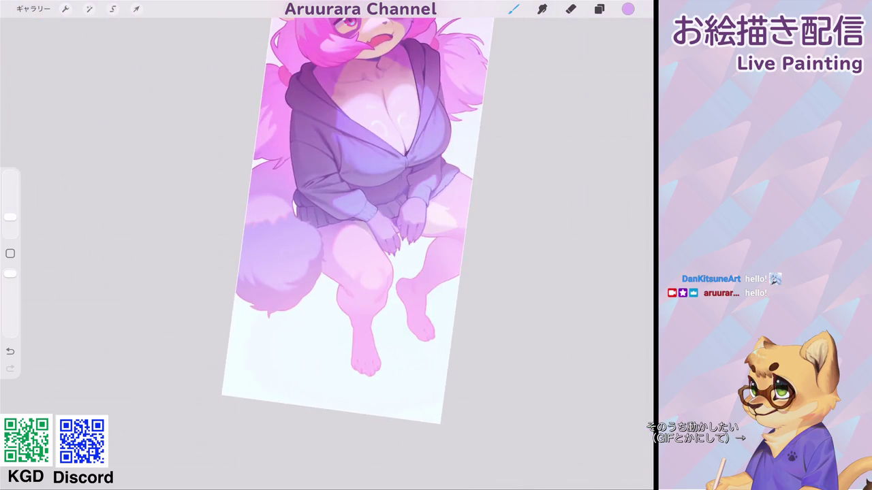
pyautogui.scroll(3, 408, 259)
pyautogui.scroll(2, 408, 259)
pyautogui.scroll(2, 409, 259)
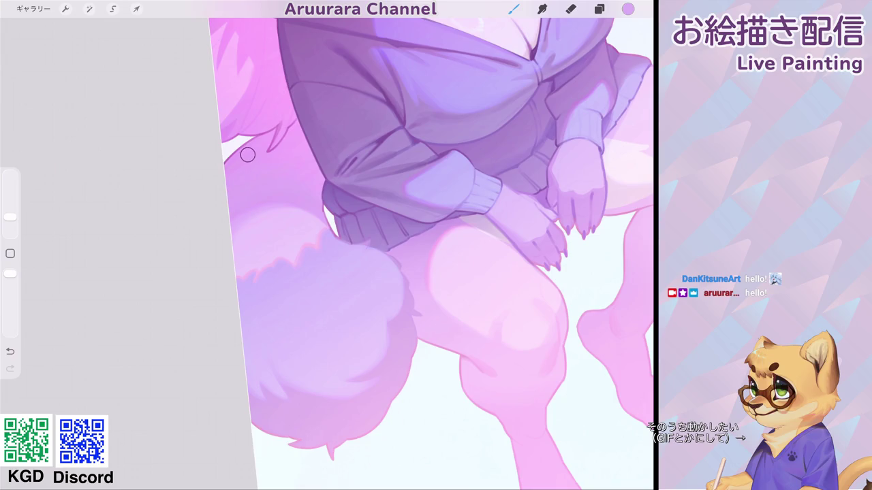
# Step: Lighten the brush colour to a paler lavender, then sample hot pink from the hair bow
pyautogui.click(628, 9)
pyautogui.moveTo(608, 104); pyautogui.dragTo(617, 104)
pyautogui.click(514, 8)
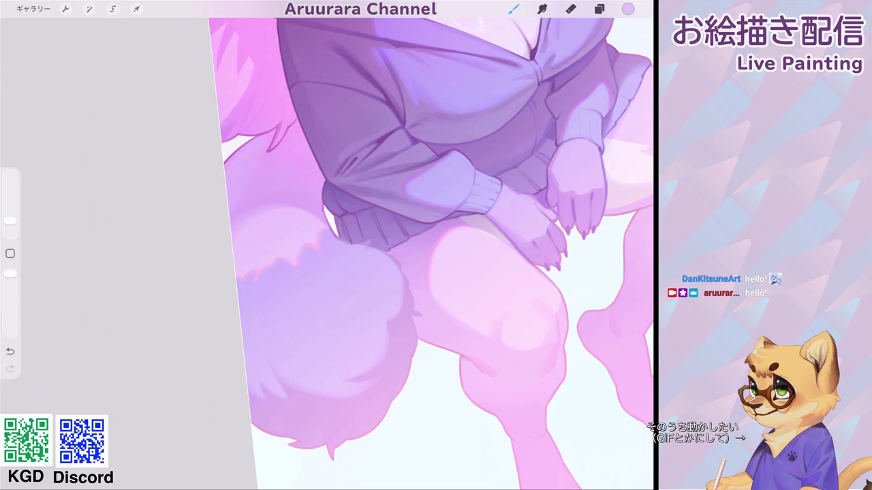
pyautogui.scroll(-5, 429, 245)
pyautogui.scroll(5, 436, 245)
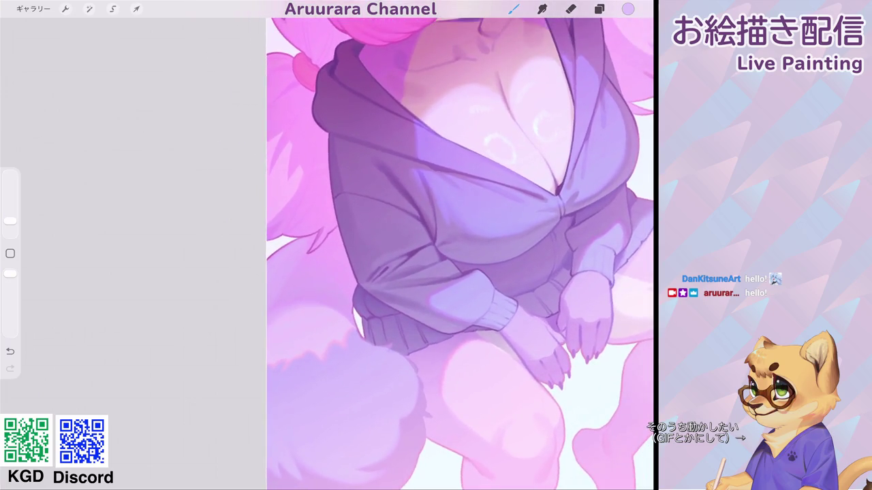
pyautogui.scroll(-5, 449, 252)
pyautogui.scroll(3, 361, 245)
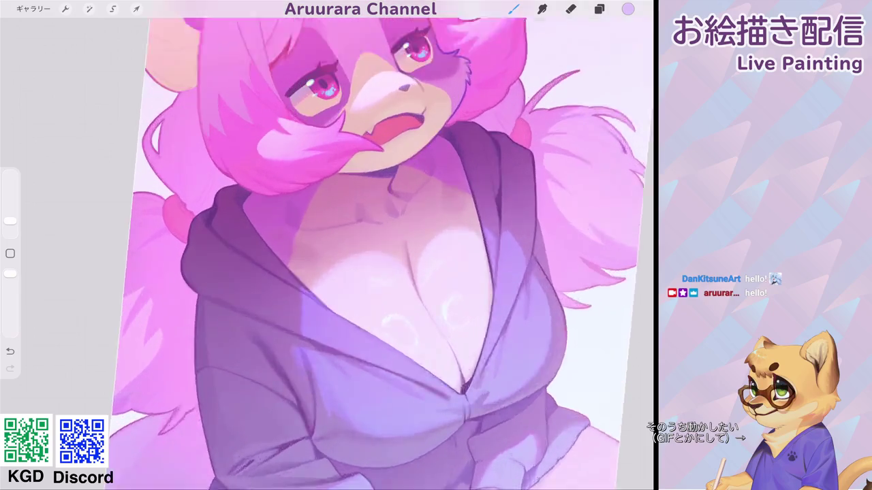
pyautogui.scroll(-3, 361, 245)
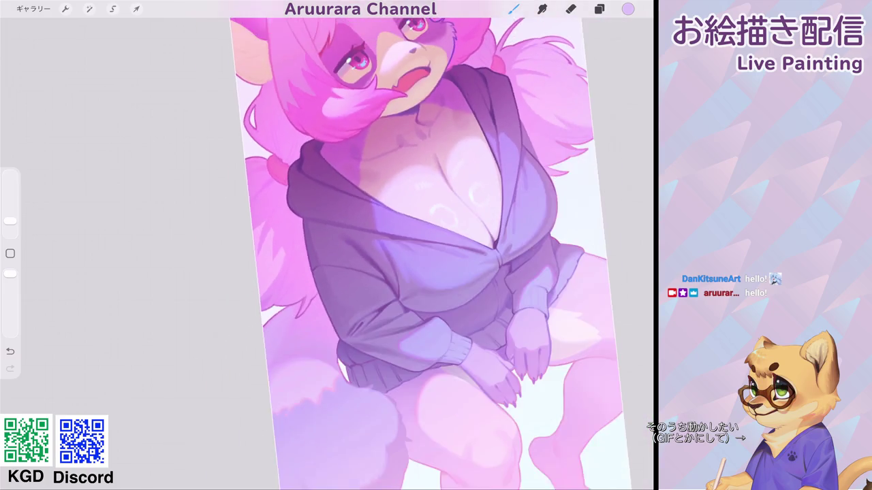
pyautogui.scroll(-5, 351, 246)
pyautogui.scroll(2, 320, 170)
pyautogui.scroll(3, 320, 170)
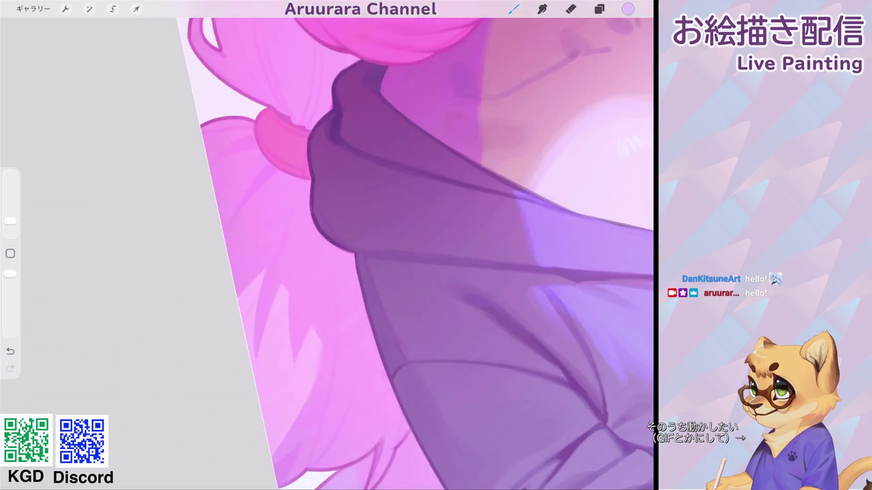
pyautogui.click(286, 117)
# Step: Shrink the brush and paint a thin strand line over the pink hair, redoing one attempt
pyautogui.moveTo(10, 221); pyautogui.dragTo(10, 227)
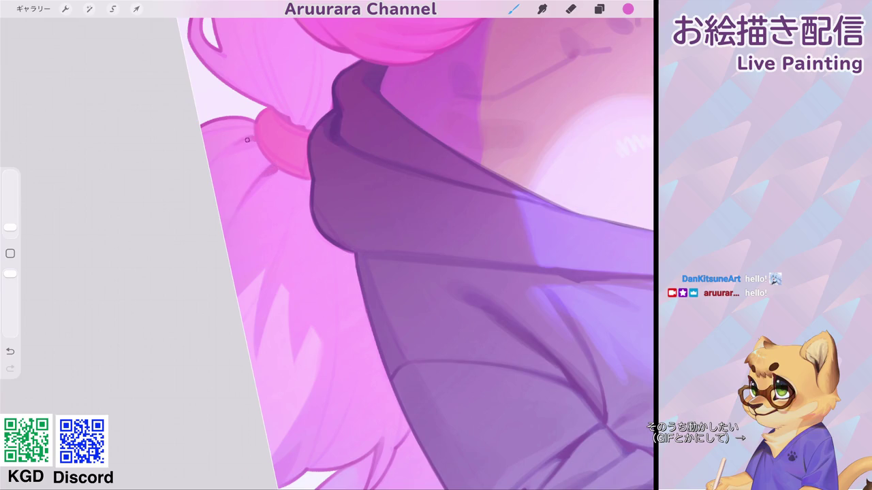
pyautogui.scroll(-5, 256, 131)
pyautogui.scroll(5, 422, 245)
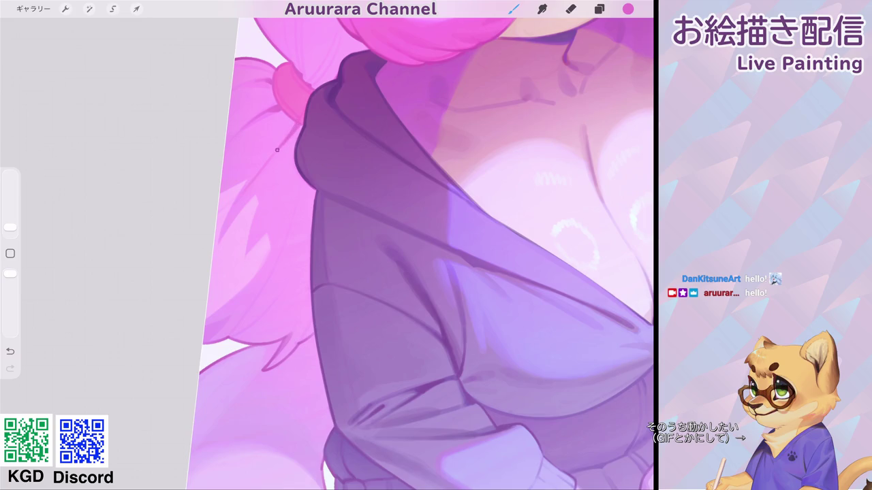
pyautogui.moveTo(306, 186); pyautogui.dragTo(290, 227)
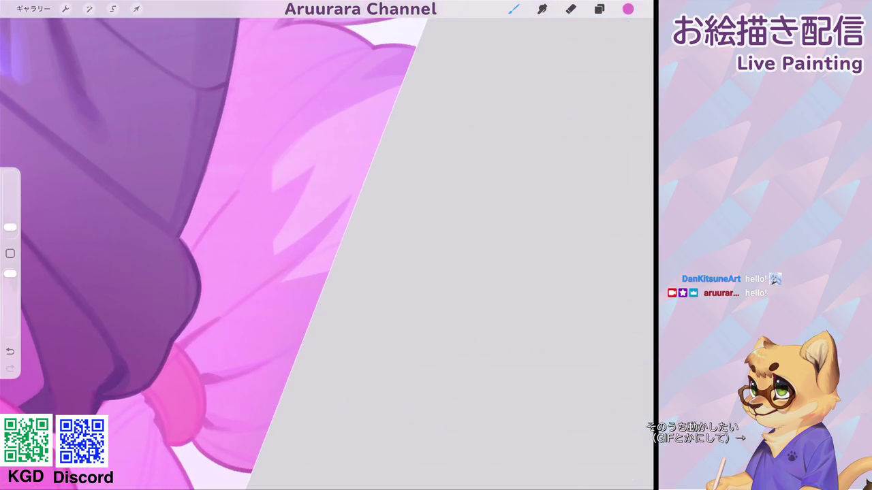
pyautogui.hotkey('ctrl', 'z')
pyautogui.moveTo(197, 204); pyautogui.dragTo(292, 118)
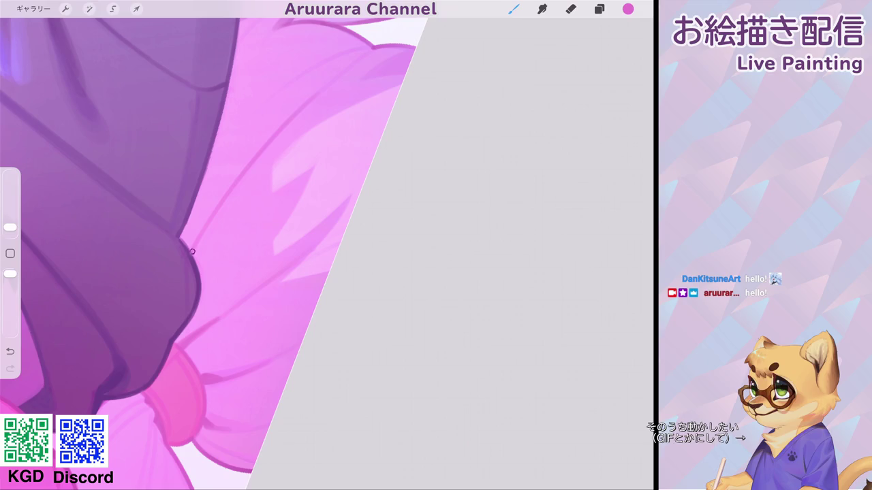
pyautogui.scroll(-3, 201, 235)
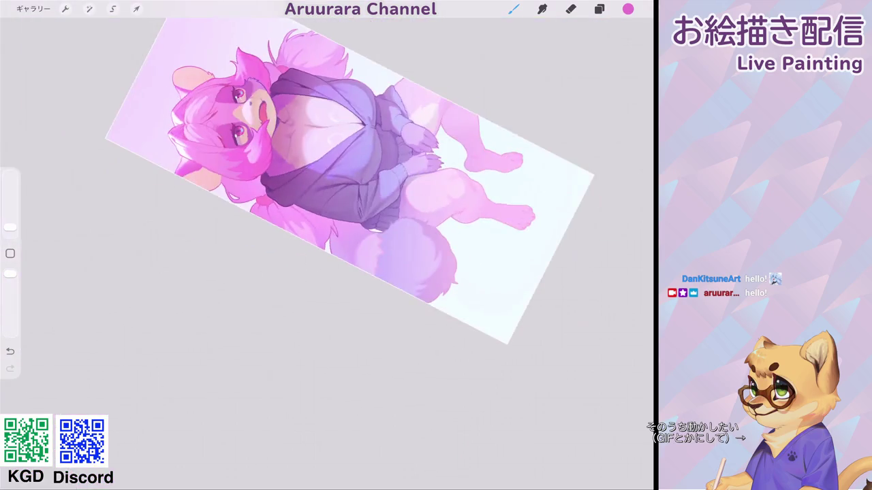
pyautogui.scroll(5, 379, 245)
# Step: Add faint strands along the hair edge and beside the hoodie, plus a curved tuft strand
pyautogui.moveTo(244, 184); pyautogui.dragTo(201, 243)
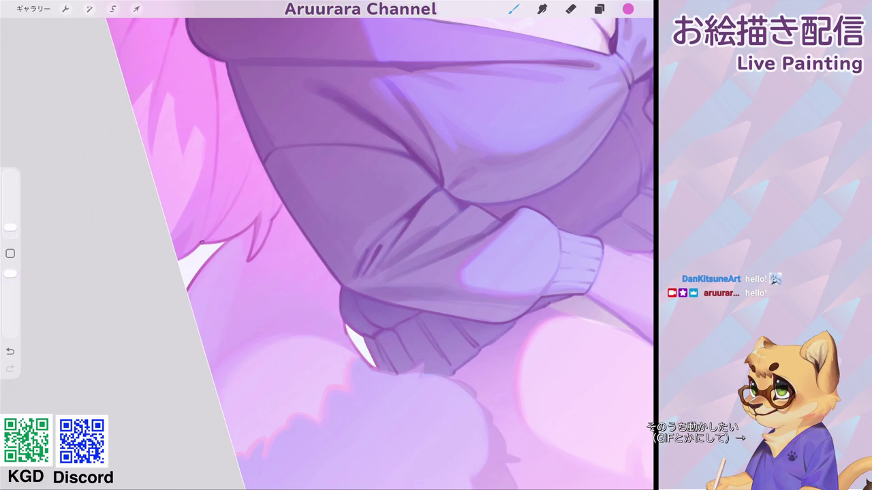
pyautogui.scroll(-3, 379, 252)
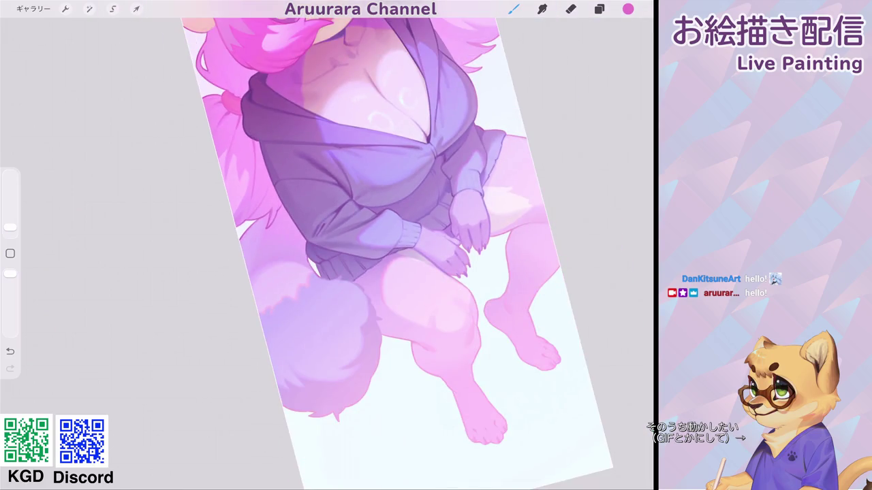
pyautogui.scroll(-3, 327, 245)
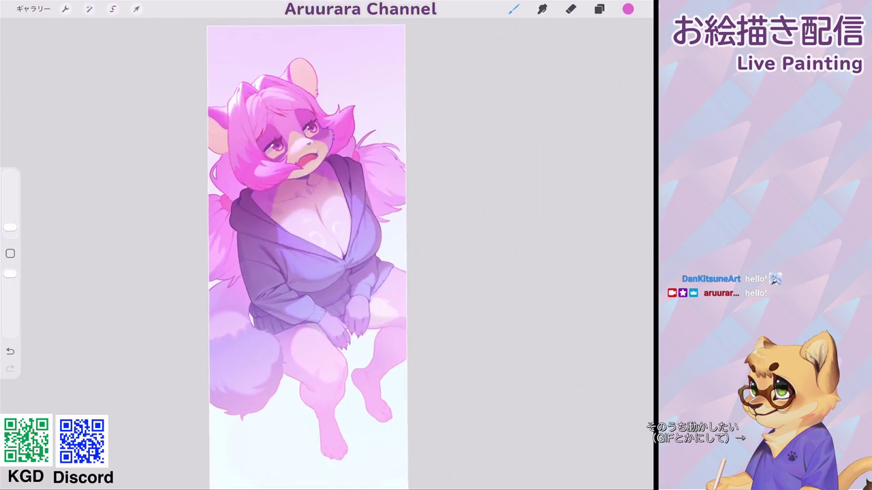
pyautogui.scroll(5, 327, 245)
pyautogui.scroll(2, 327, 245)
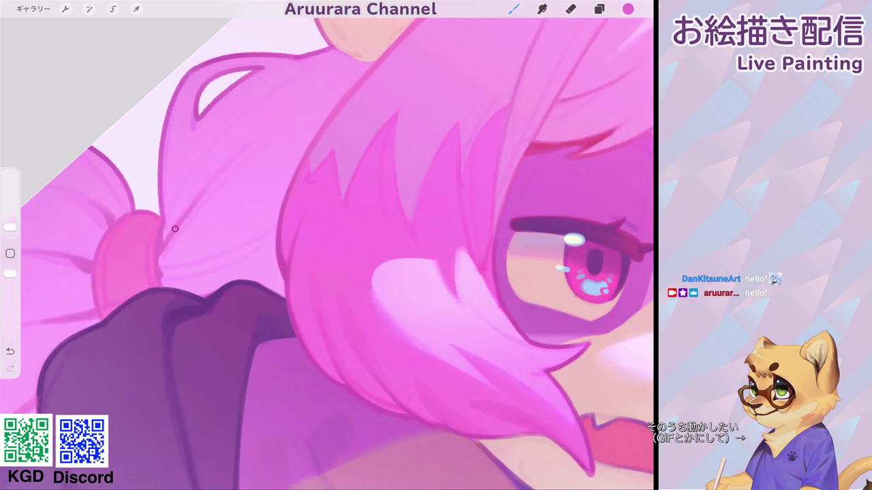
pyautogui.moveTo(168, 228); pyautogui.dragTo(194, 206)
pyautogui.moveTo(204, 147); pyautogui.dragTo(166, 217)
pyautogui.scroll(-5, 174, 198)
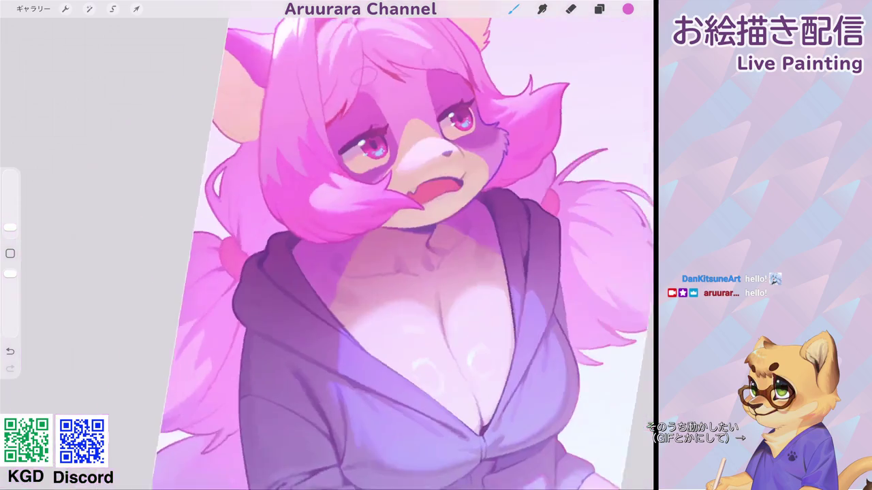
pyautogui.scroll(3, 408, 205)
pyautogui.scroll(3, 409, 204)
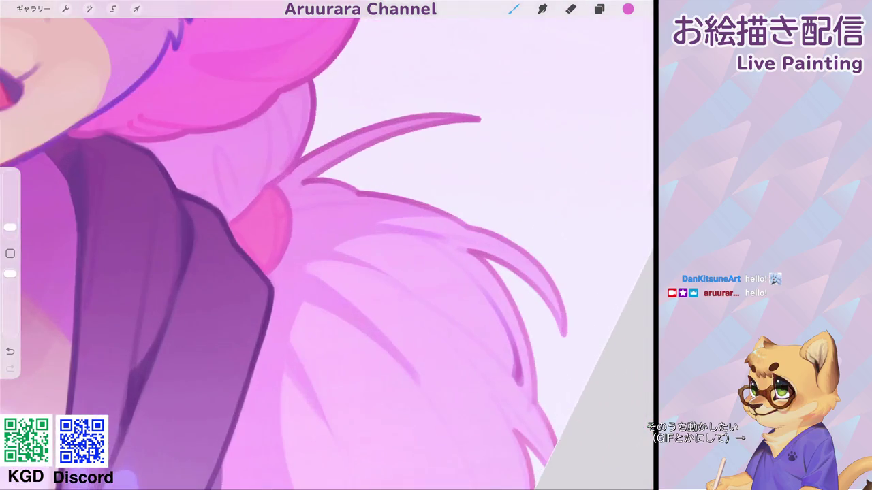
pyautogui.moveTo(276, 133); pyautogui.dragTo(255, 196)
# Step: Add a diagonal strand on the hair tuft and undo a stray stroke across the hair
pyautogui.scroll(-3, 327, 246)
pyautogui.scroll(3, 327, 245)
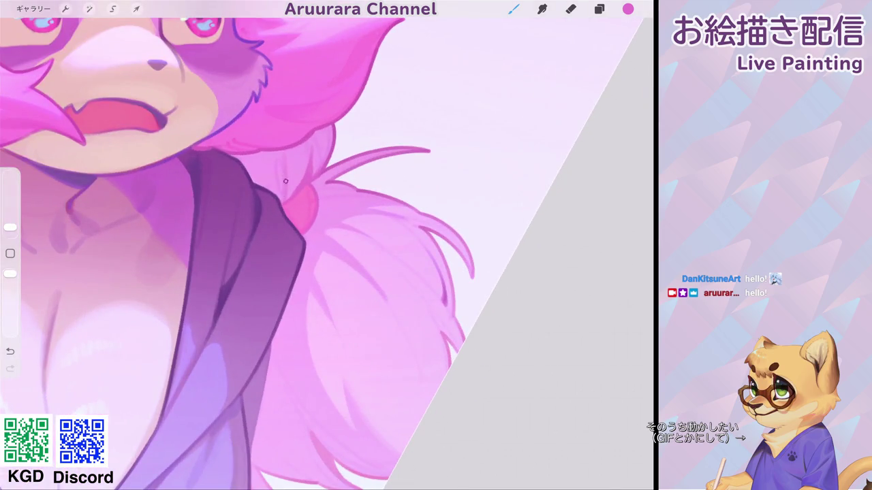
pyautogui.scroll(-5, 285, 173)
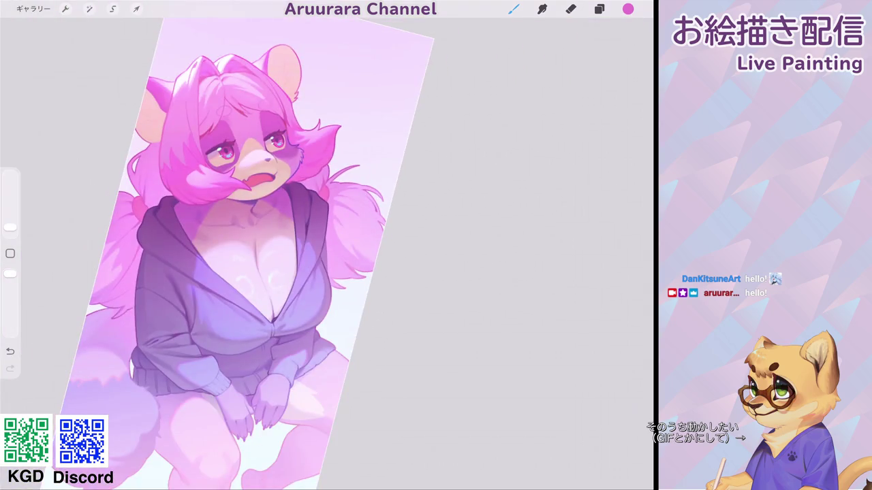
pyautogui.scroll(5, 204, 205)
pyautogui.scroll(5, 204, 204)
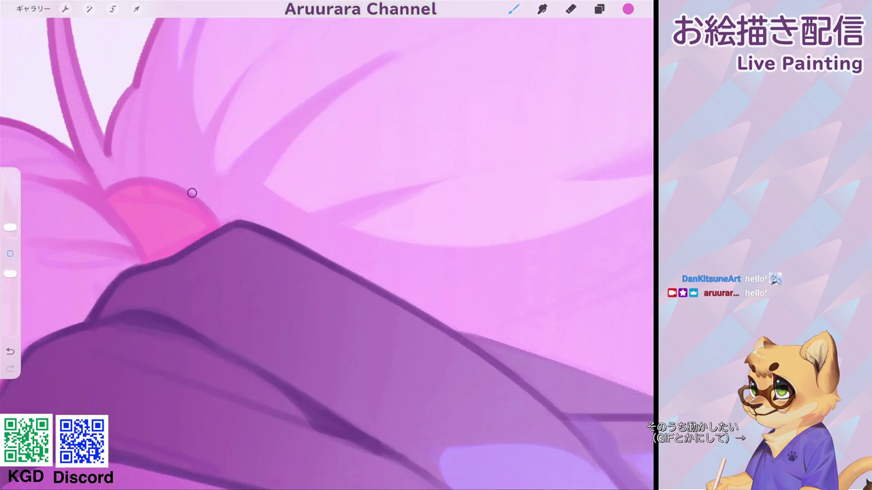
pyautogui.moveTo(273, 135)
pyautogui.mouseDown()
pyautogui.moveTo(216, 196)
pyautogui.moveTo(216, 208)
pyautogui.moveTo(256, 148)
pyautogui.mouseUp()
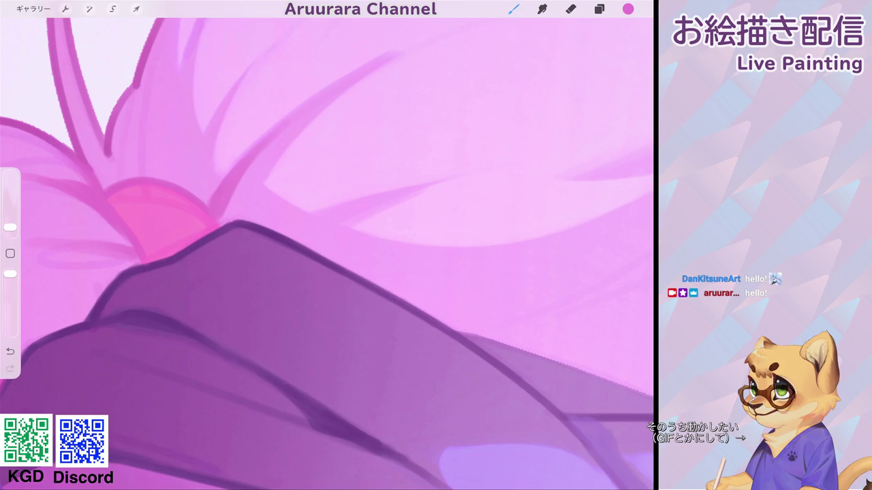
pyautogui.scroll(-5, 327, 245)
pyautogui.scroll(-3, 327, 245)
pyautogui.scroll(5, 204, 205)
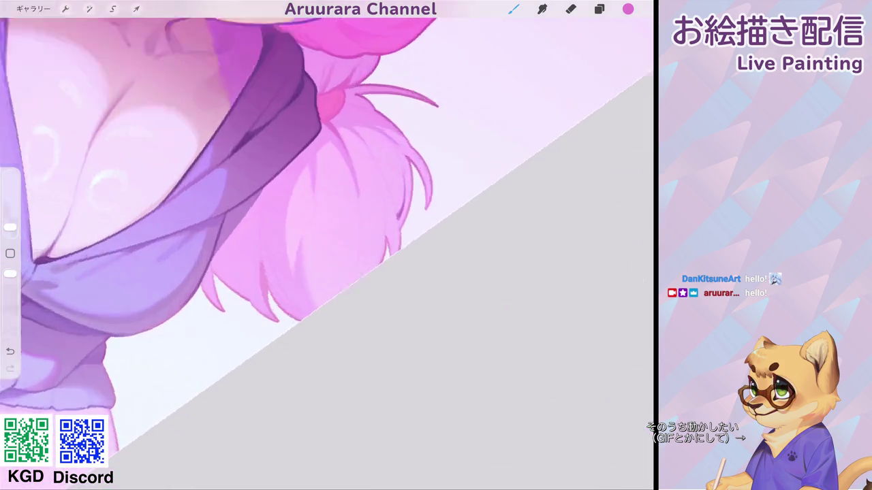
pyautogui.scroll(5, 326, 204)
pyautogui.moveTo(183, 193); pyautogui.dragTo(279, 97)
pyautogui.hotkey('ctrl', 'z')
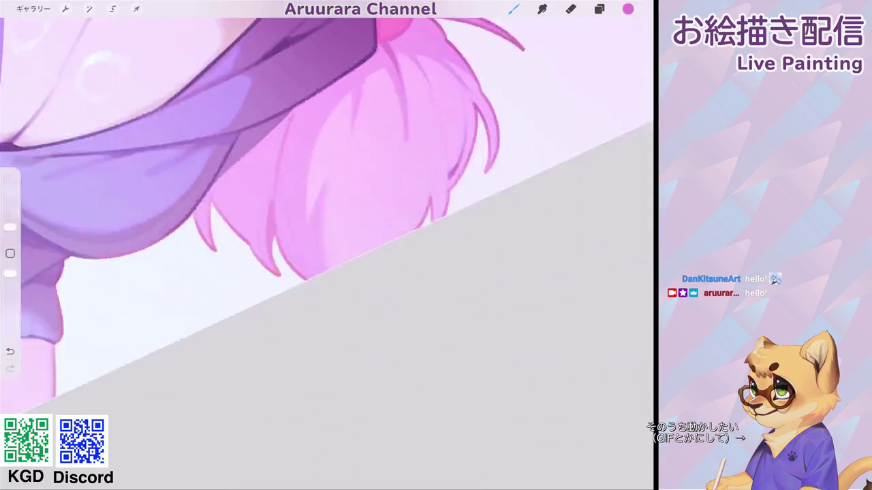
pyautogui.scroll(-5, 327, 245)
pyautogui.scroll(3, 326, 245)
pyautogui.scroll(2, 327, 245)
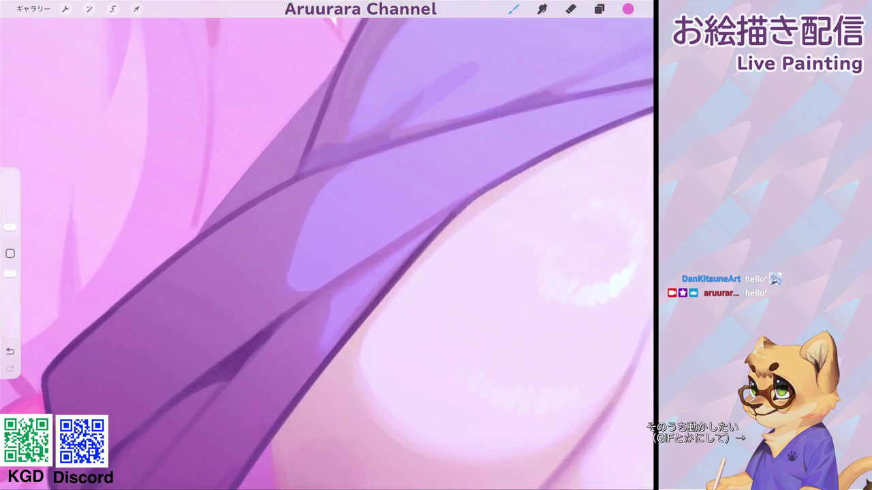
# Step: Darken the outlines along the hoodie tie and touch up the hoodie's edge line
pyautogui.moveTo(187, 245); pyautogui.dragTo(288, 122)
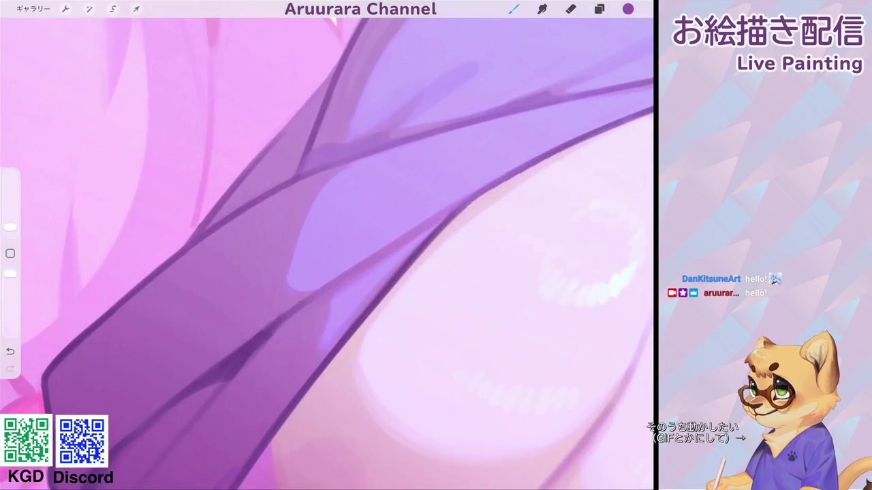
pyautogui.moveTo(231, 187); pyautogui.dragTo(314, 91)
pyautogui.scroll(-5, 326, 245)
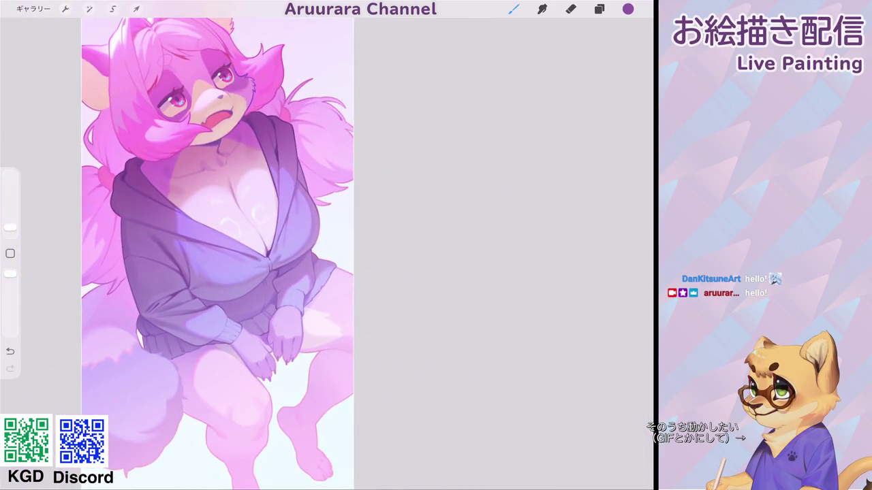
pyautogui.scroll(3, 204, 245)
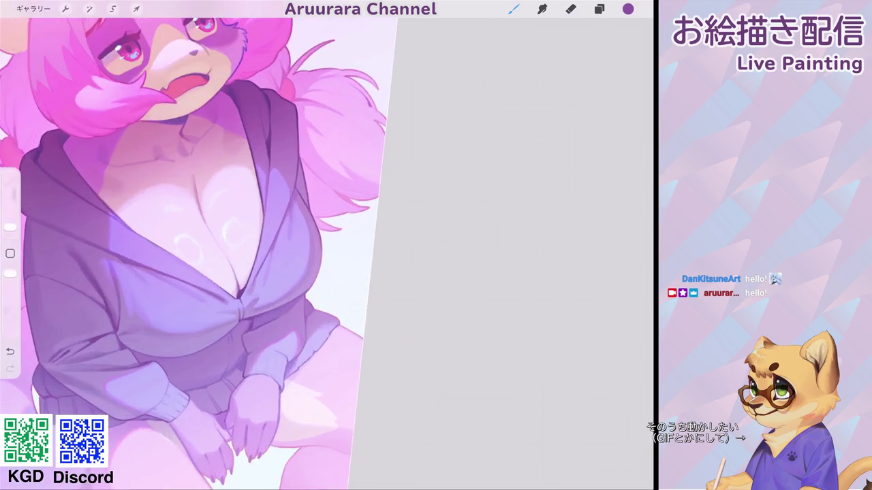
pyautogui.scroll(2, 205, 246)
pyautogui.scroll(1, 204, 246)
pyautogui.scroll(1, 204, 245)
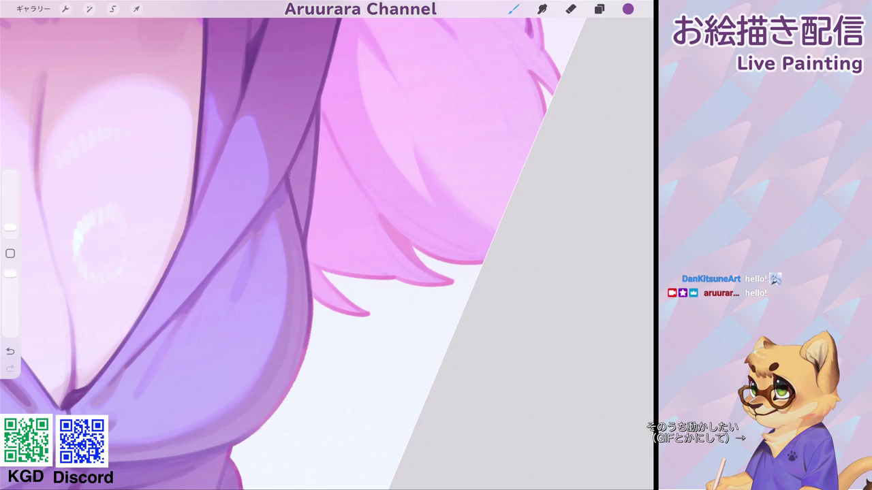
pyautogui.moveTo(312, 134); pyautogui.dragTo(293, 175)
pyautogui.scroll(-3, 306, 245)
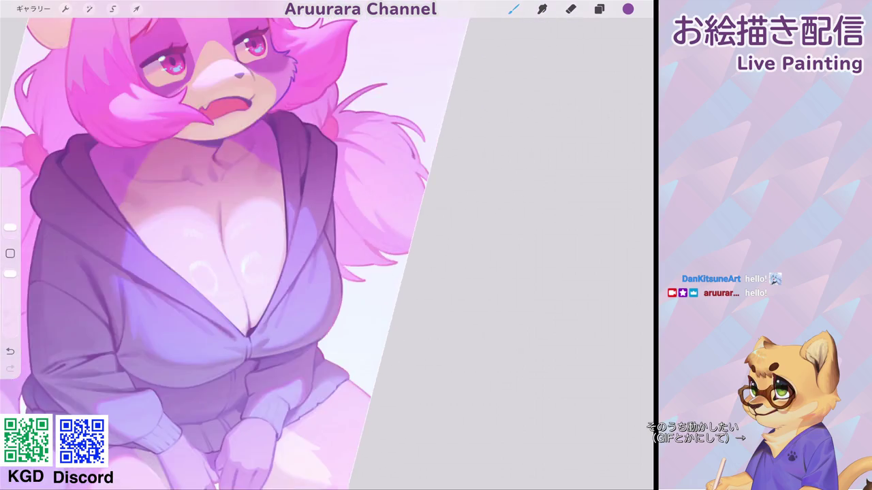
pyautogui.scroll(-2, 306, 245)
pyautogui.scroll(-1, 307, 245)
pyautogui.scroll(3, 307, 245)
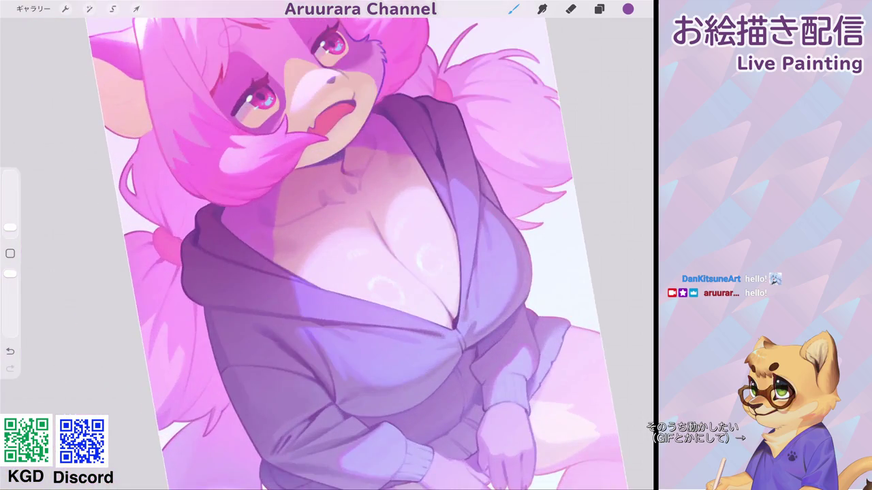
pyautogui.scroll(2, 307, 246)
pyautogui.scroll(-1, 306, 245)
pyautogui.scroll(-1, 307, 245)
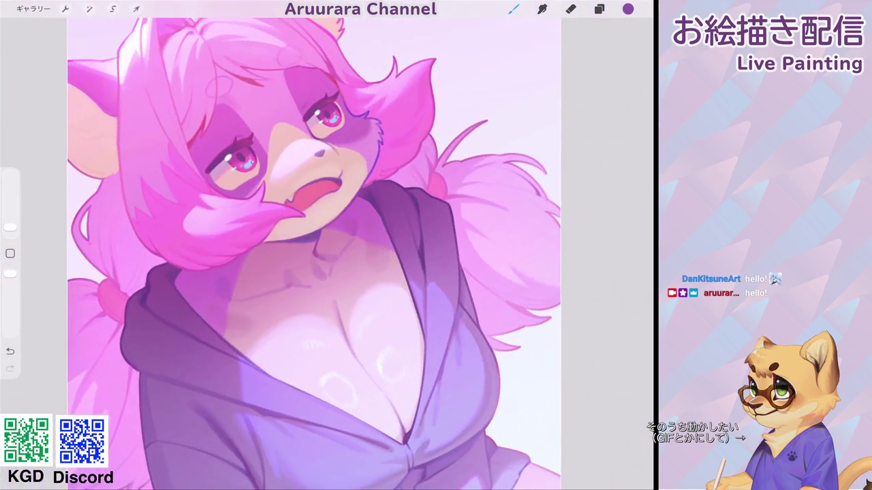
pyautogui.scroll(-1, 313, 252)
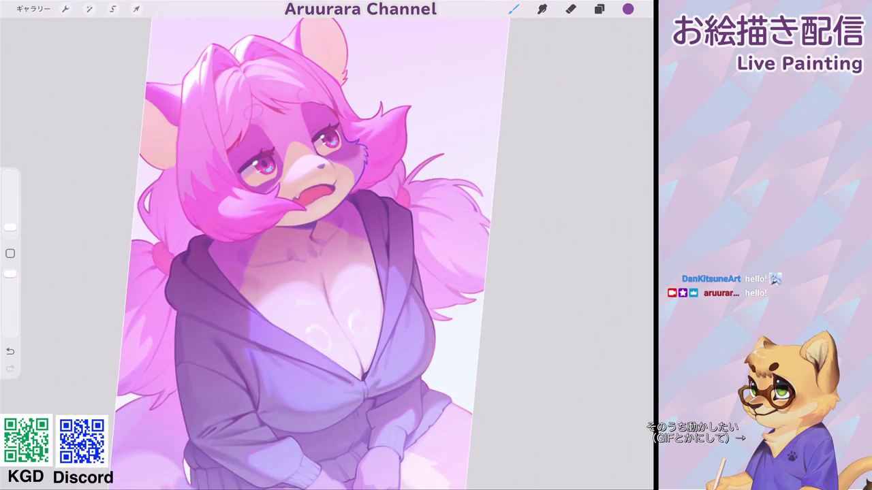
pyautogui.scroll(3, 307, 205)
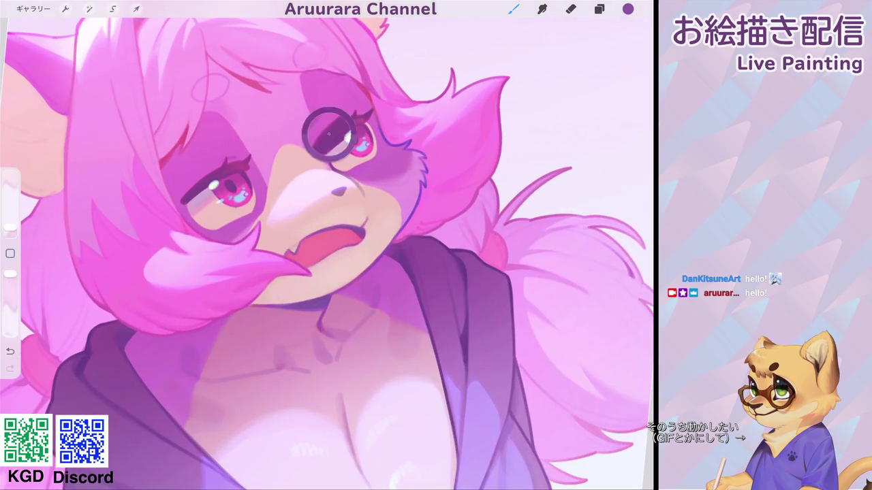
pyautogui.scroll(1, 307, 205)
pyautogui.scroll(1, 327, 245)
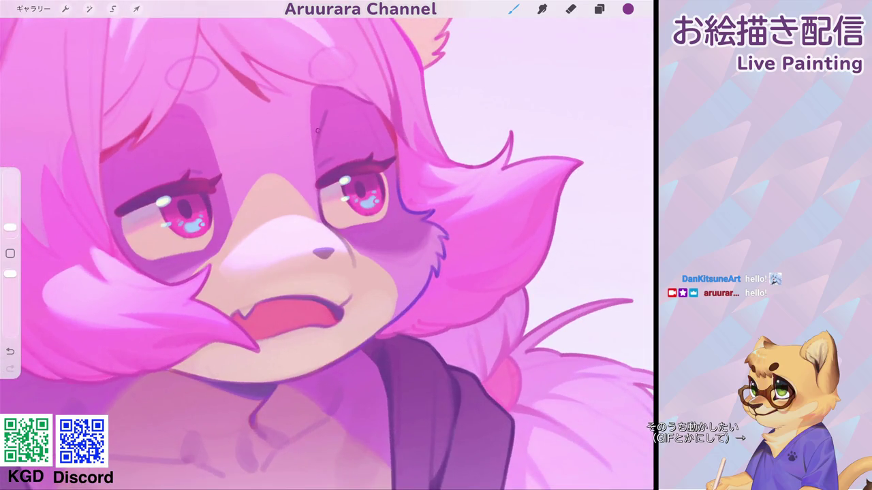
# Step: Sample the muted magenta #CC6DBA from the face and show it in the colour picker
pyautogui.click(313, 155)
pyautogui.scroll(2, 327, 245)
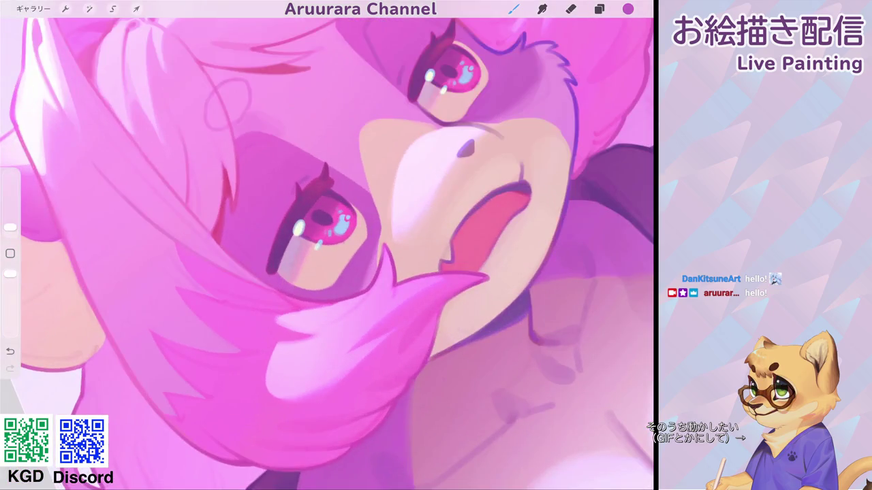
pyautogui.scroll(-2, 327, 245)
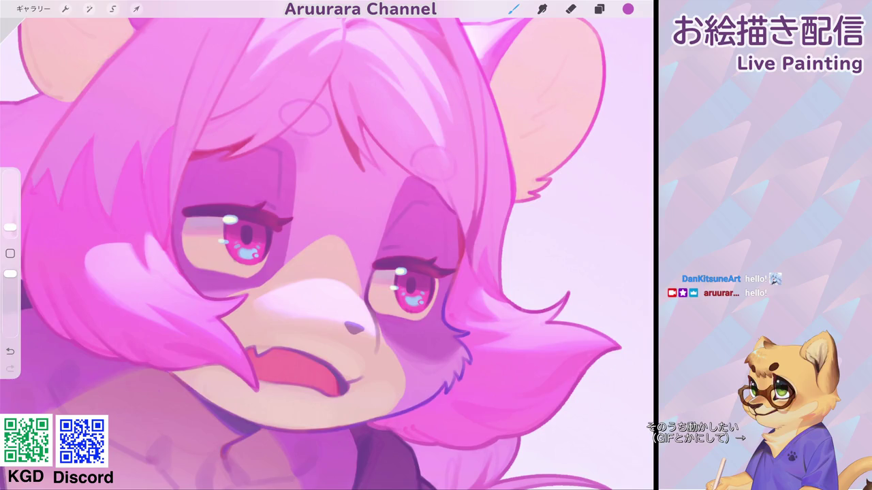
pyautogui.scroll(-3, 327, 245)
pyautogui.scroll(3, 327, 246)
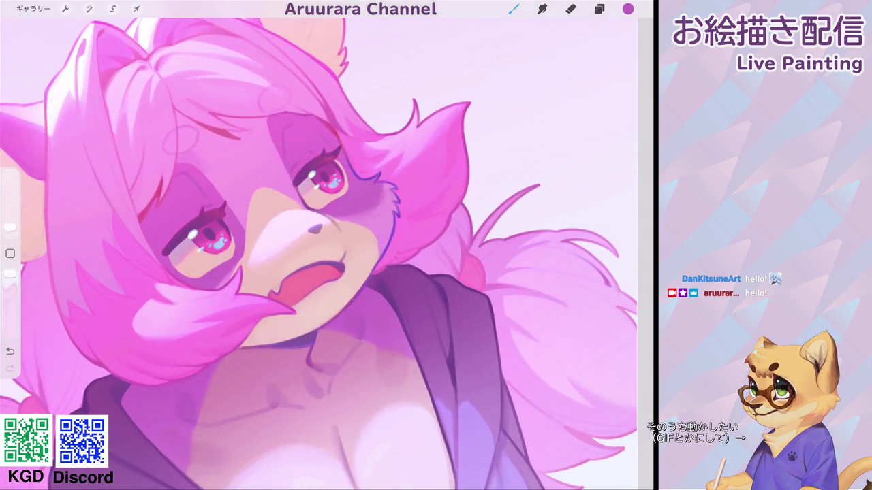
pyautogui.click(627, 8)
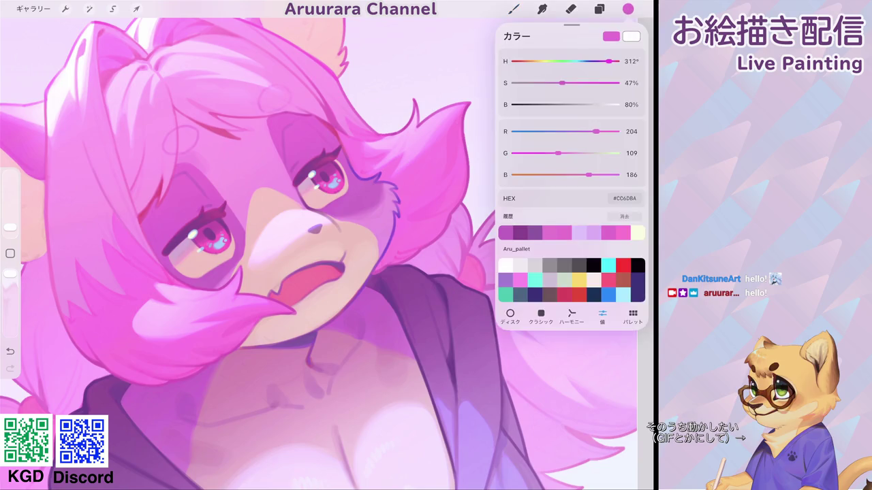
# Step: Make the pink lighter and less saturated, then zoom in on the face and chest
pyautogui.moveTo(562, 82); pyautogui.dragTo(542, 83)
pyautogui.click(627, 9)
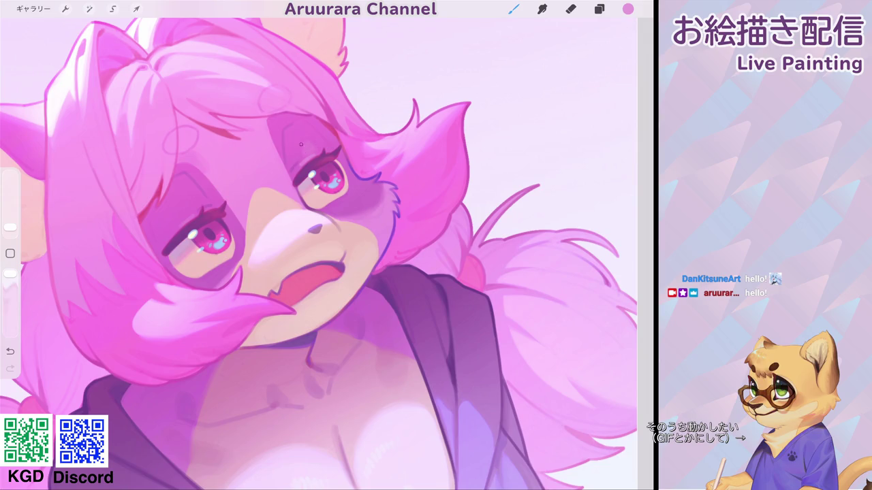
pyautogui.moveTo(300, 144); pyautogui.dragTo(379, 86)
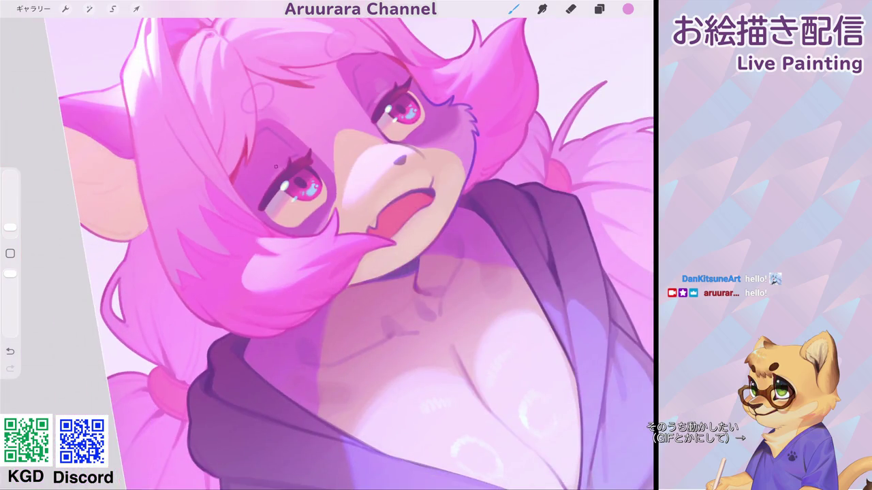
pyautogui.scroll(-5, 326, 252)
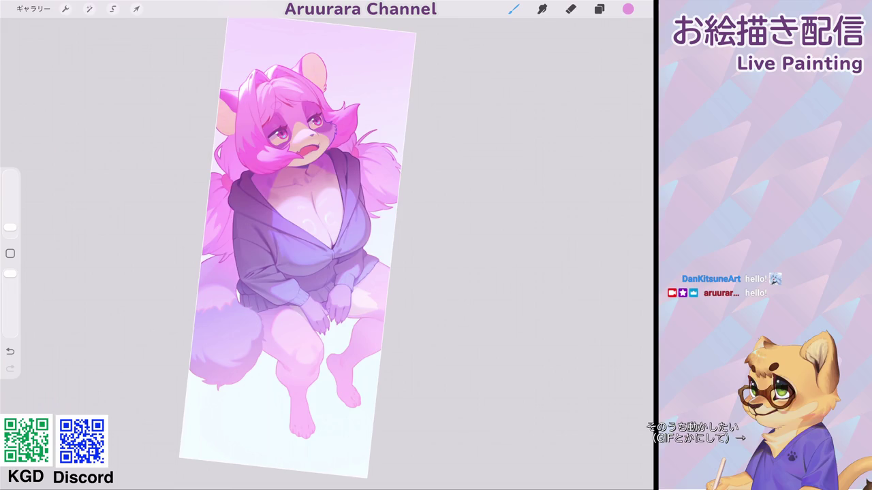
pyautogui.scroll(2, 293, 252)
pyautogui.scroll(2, 327, 252)
pyautogui.scroll(2, 327, 251)
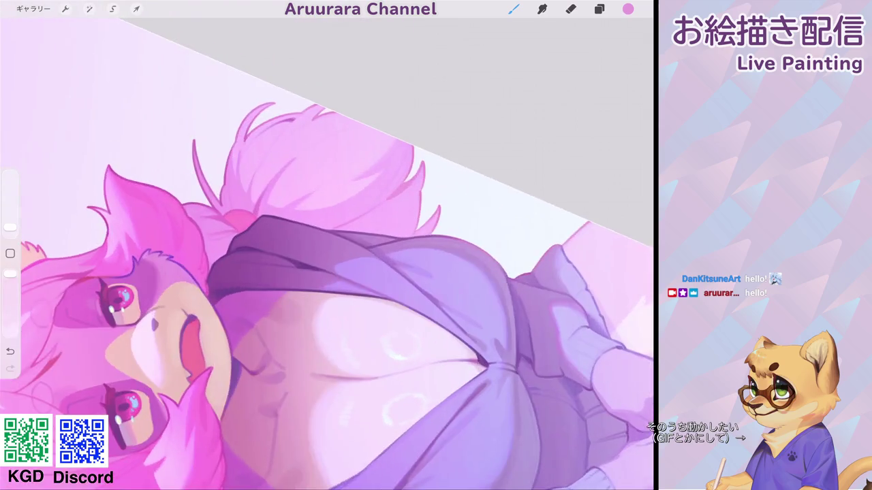
pyautogui.scroll(2, 327, 252)
pyautogui.scroll(1, 327, 252)
# Step: Sample the hair's pink and paint a light strand and a short dark stroke on the hair
pyautogui.click(10, 254)
pyautogui.click(260, 159)
pyautogui.moveTo(310, 131); pyautogui.dragTo(263, 230)
pyautogui.moveTo(280, 180); pyautogui.dragTo(270, 231)
pyautogui.scroll(-5, 327, 252)
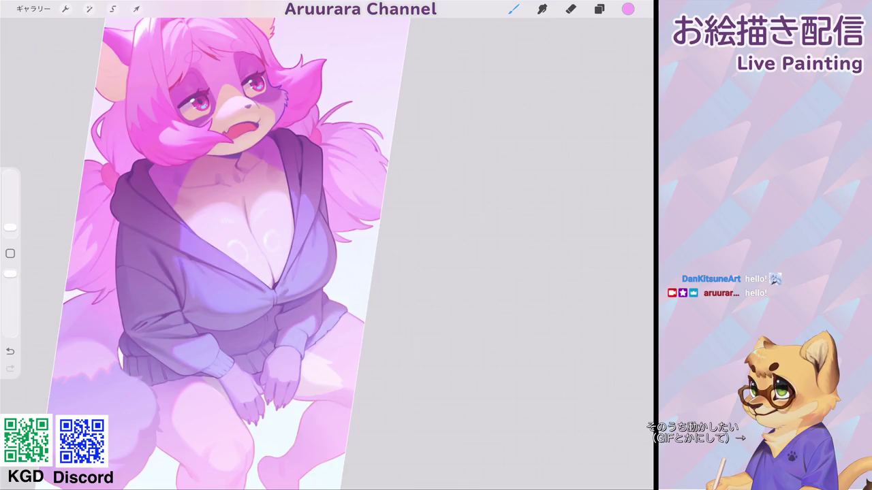
pyautogui.scroll(5, 272, 238)
pyautogui.scroll(2, 272, 239)
pyautogui.scroll(2, 272, 238)
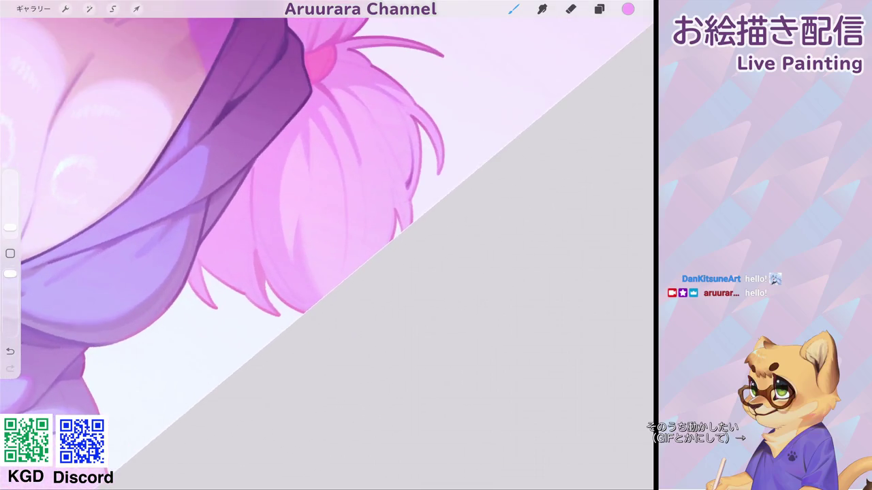
pyautogui.scroll(2, 327, 238)
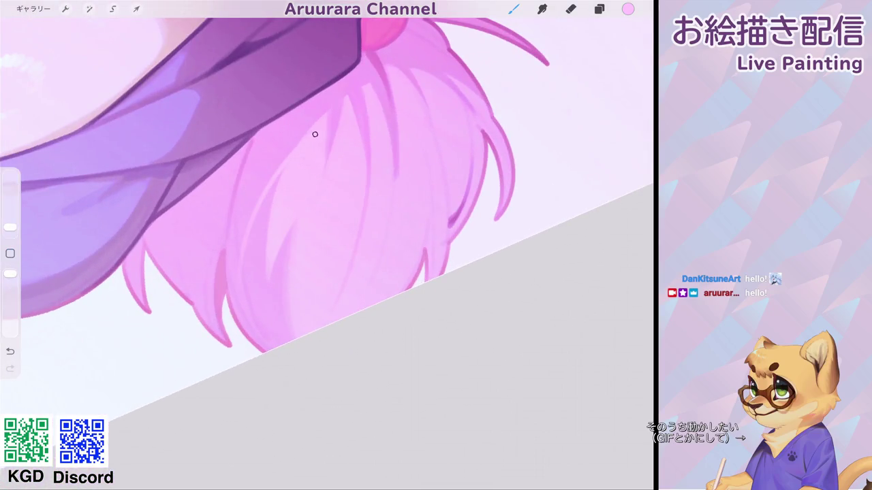
pyautogui.scroll(2, 315, 134)
pyautogui.scroll(1, 314, 134)
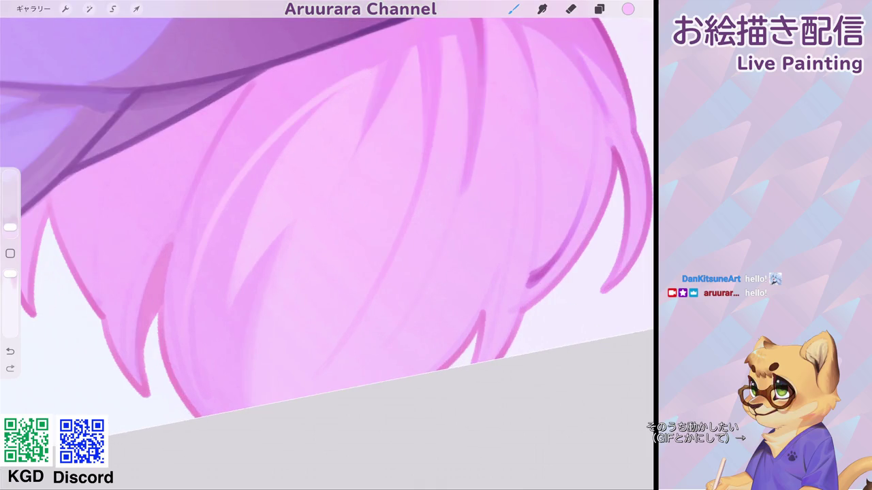
pyautogui.scroll(-3, 327, 245)
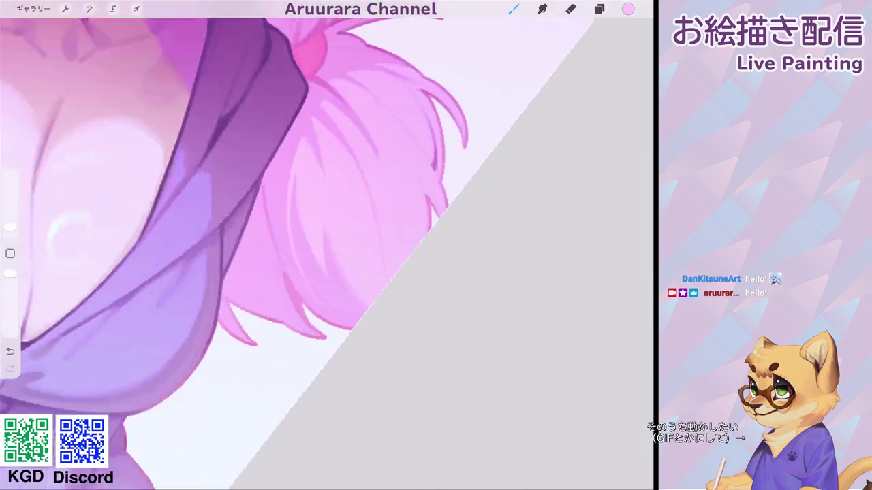
pyautogui.scroll(-5, 327, 245)
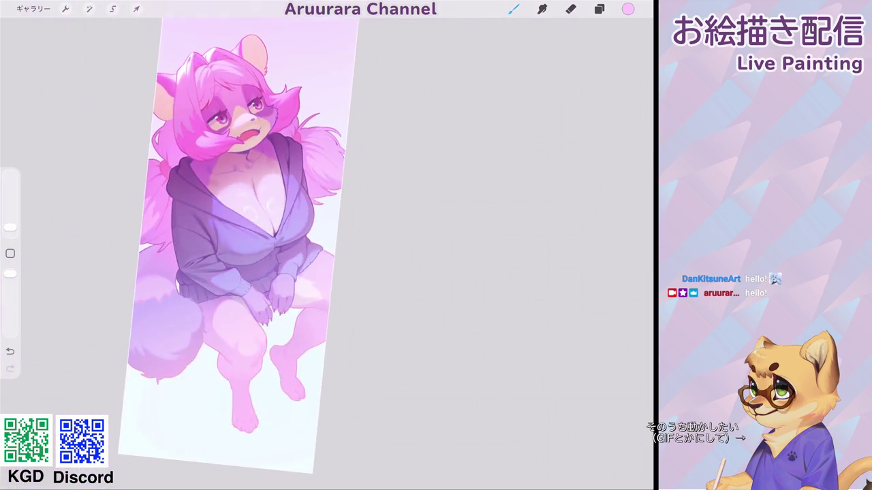
pyautogui.scroll(3, 327, 245)
pyautogui.scroll(2, 327, 245)
pyautogui.scroll(1, 326, 245)
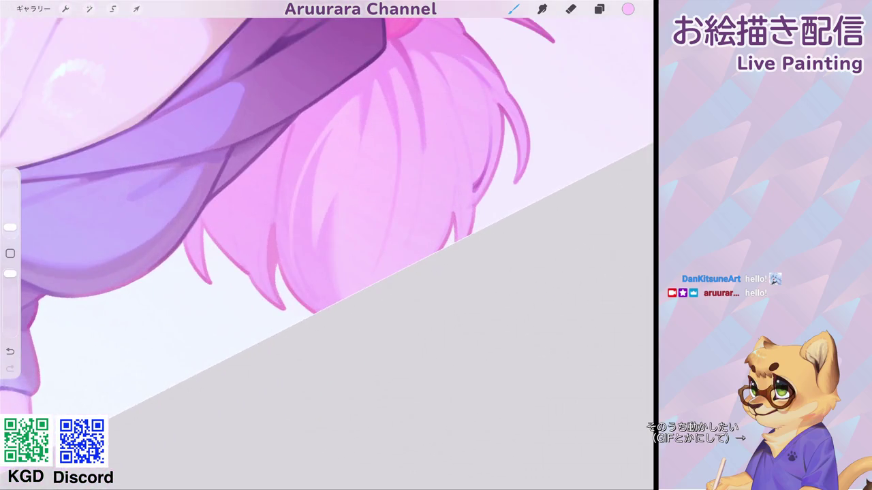
# Step: Sample the hair pink and draw thin new strands down the lower hair
pyautogui.click(257, 214)
pyautogui.moveTo(238, 201); pyautogui.dragTo(231, 245)
pyautogui.scroll(2, 327, 245)
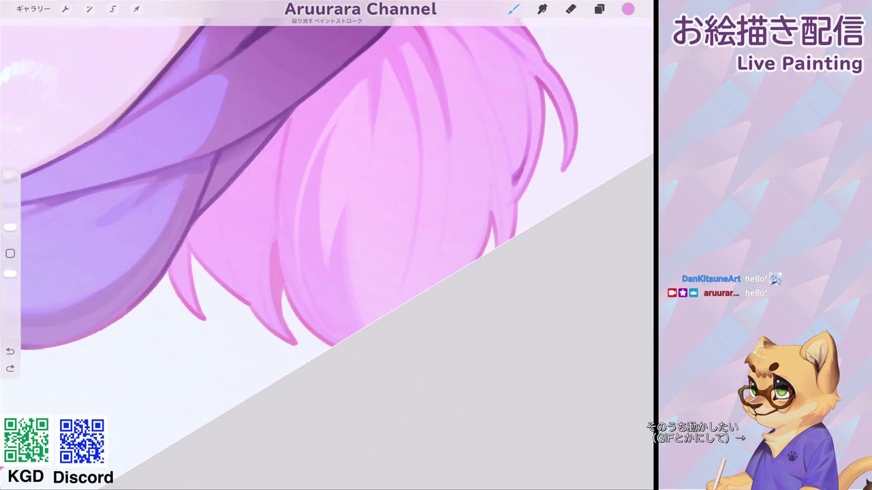
pyautogui.moveTo(231, 207); pyautogui.dragTo(230, 269)
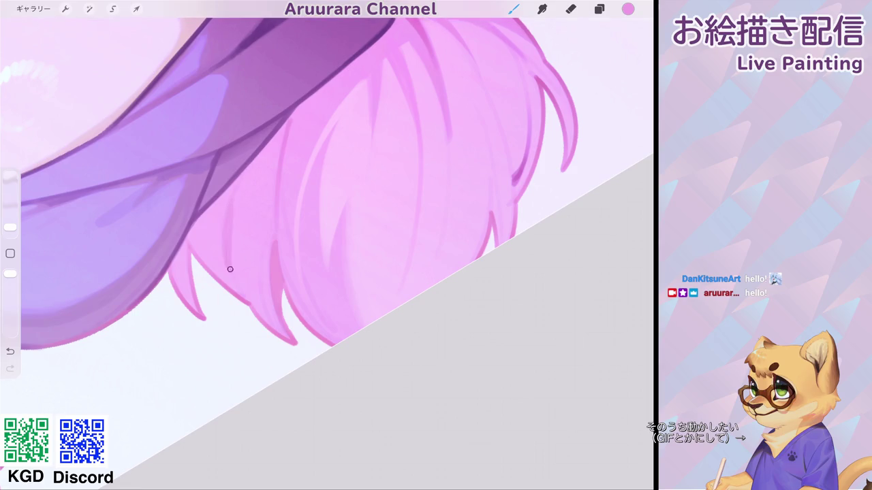
pyautogui.click(233, 269)
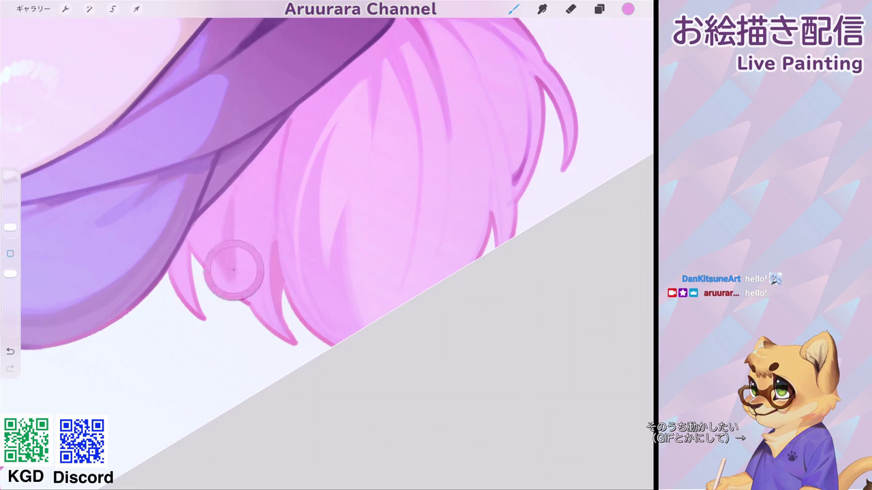
pyautogui.scroll(-5, 327, 245)
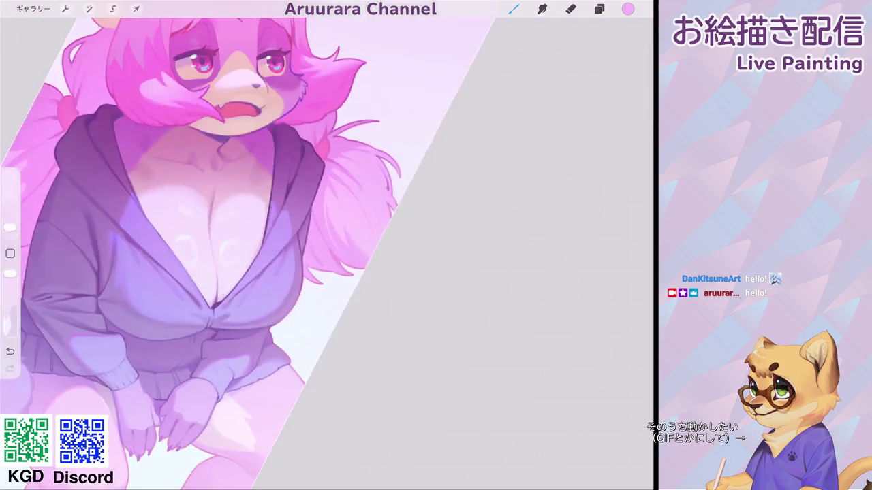
pyautogui.scroll(-3, 327, 246)
pyautogui.scroll(5, 368, 225)
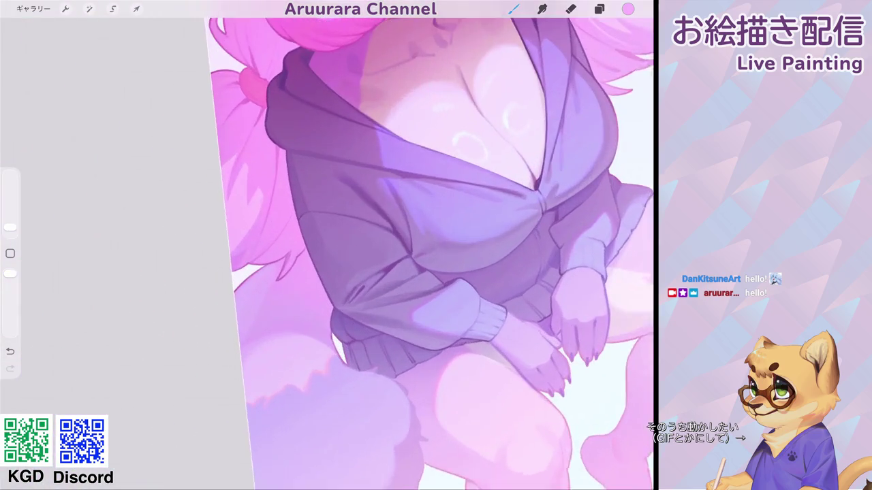
pyautogui.scroll(5, 368, 225)
pyautogui.scroll(3, 327, 246)
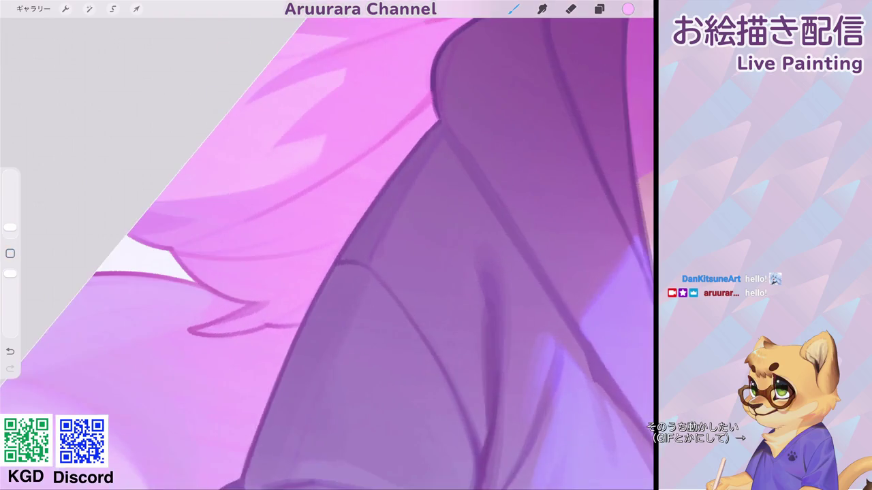
pyautogui.scroll(2, 327, 245)
# Step: Paint light pink highlight strokes along the hair beside the hoodie sleeve
pyautogui.moveTo(170, 236); pyautogui.dragTo(298, 172)
pyautogui.moveTo(212, 211); pyautogui.dragTo(303, 160)
pyautogui.moveTo(279, 188); pyautogui.dragTo(312, 159)
pyautogui.scroll(-2, 327, 245)
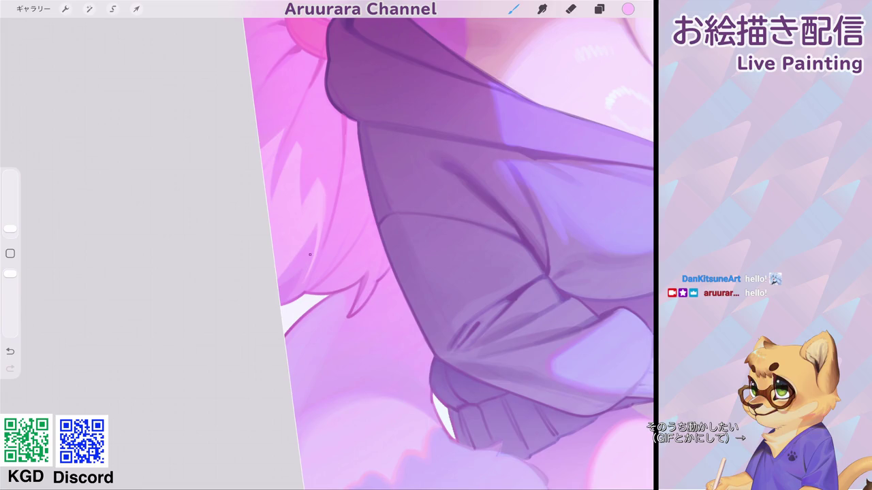
pyautogui.scroll(-5, 443, 246)
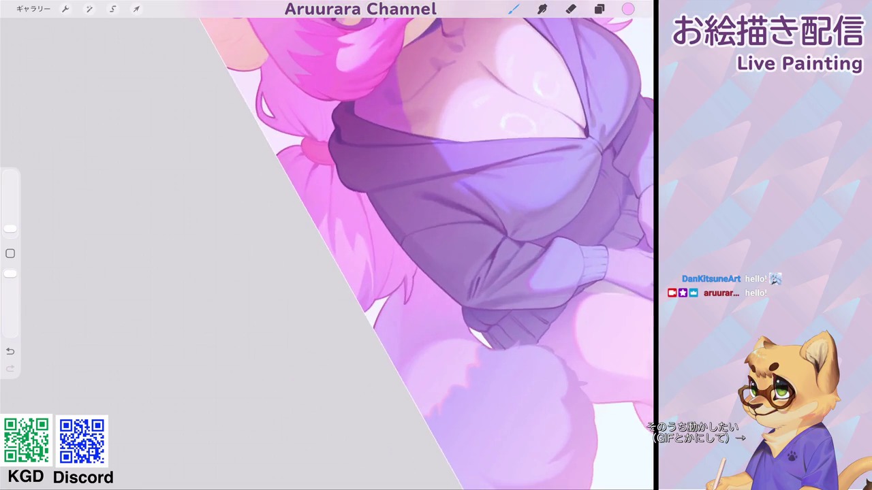
pyautogui.scroll(5, 442, 245)
pyautogui.scroll(2, 415, 245)
# Step: Sample the deeper magenta from the hair bow as the paint colour
pyautogui.click(320, 128)
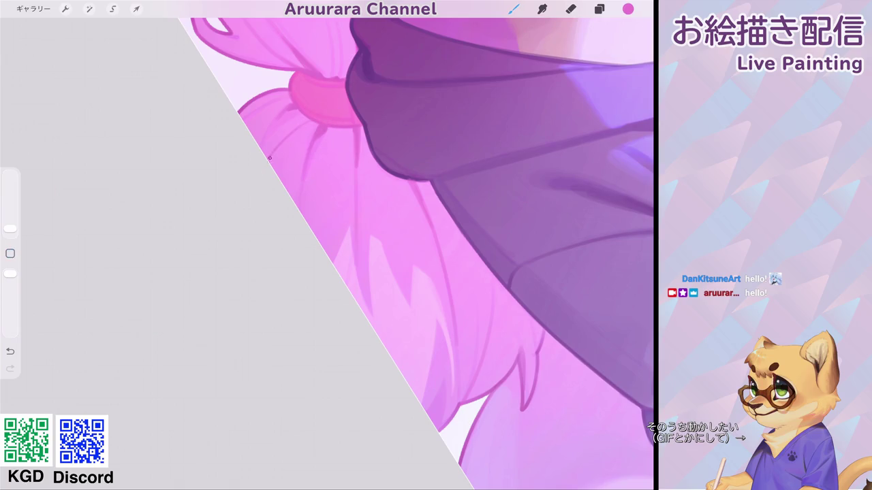
pyautogui.scroll(-5, 416, 245)
pyautogui.scroll(-2, 415, 245)
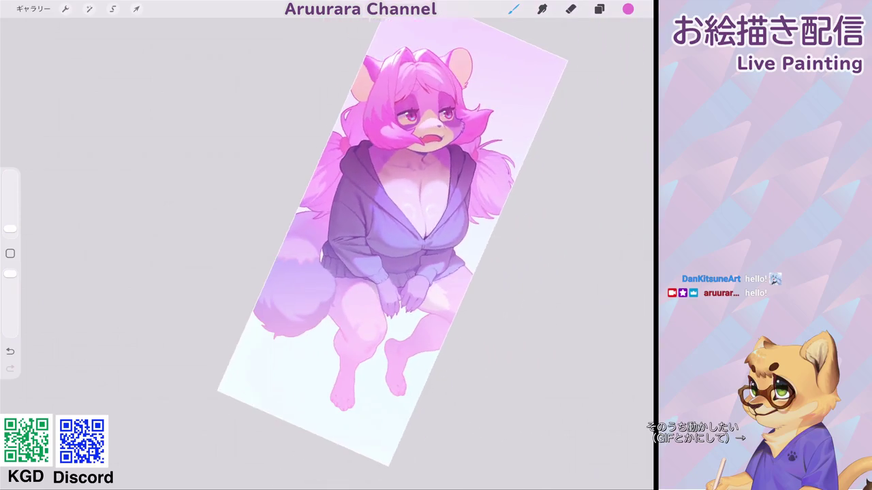
pyautogui.scroll(3, 415, 245)
pyautogui.scroll(3, 416, 245)
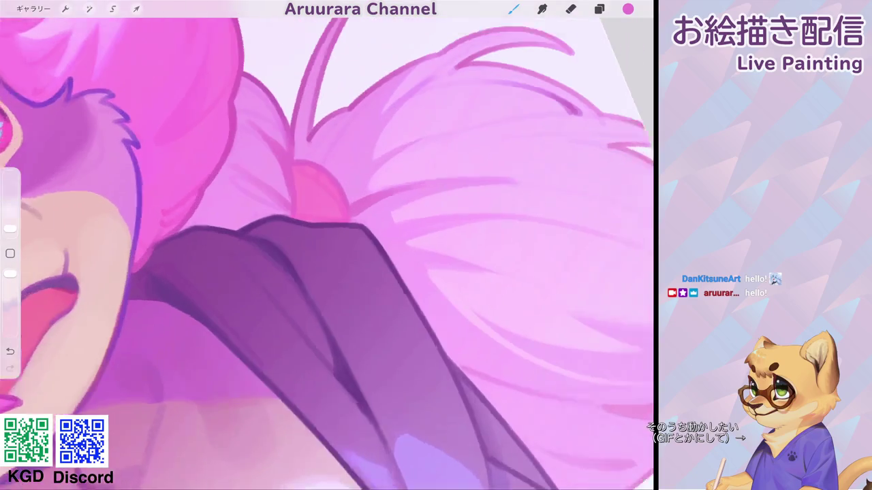
pyautogui.scroll(1, 415, 245)
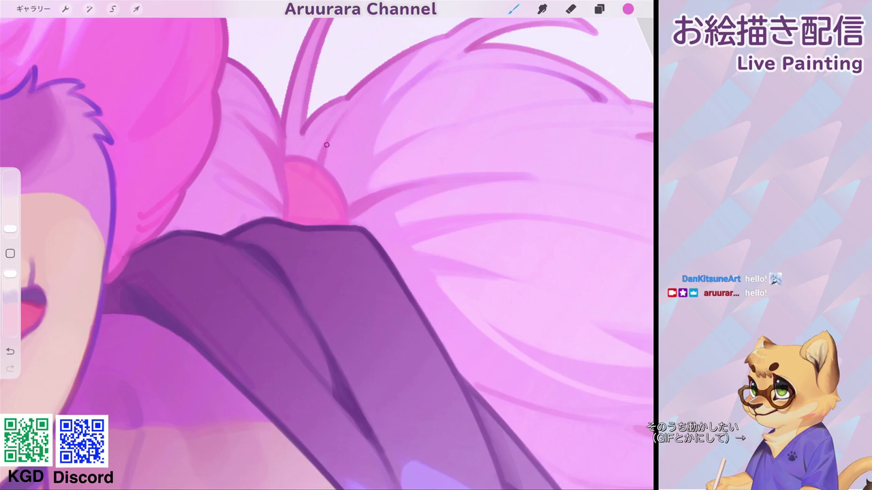
pyautogui.scroll(-3, 327, 245)
pyautogui.scroll(-1, 327, 245)
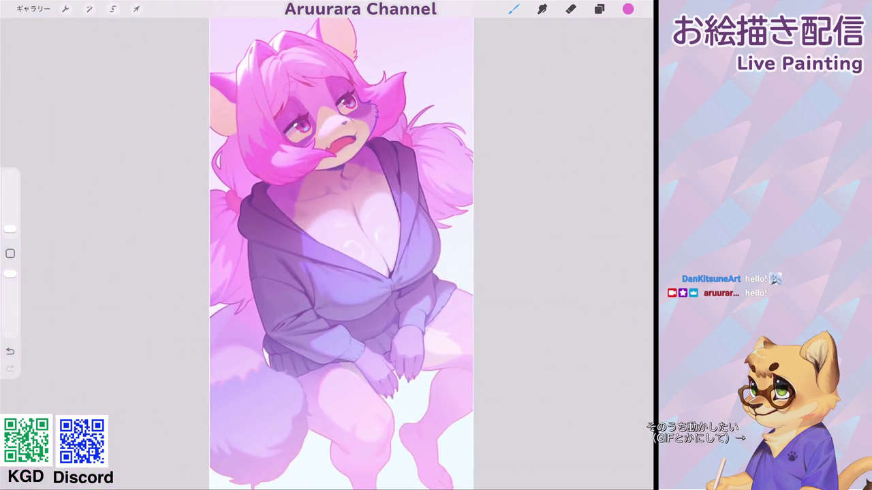
pyautogui.scroll(2, 327, 245)
pyautogui.scroll(2, 327, 245)
pyautogui.scroll(2, 327, 245)
# Step: Freehand-select the hair-bow lobe by the hoodie collar, then bring up pink H 331°, S 49%, B 100%
pyautogui.press('s')
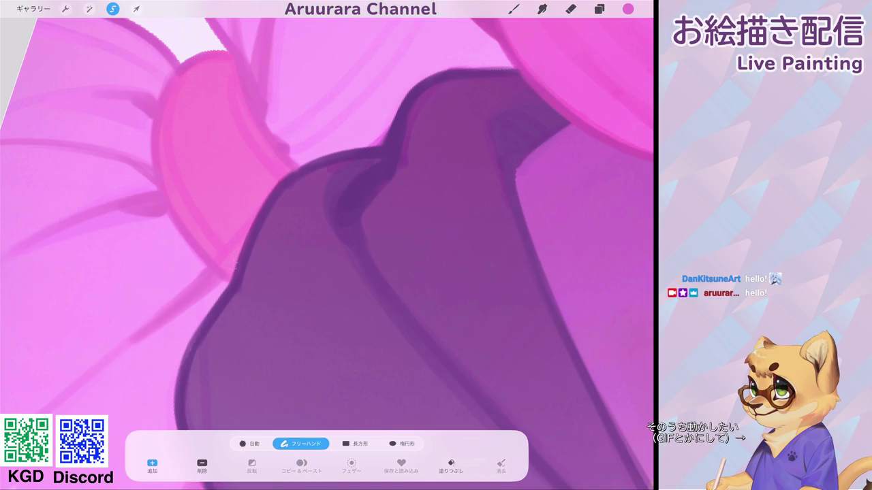
pyautogui.moveTo(240, 249)
pyautogui.mouseDown()
pyautogui.moveTo(259, 123)
pyautogui.moveTo(235, 58)
pyautogui.moveTo(156, 118)
pyautogui.moveTo(232, 280)
pyautogui.mouseUp()
pyautogui.scroll(5, 326, 245)
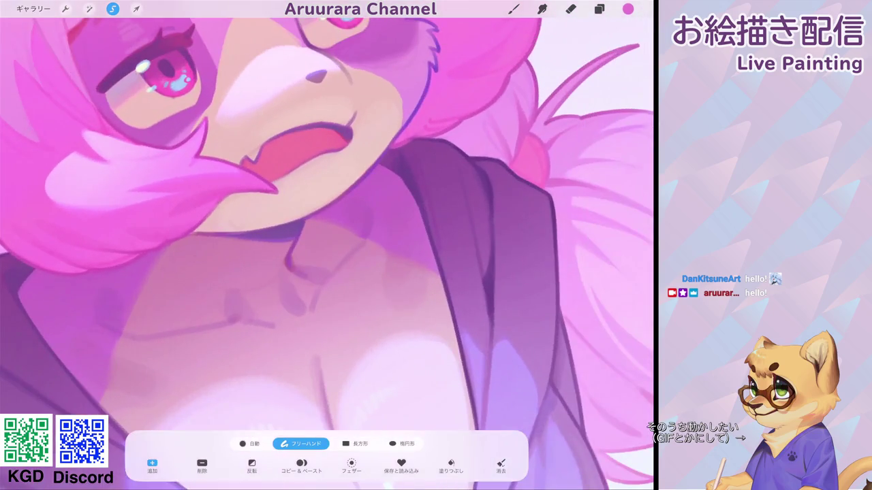
pyautogui.hscroll(3, 327, 245)
pyautogui.hscroll(3, 327, 246)
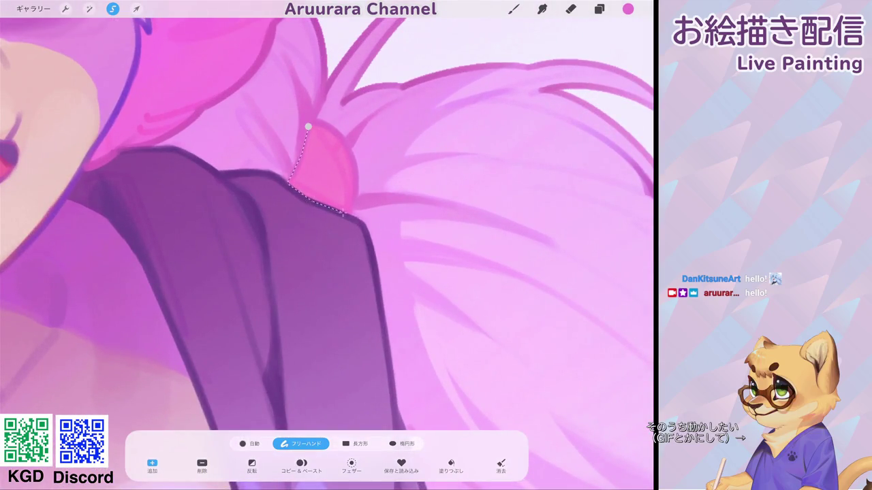
pyautogui.moveTo(309, 201)
pyautogui.mouseDown()
pyautogui.moveTo(346, 142)
pyautogui.moveTo(308, 128)
pyautogui.mouseUp()
pyautogui.scroll(-3, 327, 245)
pyautogui.scroll(-3, 327, 245)
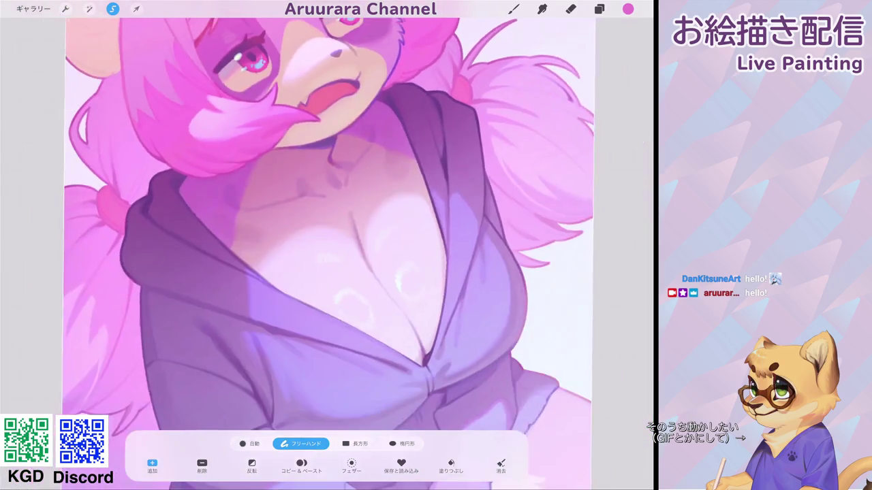
pyautogui.scroll(2, 327, 245)
pyautogui.scroll(5, 409, 238)
pyautogui.click(513, 9)
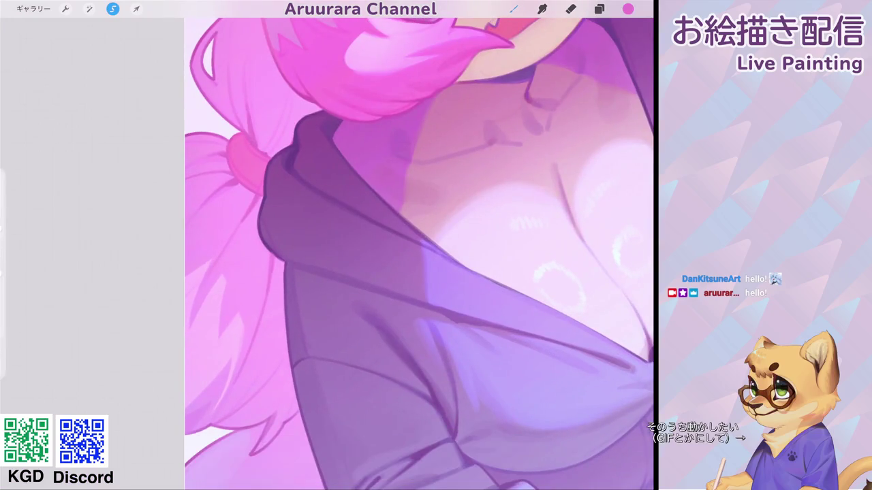
pyautogui.click(628, 9)
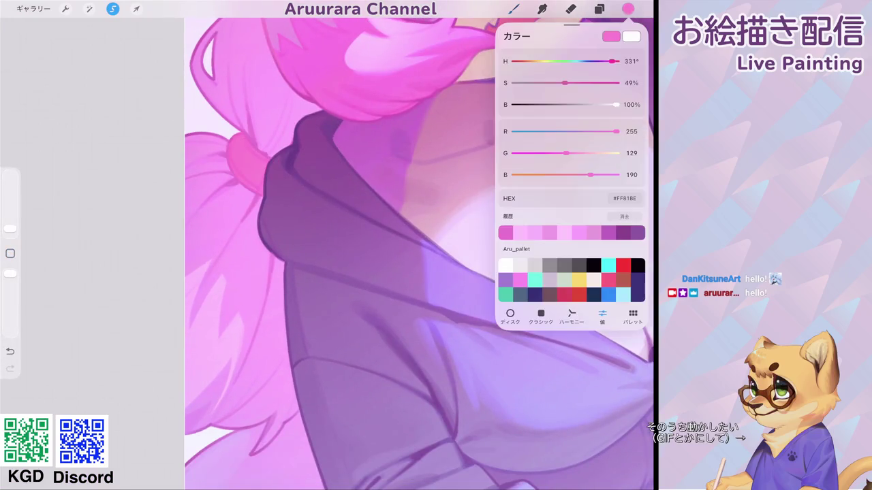
# Step: Pick a saturated pink, enlarge the brush, and dab small pink marks onto the hair bow
pyautogui.moveTo(600, 61); pyautogui.dragTo(615, 60)
pyautogui.moveTo(10, 228); pyautogui.dragTo(11, 218)
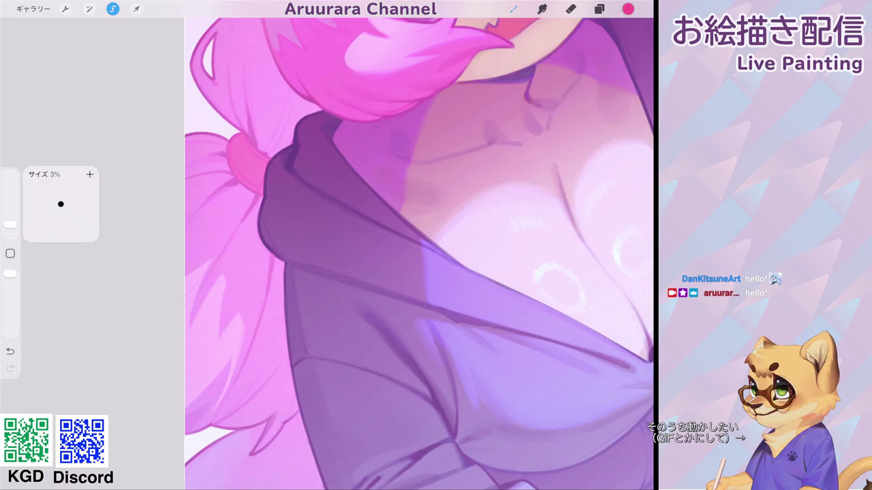
pyautogui.moveTo(256, 159); pyautogui.dragTo(245, 170)
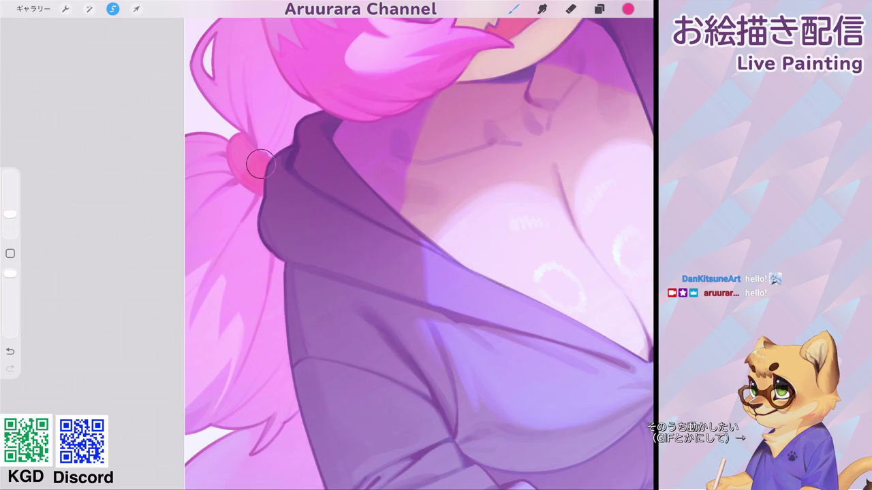
pyautogui.scroll(-5, 392, 245)
pyautogui.scroll(3, 326, 254)
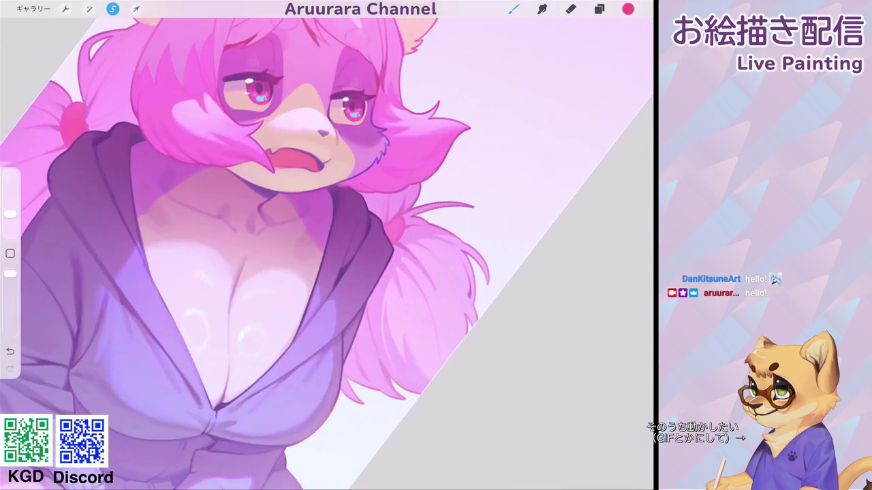
pyautogui.scroll(2, 327, 246)
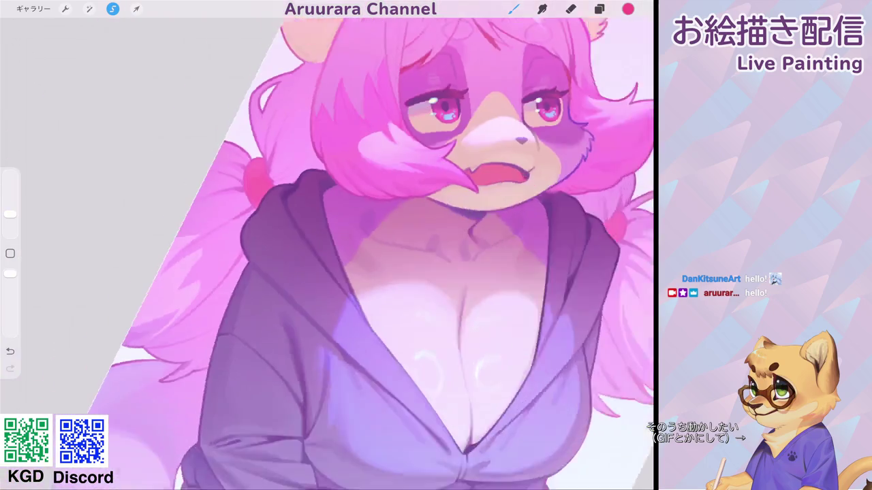
pyautogui.scroll(2, 327, 245)
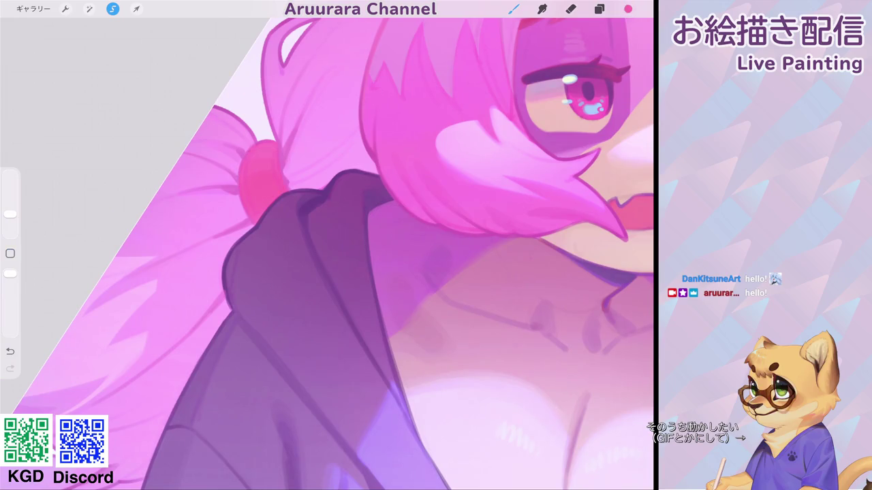
# Step: Switch to a lavender colour, shrink the brush slightly, and repaint the hair tie extending upward
pyautogui.click(627, 9)
pyautogui.moveTo(576, 175); pyautogui.dragTo(597, 174)
pyautogui.moveTo(617, 131)
pyautogui.mouseDown()
pyautogui.moveTo(582, 131)
pyautogui.moveTo(569, 153)
pyautogui.mouseUp()
pyautogui.moveTo(10, 213); pyautogui.dragTo(10, 219)
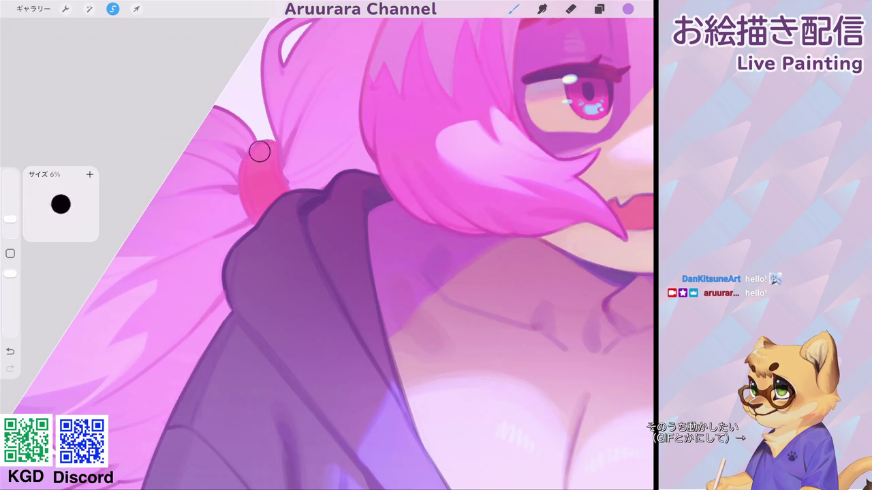
pyautogui.scroll(-5, 261, 164)
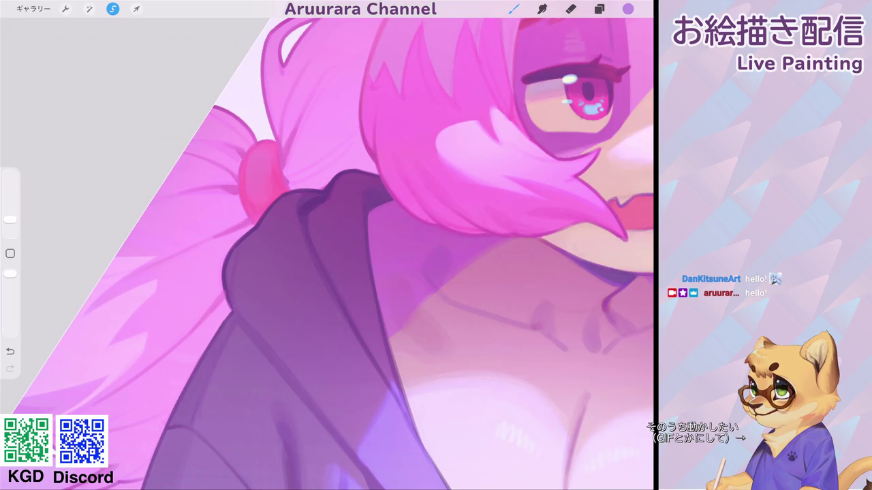
pyautogui.scroll(5, 391, 245)
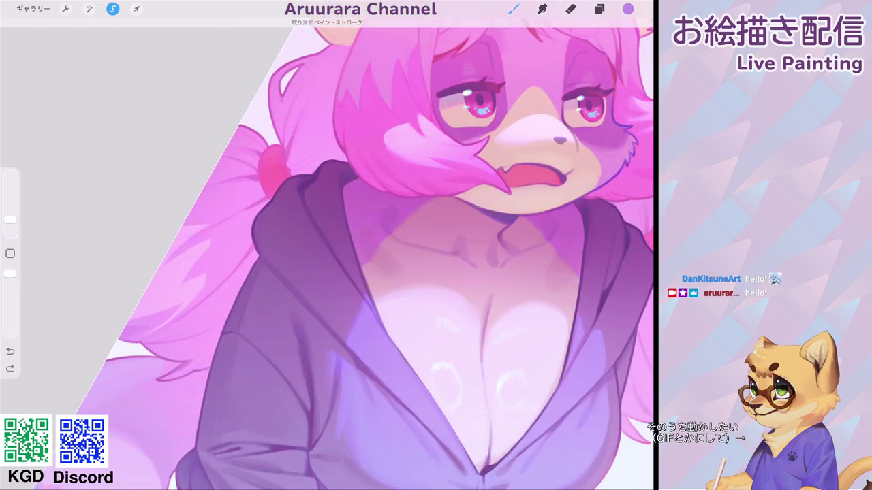
pyautogui.moveTo(269, 152); pyautogui.dragTo(277, 181)
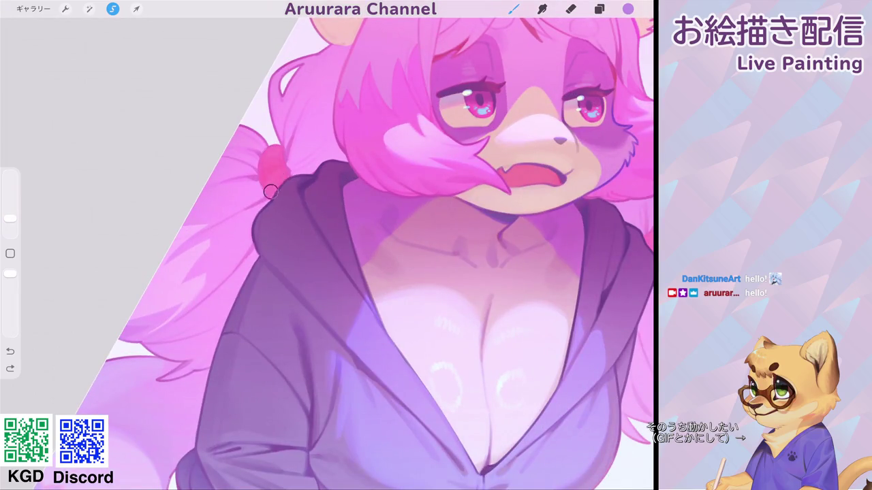
pyautogui.scroll(-5, 276, 181)
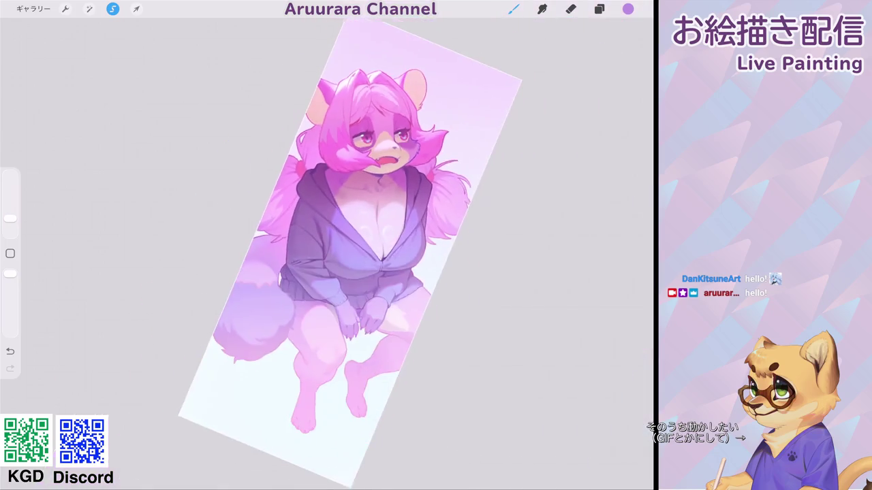
pyautogui.scroll(5, 327, 245)
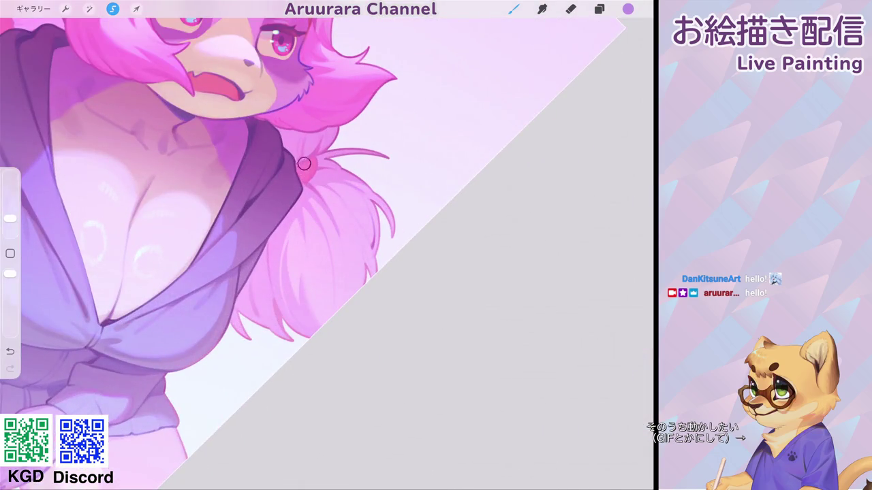
pyautogui.scroll(-5, 327, 245)
pyautogui.scroll(5, 327, 245)
# Step: Mix a pale lilac colour and make the brush smaller for finer work
pyautogui.click(10, 254)
pyautogui.click(302, 175)
pyautogui.click(628, 8)
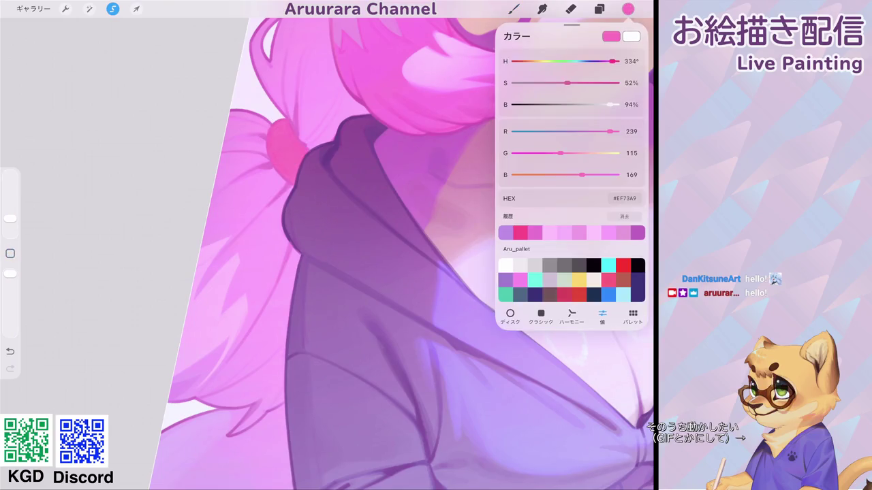
pyautogui.moveTo(581, 174); pyautogui.dragTo(603, 175)
pyautogui.moveTo(610, 131); pyautogui.dragTo(602, 132)
pyautogui.moveTo(560, 153)
pyautogui.mouseDown()
pyautogui.moveTo(588, 153)
pyautogui.moveTo(608, 175)
pyautogui.mouseUp()
pyautogui.click(513, 8)
pyautogui.moveTo(11, 217); pyautogui.dragTo(10, 225)
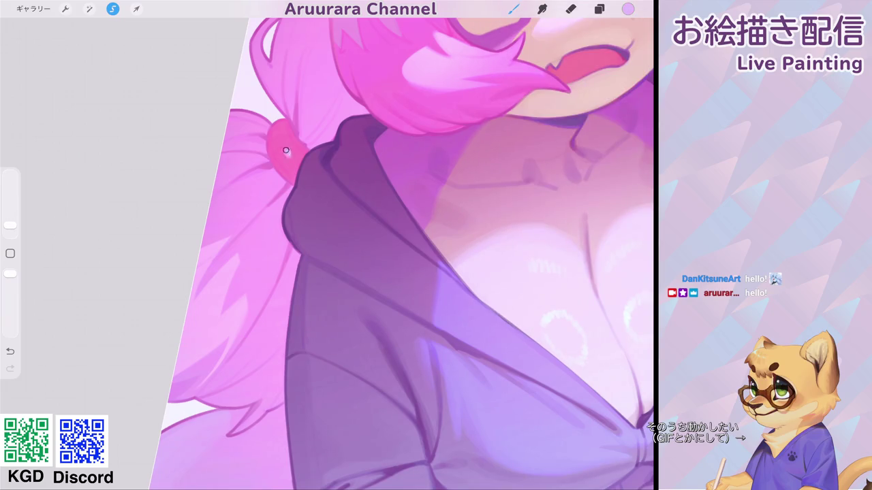
pyautogui.scroll(-5, 327, 245)
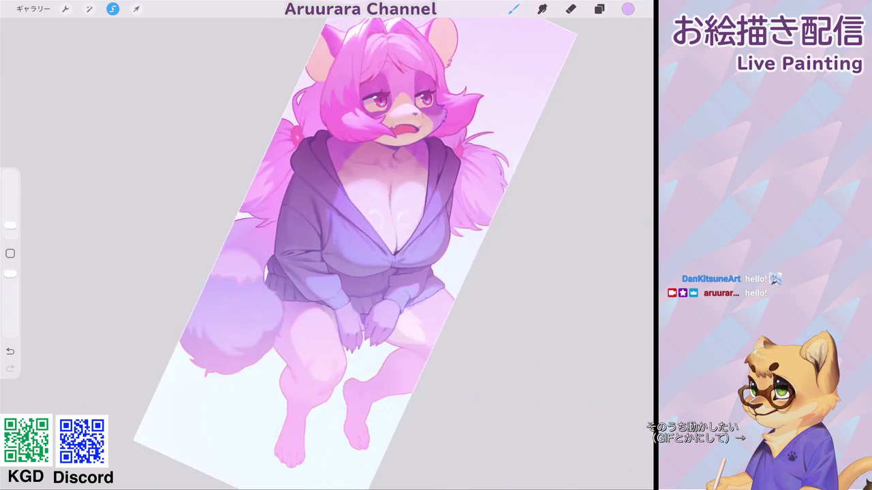
pyautogui.scroll(5, 273, 205)
pyautogui.moveTo(10, 225); pyautogui.dragTo(11, 222)
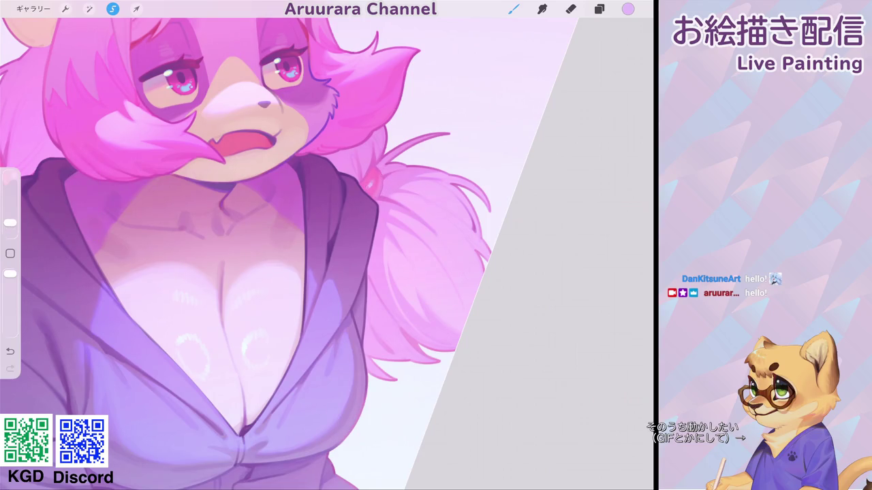
pyautogui.scroll(-5, 272, 245)
pyautogui.scroll(5, 273, 205)
# Step: Sample the bead's hot pink, zoom to the left bun, and repaint the bead's top edge
pyautogui.click(329, 155)
pyautogui.click(627, 8)
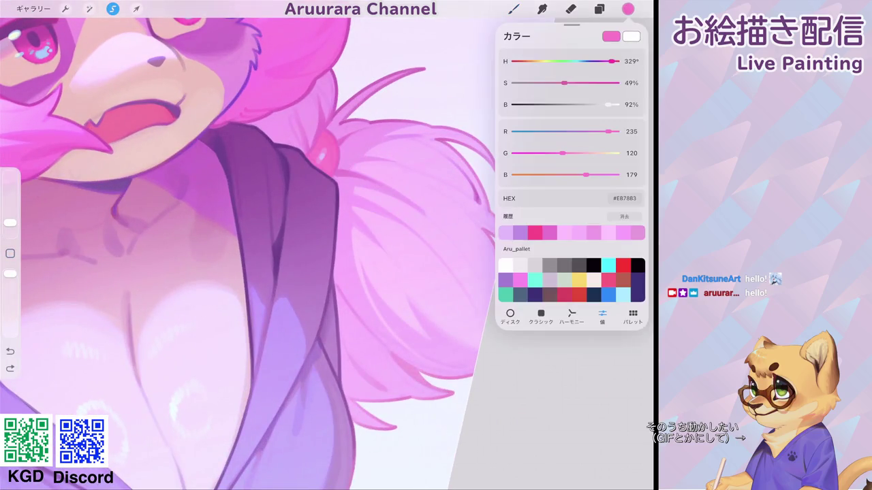
pyautogui.click(337, 141)
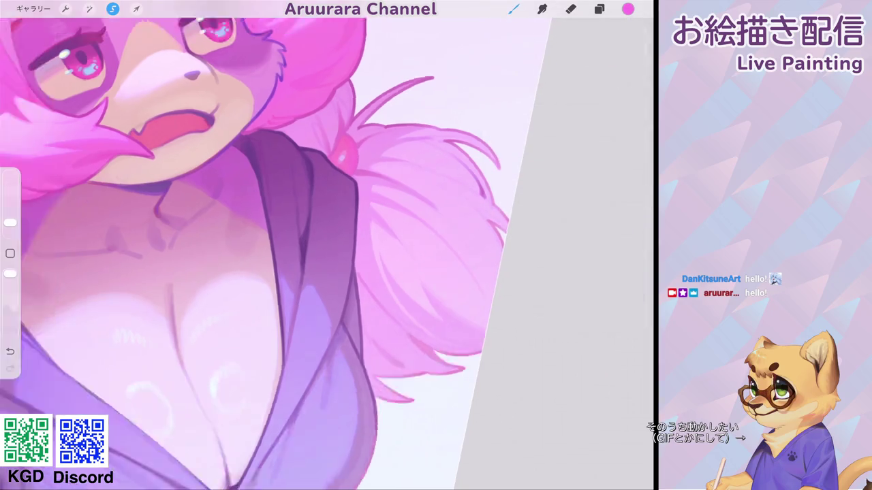
pyautogui.moveTo(333, 134); pyautogui.dragTo(476, 204)
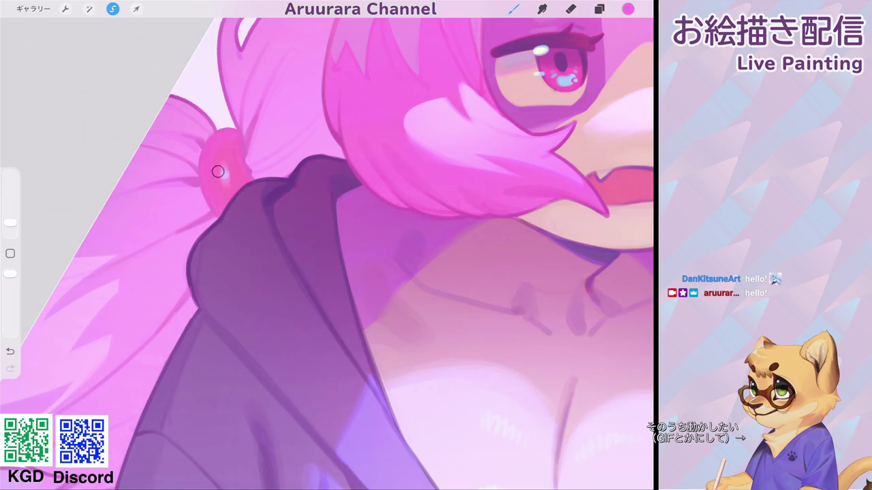
pyautogui.scroll(-5, 327, 245)
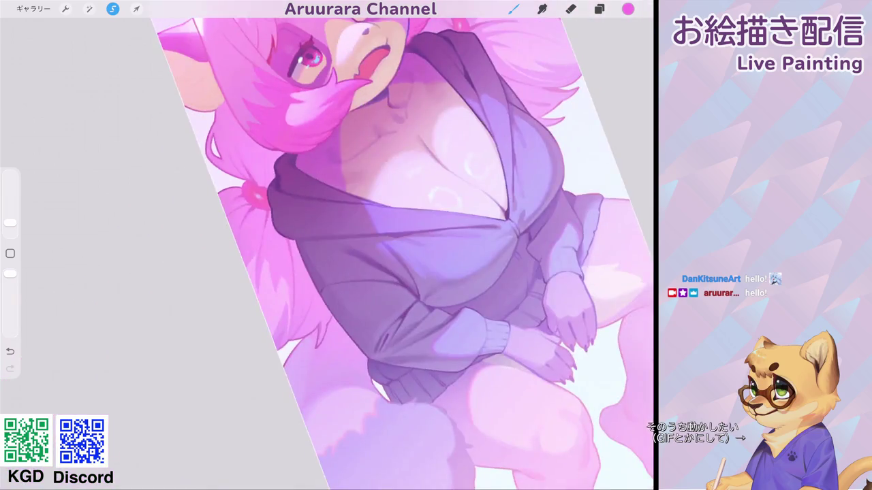
pyautogui.scroll(5, 326, 246)
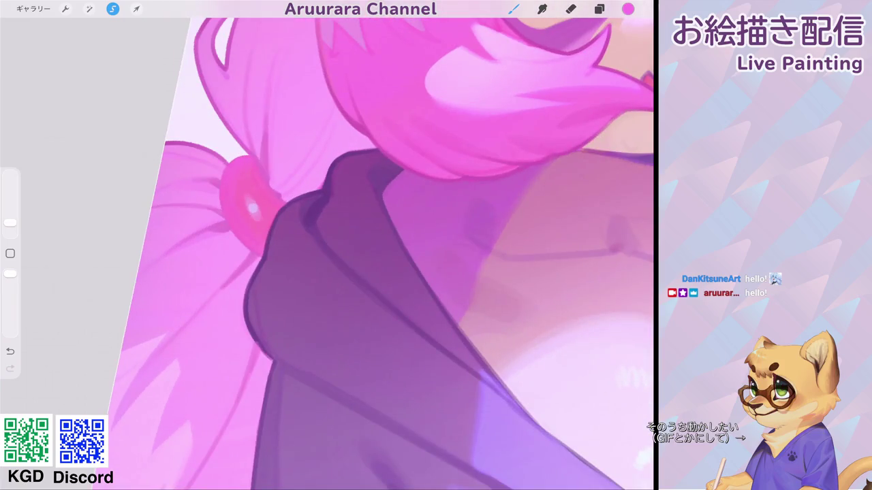
pyautogui.moveTo(11, 222); pyautogui.dragTo(10, 227)
pyautogui.moveTo(266, 167); pyautogui.dragTo(244, 175)
pyautogui.moveTo(10, 226); pyautogui.dragTo(11, 225)
pyautogui.scroll(-5, 375, 252)
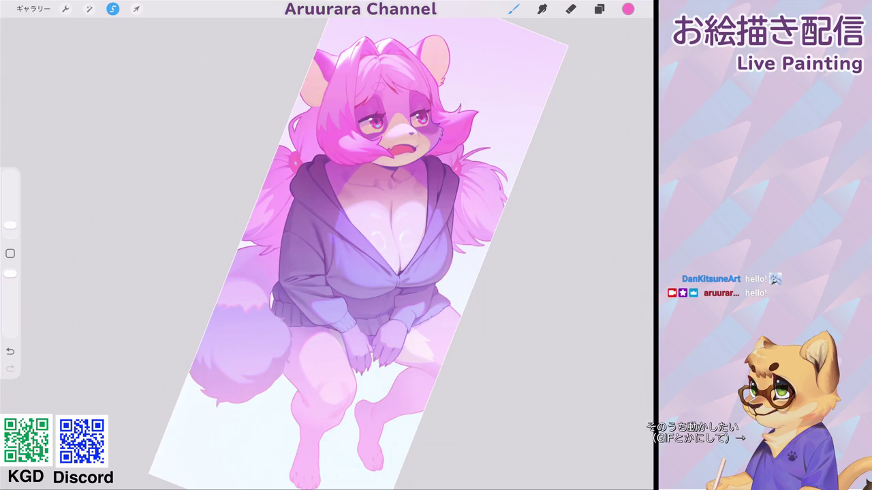
# Step: Reduce the brush to a fine 2% size
pyautogui.scroll(2, 382, 252)
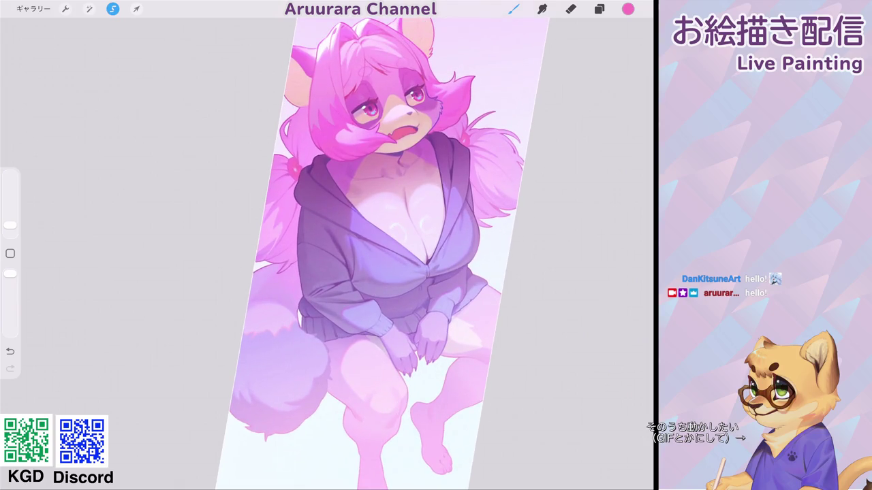
pyautogui.scroll(3, 368, 116)
pyautogui.scroll(3, 367, 116)
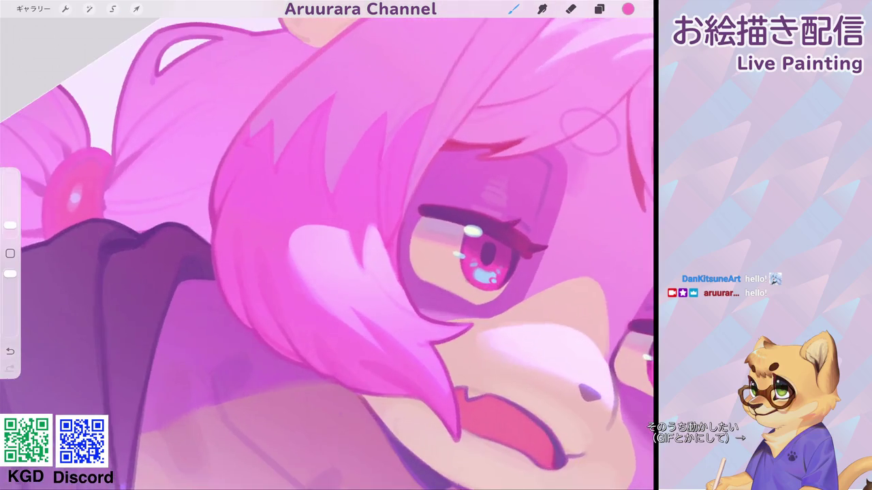
pyautogui.scroll(2, 368, 116)
pyautogui.scroll(2, 327, 252)
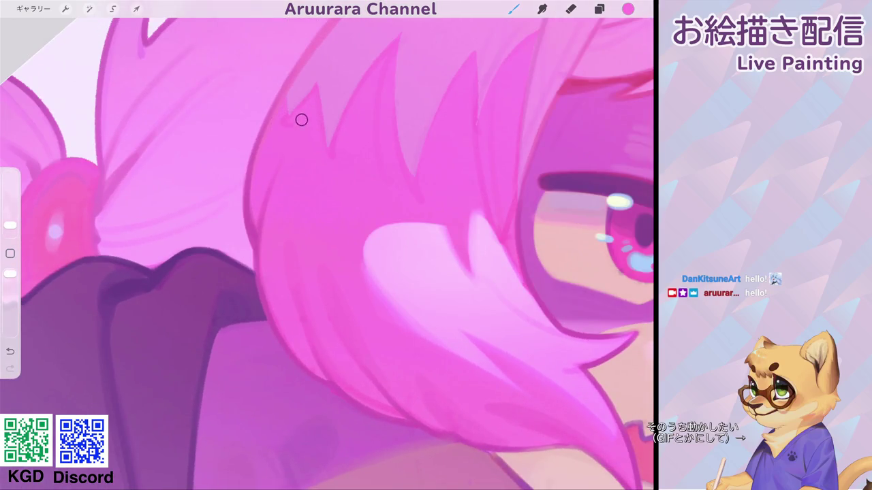
pyautogui.press('[')
pyautogui.scroll(3, 321, 152)
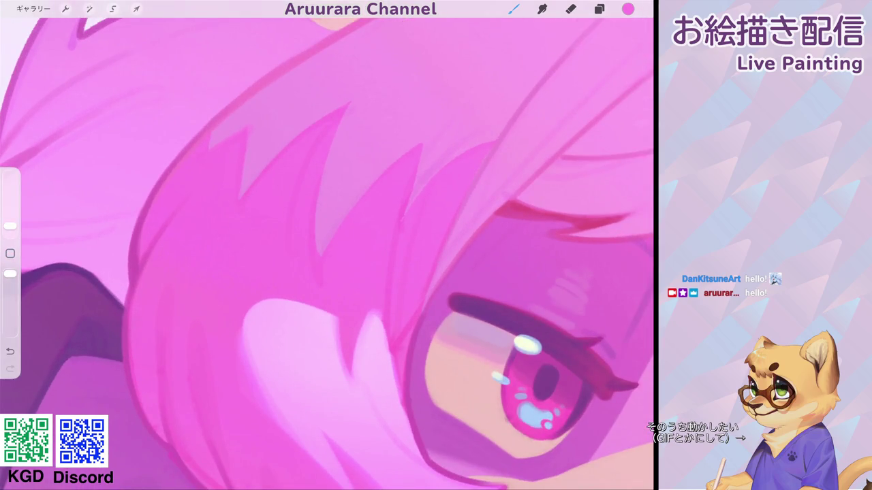
pyautogui.scroll(-2, 325, 121)
pyautogui.scroll(1, 327, 252)
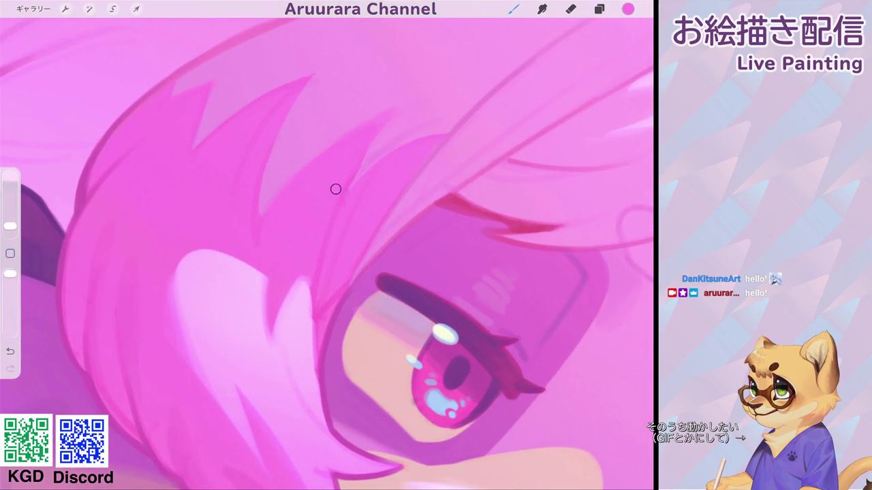
pyautogui.scroll(-5, 317, 224)
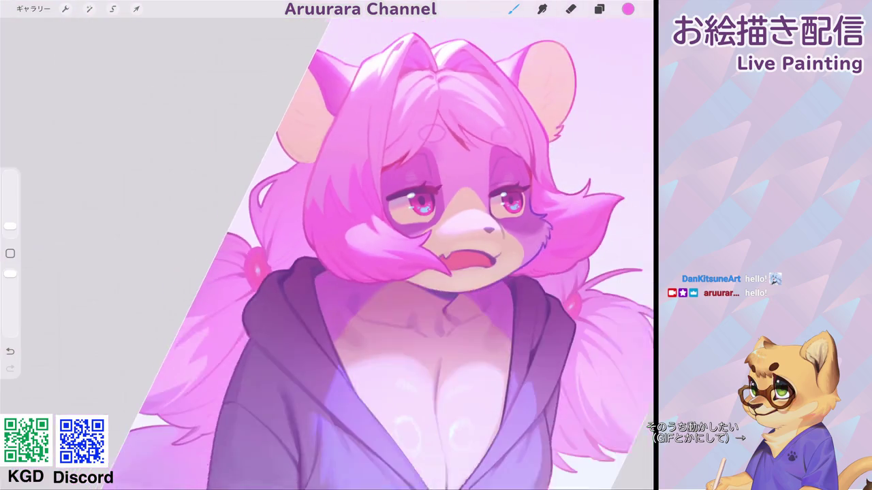
pyautogui.scroll(3, 385, 259)
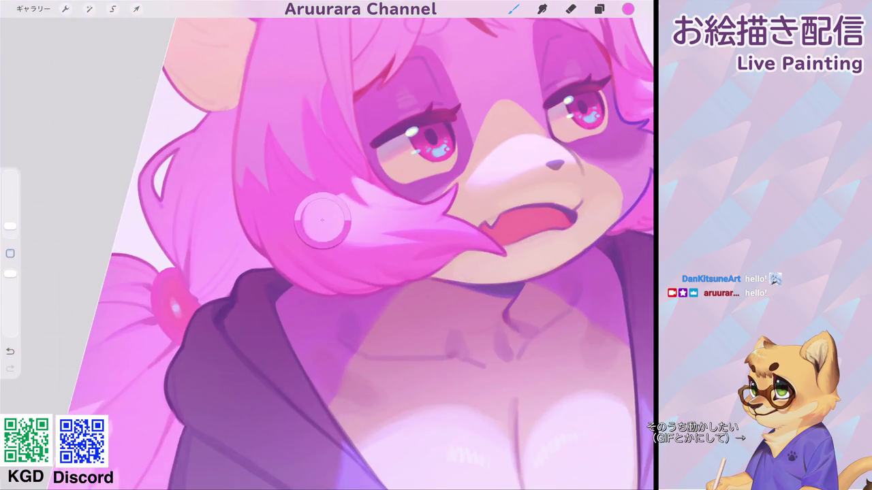
# Step: Set the paint colour to bright hair pink #FF74C5 (H 325°, S 55%, B 100%)
pyautogui.click(627, 9)
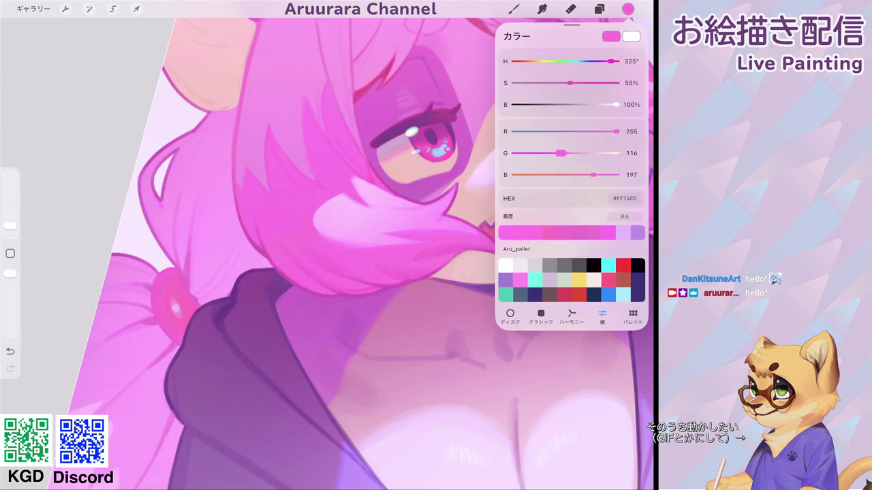
pyautogui.click(317, 211)
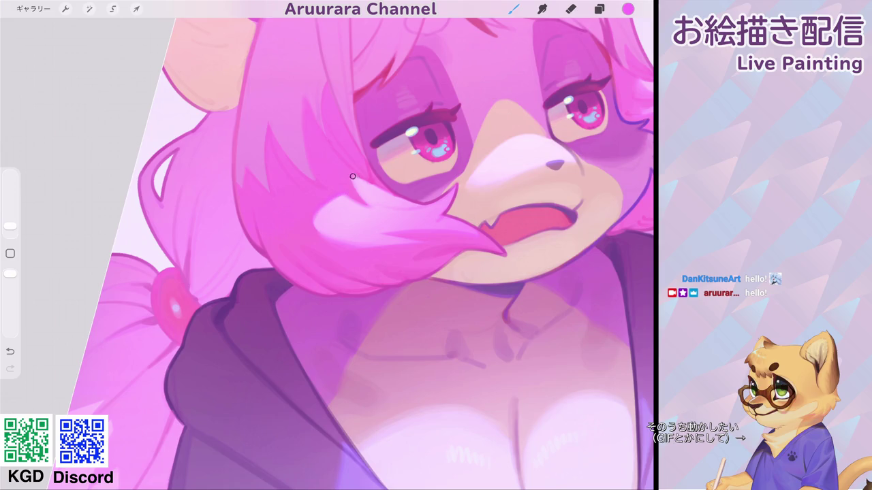
pyautogui.scroll(-5, 326, 245)
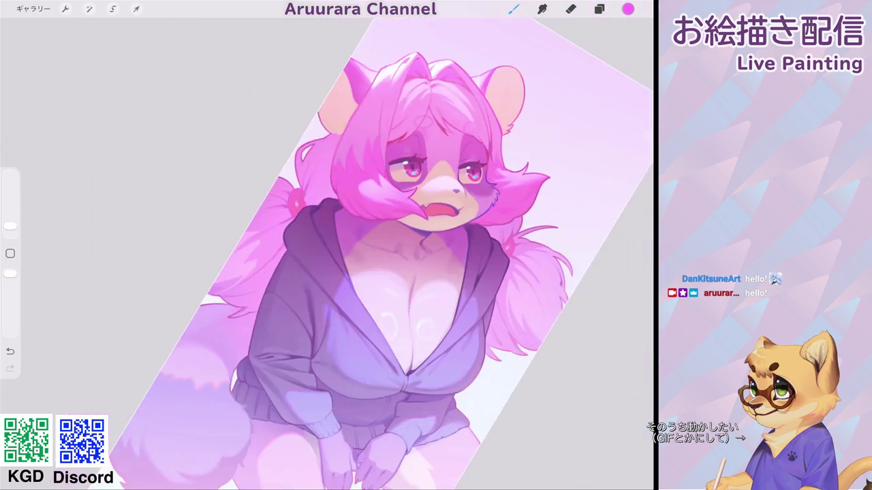
pyautogui.scroll(5, 327, 245)
pyautogui.scroll(-5, 327, 245)
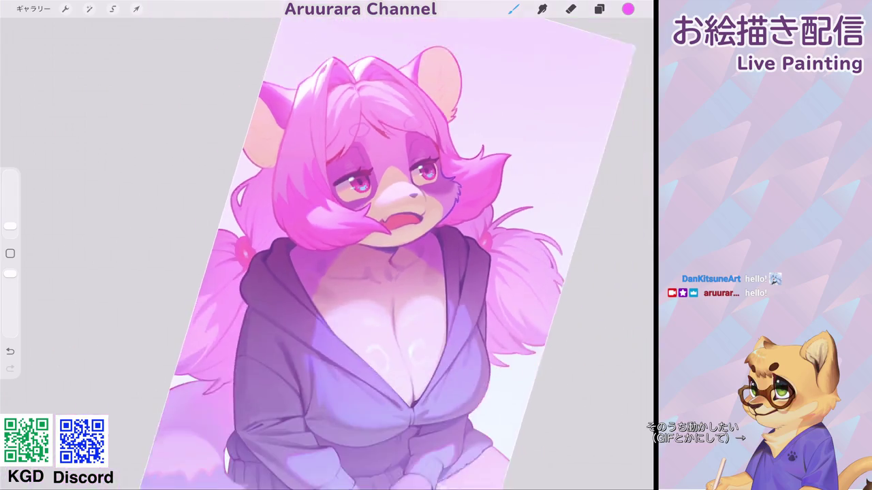
pyautogui.scroll(3, 327, 245)
pyautogui.scroll(2, 327, 245)
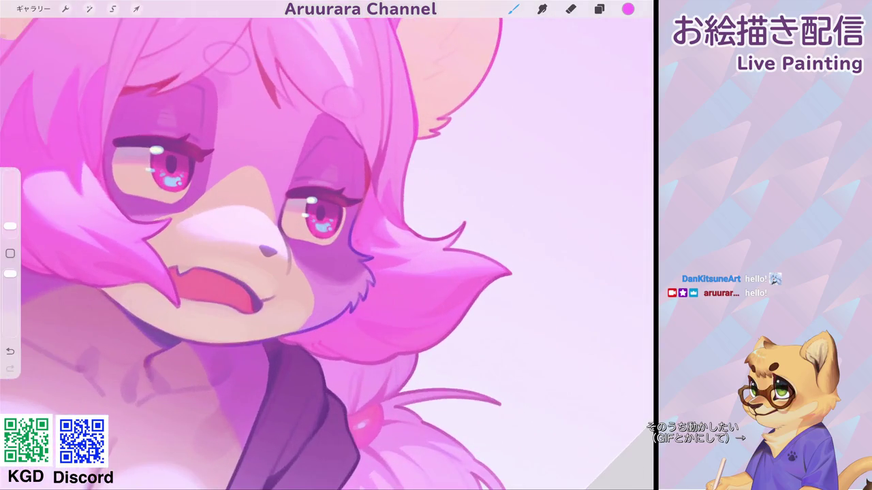
# Step: Draw a dark pink line along the hair strand edge beside the right eye
pyautogui.scroll(2, 327, 245)
pyautogui.scroll(2, 326, 245)
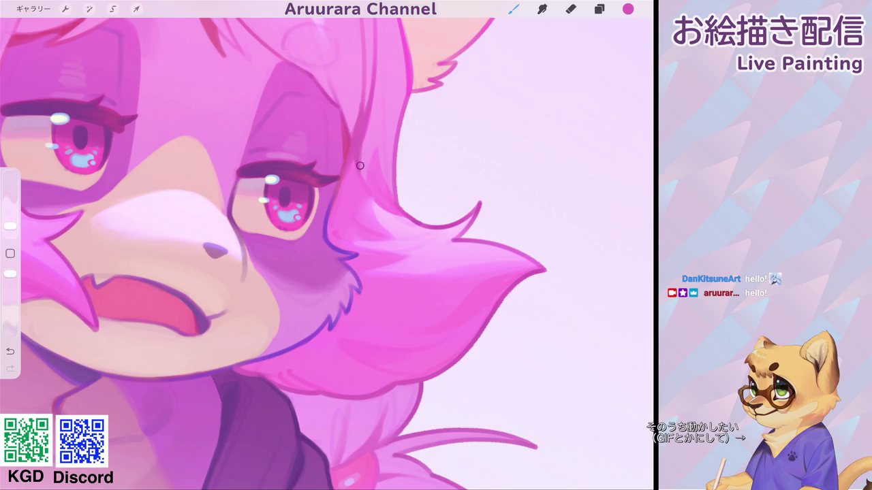
pyautogui.moveTo(368, 104); pyautogui.dragTo(359, 174)
pyautogui.scroll(-5, 327, 245)
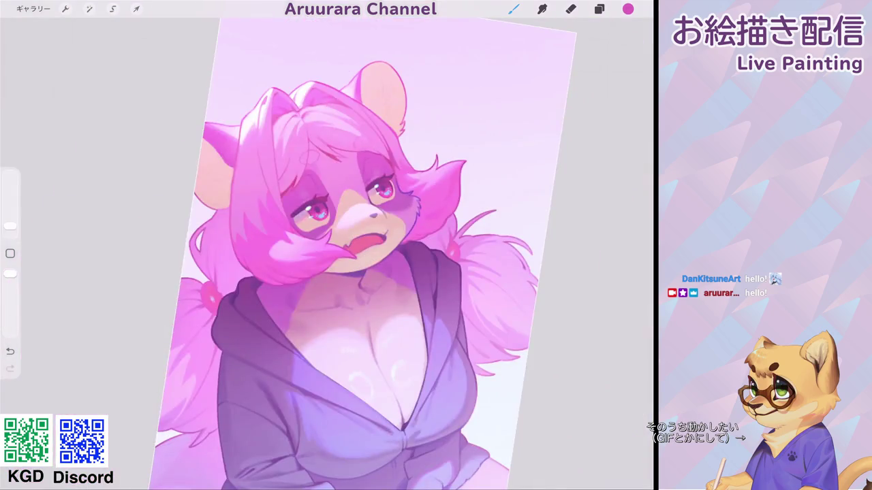
pyautogui.scroll(3, 327, 245)
pyautogui.scroll(3, 327, 245)
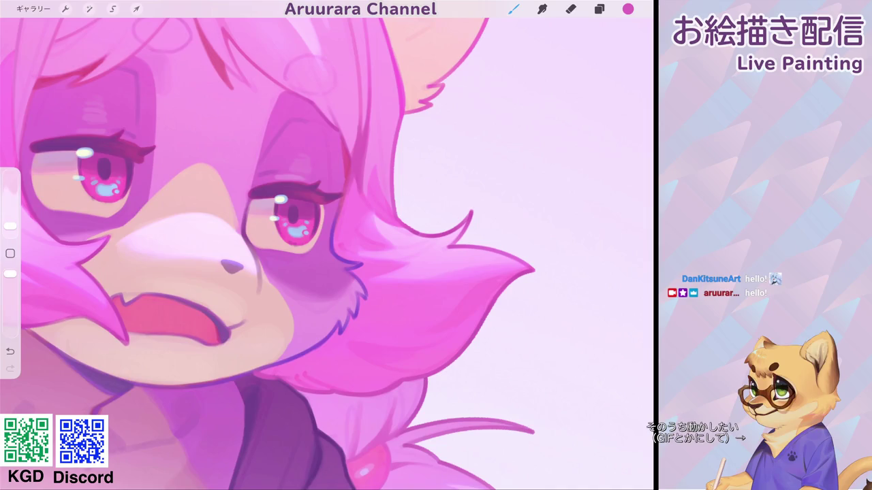
# Step: Redraw the hair-edge line as a cleaner, defined stroke and make the brush slightly smaller
pyautogui.moveTo(373, 105); pyautogui.dragTo(361, 167)
pyautogui.moveTo(366, 123); pyautogui.dragTo(361, 203)
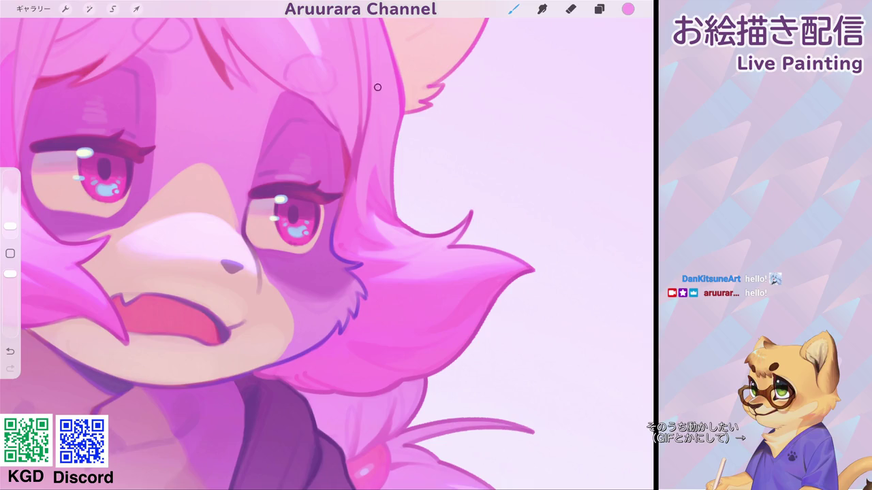
pyautogui.scroll(-5, 327, 245)
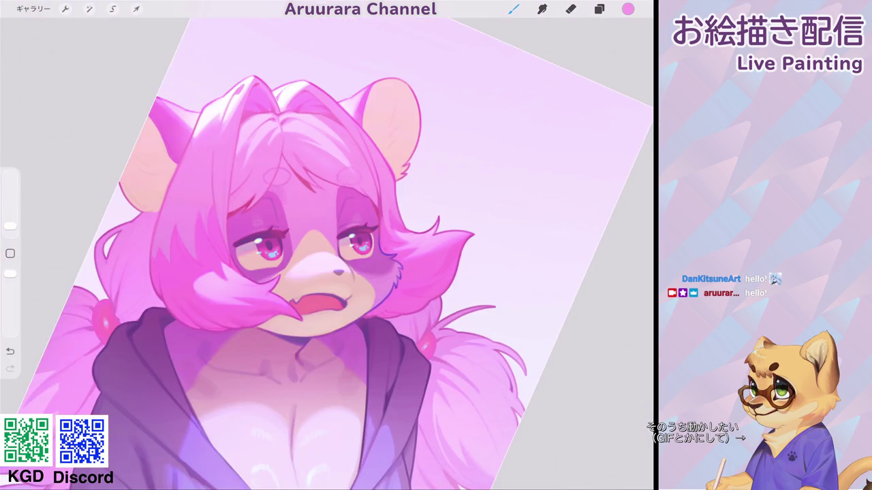
pyautogui.scroll(2, 326, 245)
pyautogui.scroll(2, 327, 245)
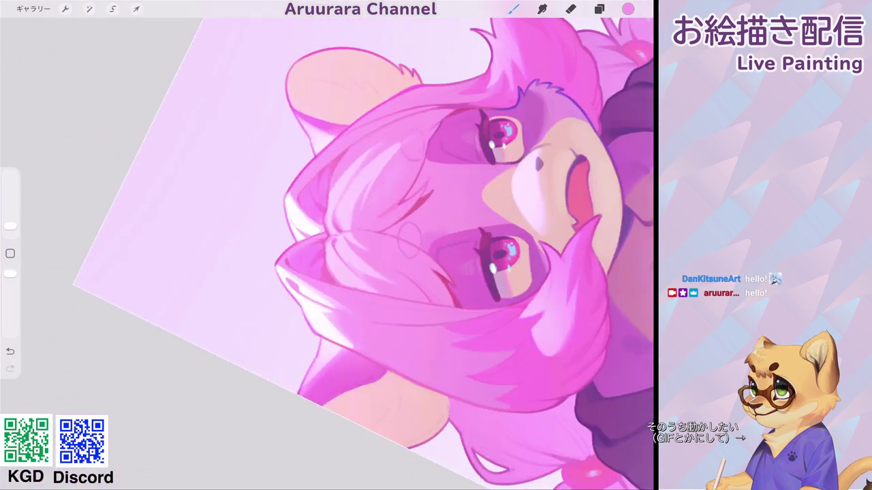
pyautogui.scroll(3, 327, 245)
pyautogui.moveTo(11, 226); pyautogui.dragTo(10, 228)
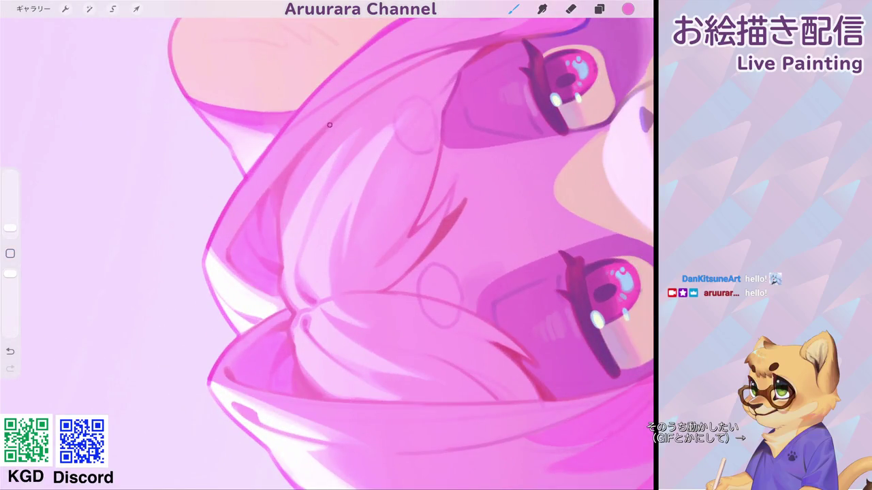
pyautogui.scroll(-5, 327, 246)
pyautogui.scroll(-2, 327, 245)
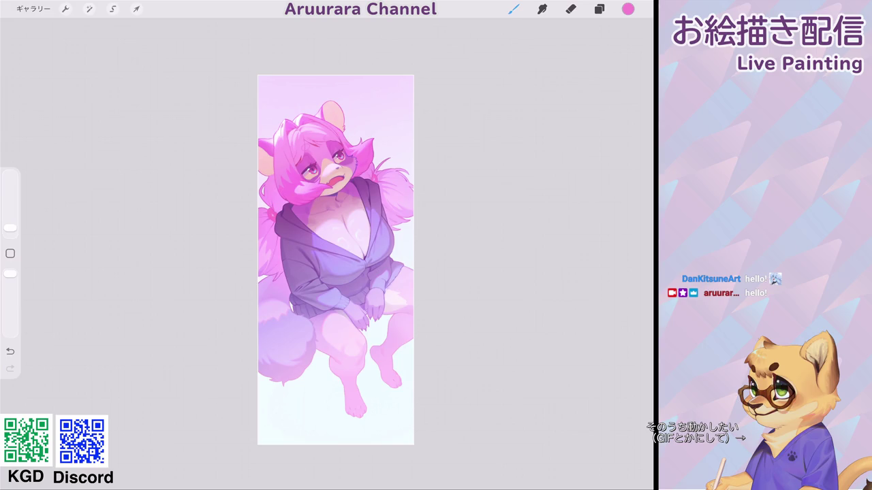
pyautogui.scroll(2, 335, 259)
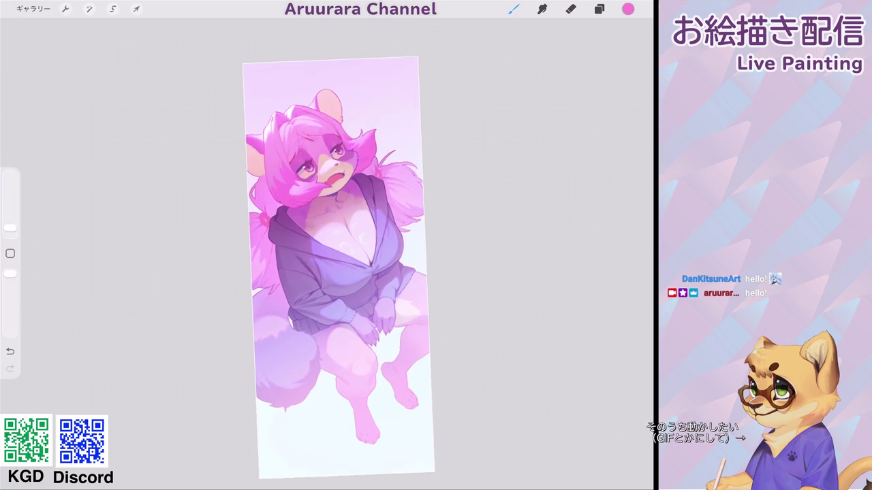
# Step: Paint a darker pink zig-zag fur tuft inside the first ear
pyautogui.scroll(2, 381, 259)
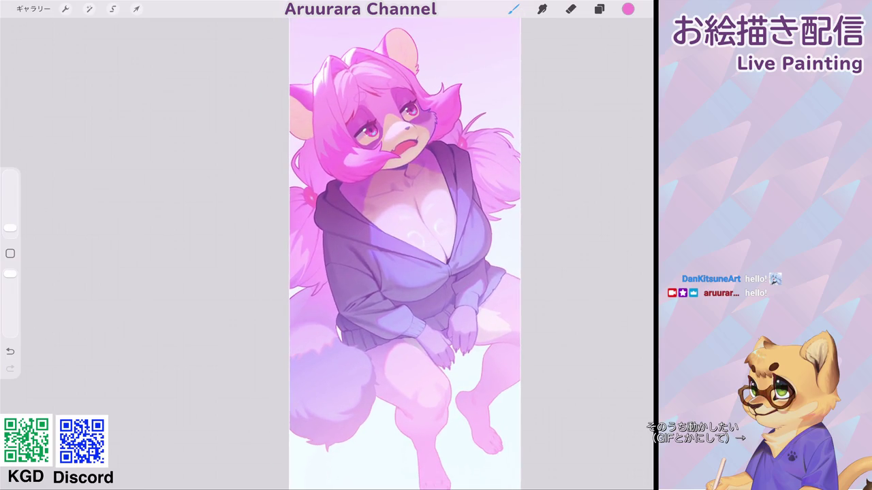
pyautogui.scroll(1, 405, 204)
pyautogui.scroll(2, 405, 191)
pyautogui.scroll(3, 409, 177)
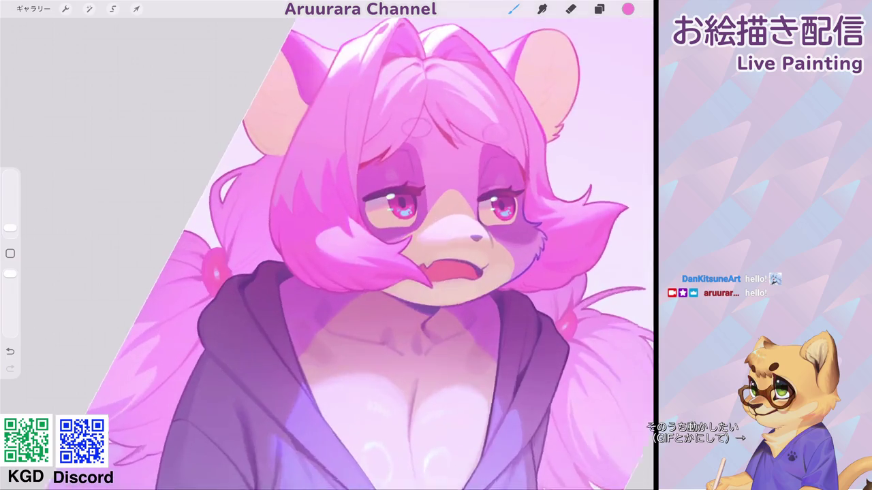
pyautogui.scroll(2, 408, 225)
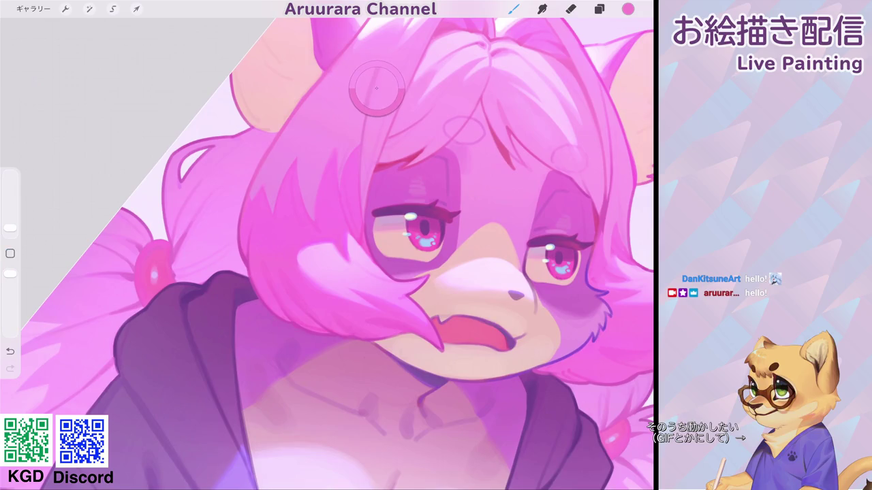
pyautogui.scroll(2, 409, 204)
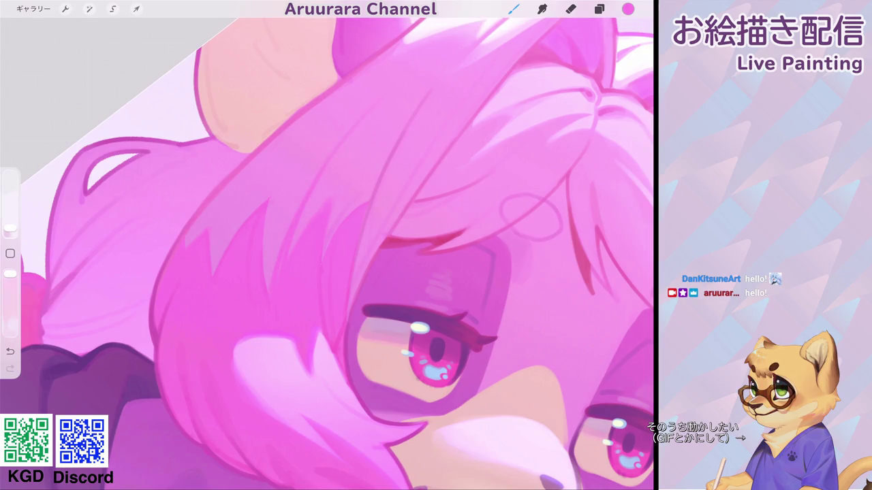
pyautogui.scroll(-5, 274, 321)
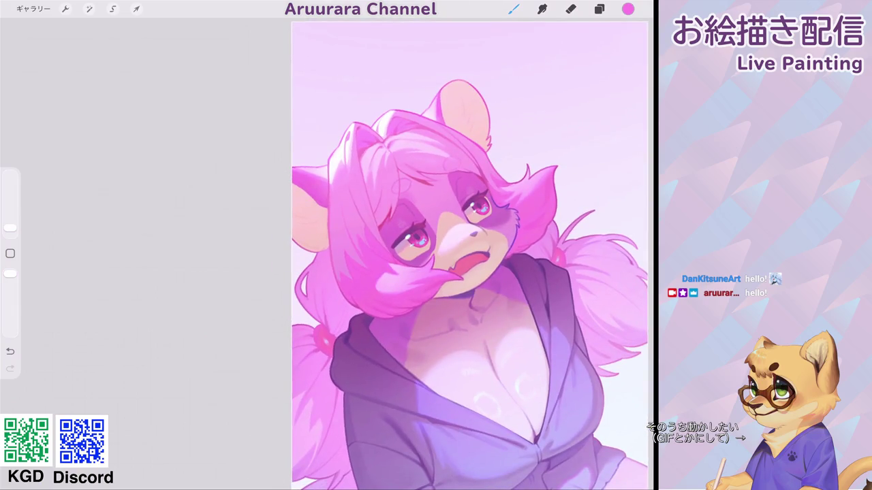
pyautogui.scroll(-3, 418, 257)
pyautogui.scroll(5, 395, 218)
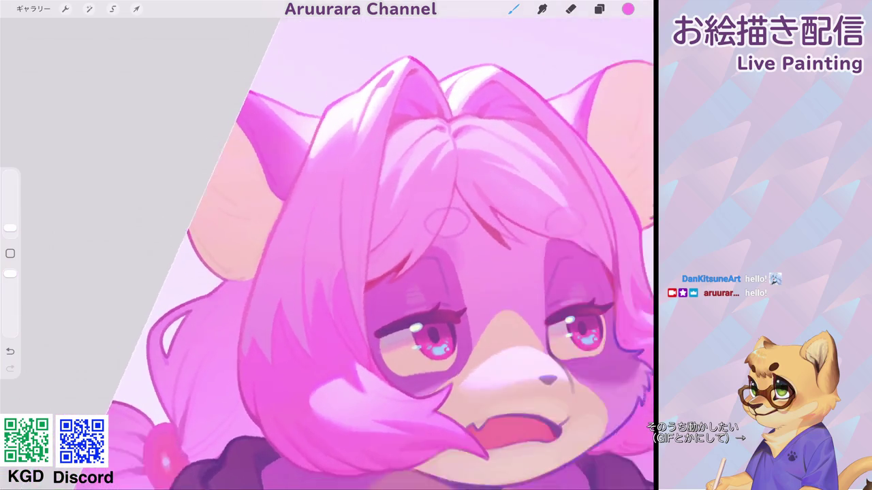
pyautogui.scroll(-5, 395, 245)
pyautogui.scroll(5, 395, 198)
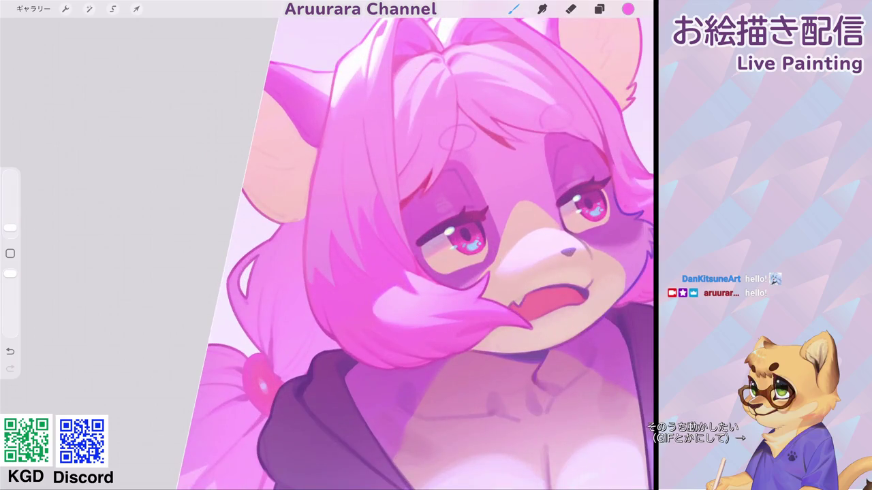
pyautogui.scroll(3, 409, 170)
pyautogui.scroll(3, 422, 136)
pyautogui.scroll(2, 327, 272)
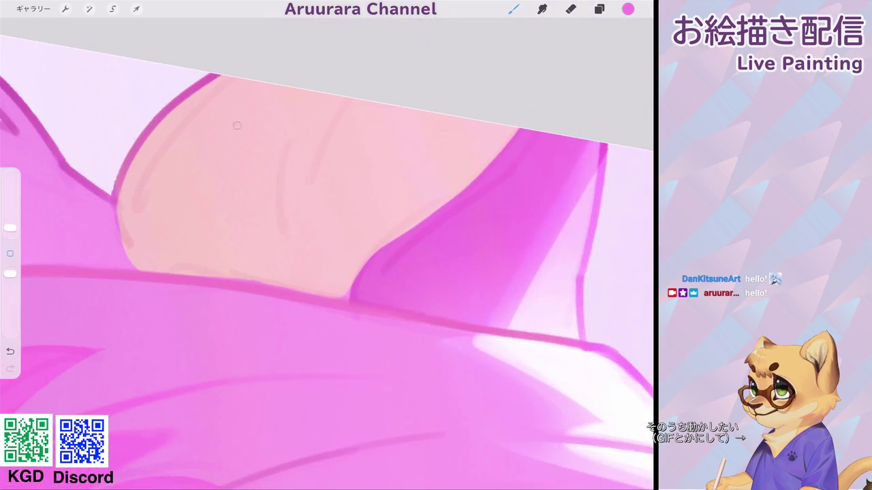
pyautogui.moveTo(297, 128)
pyautogui.mouseDown()
pyautogui.moveTo(277, 237)
pyautogui.moveTo(298, 159)
pyautogui.moveTo(310, 184)
pyautogui.mouseUp()
pyautogui.moveTo(339, 110)
pyautogui.mouseDown()
pyautogui.moveTo(304, 174)
pyautogui.moveTo(319, 140)
pyautogui.mouseUp()
pyautogui.moveTo(307, 184); pyautogui.dragTo(331, 132)
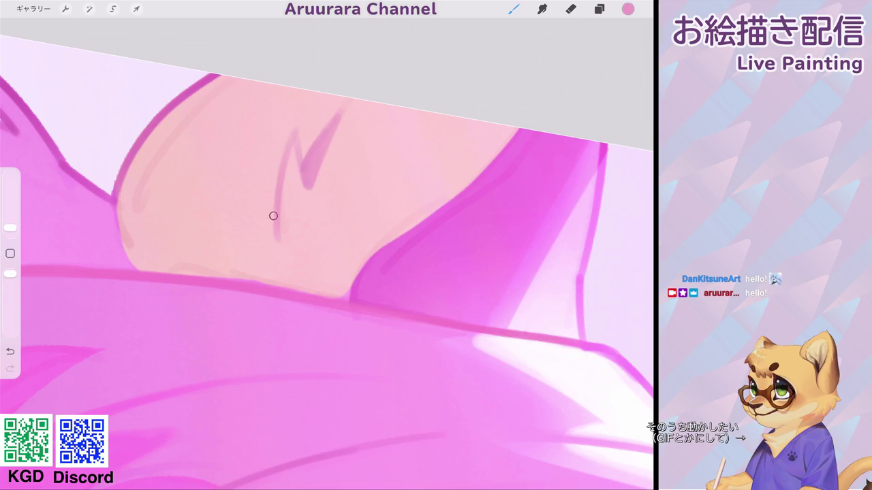
# Step: Extend the long diagonal ear line and shade the ear's left edge with soft pink
pyautogui.moveTo(279, 194); pyautogui.dragTo(247, 280)
pyautogui.moveTo(269, 215); pyautogui.dragTo(251, 276)
pyautogui.hscroll(-5, 326, 259)
pyautogui.moveTo(254, 208)
pyautogui.mouseDown()
pyautogui.moveTo(250, 237)
pyautogui.moveTo(265, 280)
pyautogui.mouseUp()
pyautogui.moveTo(272, 169); pyautogui.dragTo(266, 284)
pyautogui.scroll(-5, 327, 252)
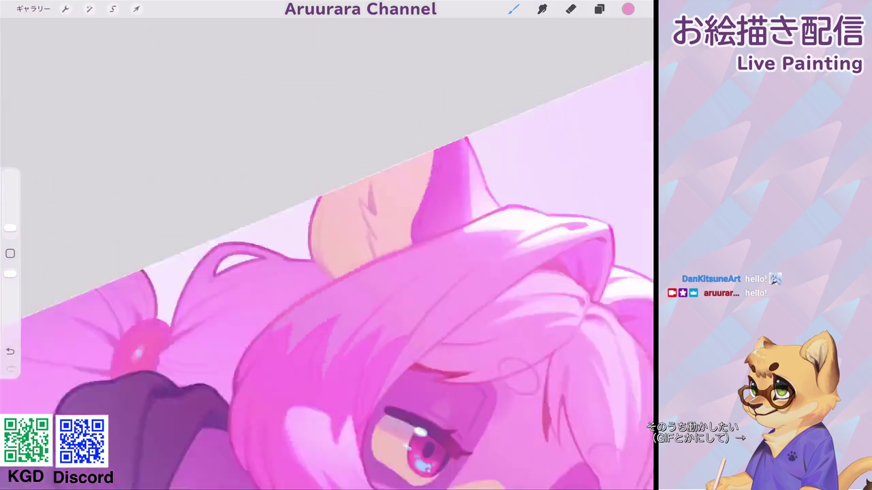
pyautogui.scroll(2, 382, 225)
pyautogui.scroll(5, 313, 204)
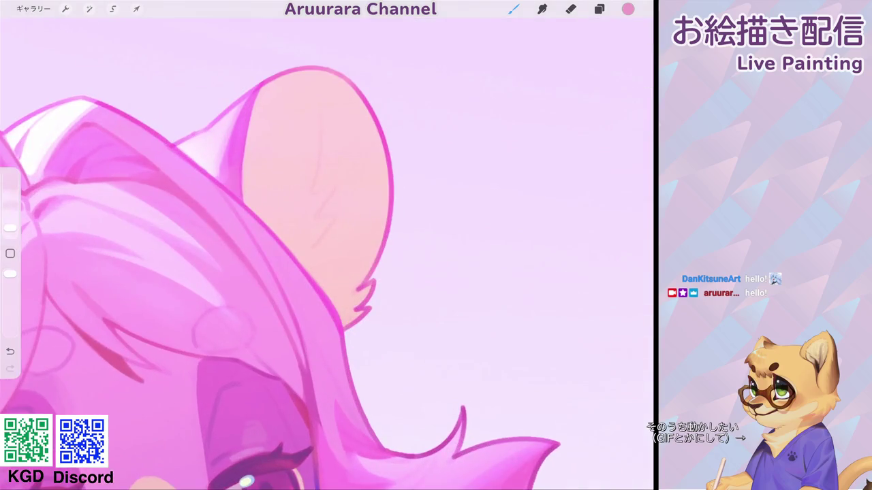
# Step: Paint a tapered dark fur line and a curved fur stroke inside the other ear
pyautogui.moveTo(323, 119)
pyautogui.mouseDown()
pyautogui.moveTo(312, 198)
pyautogui.moveTo(329, 187)
pyautogui.mouseUp()
pyautogui.moveTo(323, 115); pyautogui.dragTo(318, 189)
pyautogui.moveTo(322, 144)
pyautogui.mouseDown()
pyautogui.moveTo(313, 197)
pyautogui.moveTo(320, 219)
pyautogui.mouseUp()
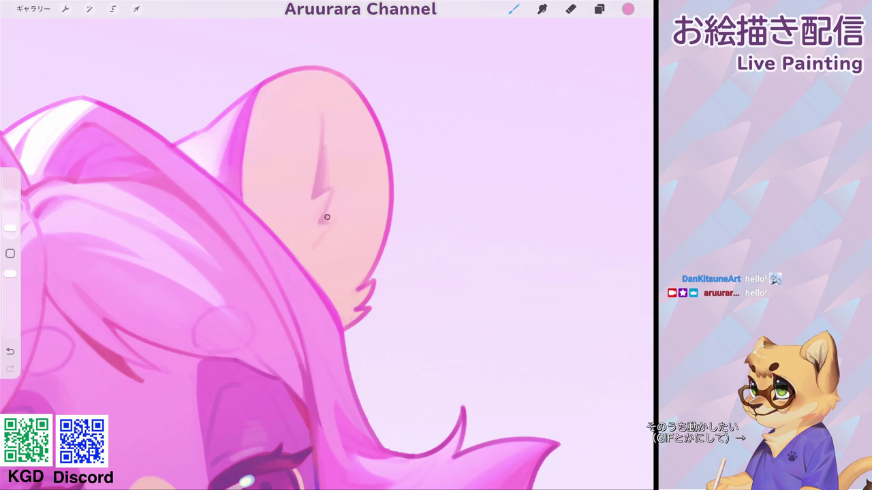
pyautogui.moveTo(330, 229); pyautogui.dragTo(308, 263)
# Step: Switch to Freehand selection mode
pyautogui.scroll(-5, 327, 245)
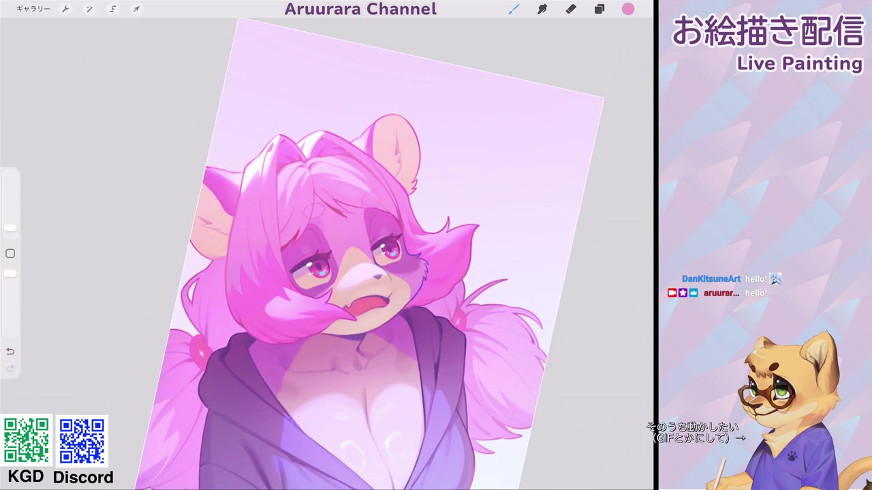
pyautogui.scroll(3, 395, 252)
pyautogui.press('s')
pyautogui.scroll(5, 395, 252)
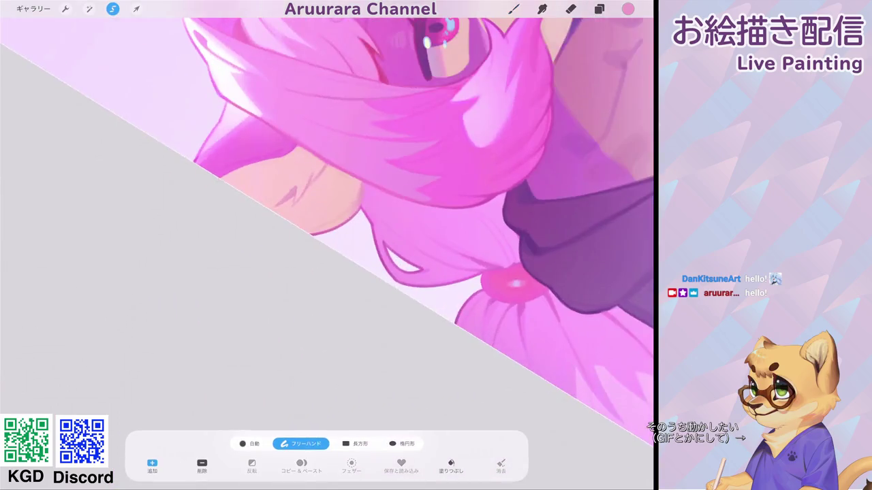
# Step: Start the freehand selection along the ear's lower edge and around it under the hair
pyautogui.moveTo(222, 238)
pyautogui.mouseDown()
pyautogui.moveTo(341, 120)
pyautogui.moveTo(338, 96)
pyautogui.moveTo(204, 98)
pyautogui.moveTo(163, 170)
pyautogui.moveTo(184, 269)
pyautogui.moveTo(222, 238)
pyautogui.mouseUp()
pyautogui.scroll(-5, 327, 245)
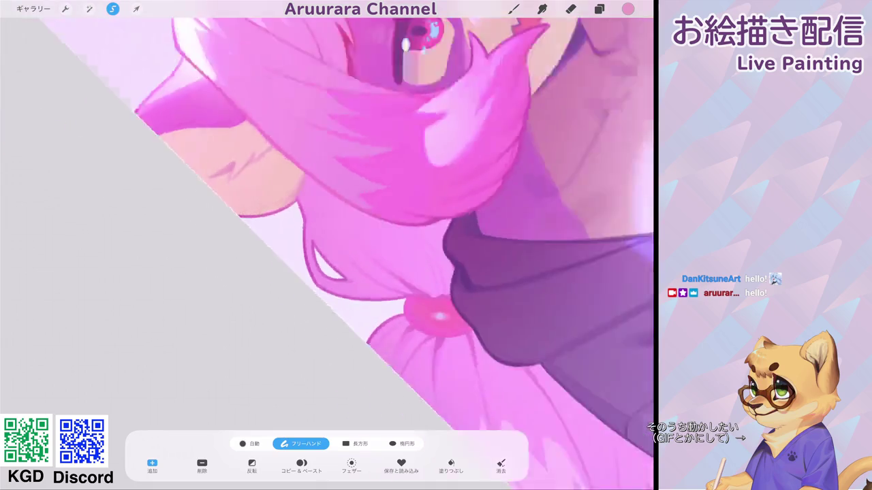
pyautogui.scroll(-5, 327, 245)
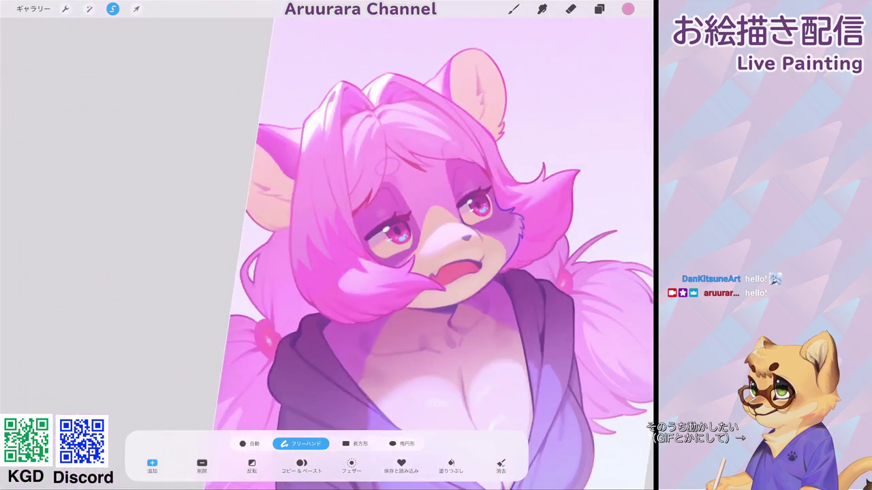
pyautogui.scroll(3, 326, 246)
pyautogui.scroll(5, 327, 246)
pyautogui.moveTo(297, 131)
pyautogui.mouseDown()
pyautogui.moveTo(286, 160)
pyautogui.moveTo(235, 211)
pyautogui.moveTo(262, 296)
pyautogui.moveTo(374, 140)
pyautogui.mouseUp()
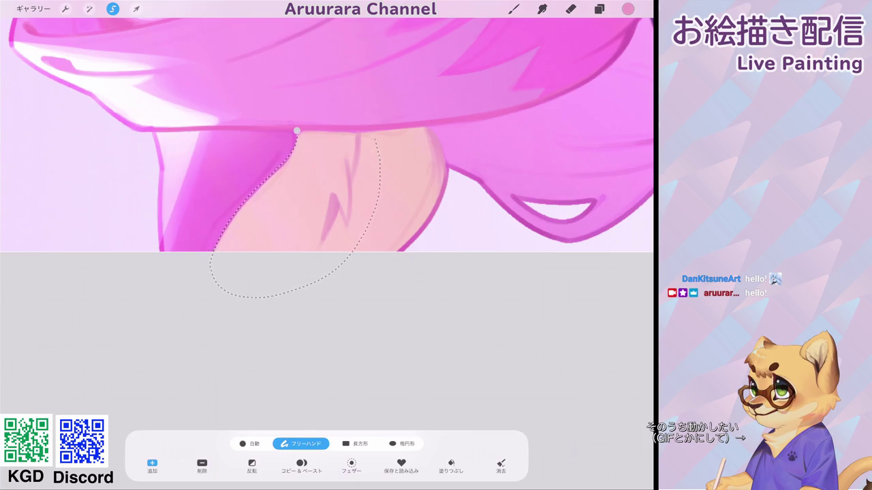
pyautogui.scroll(-5, 327, 245)
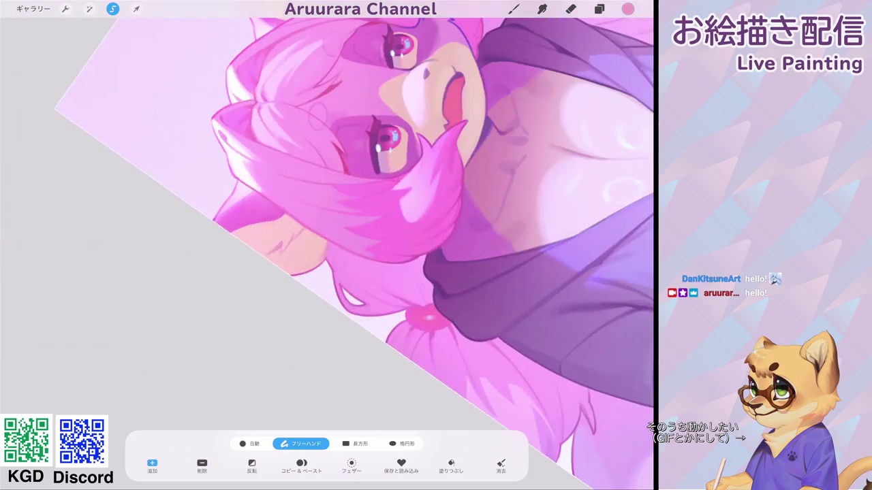
pyautogui.scroll(2, 327, 245)
pyautogui.scroll(4, 327, 245)
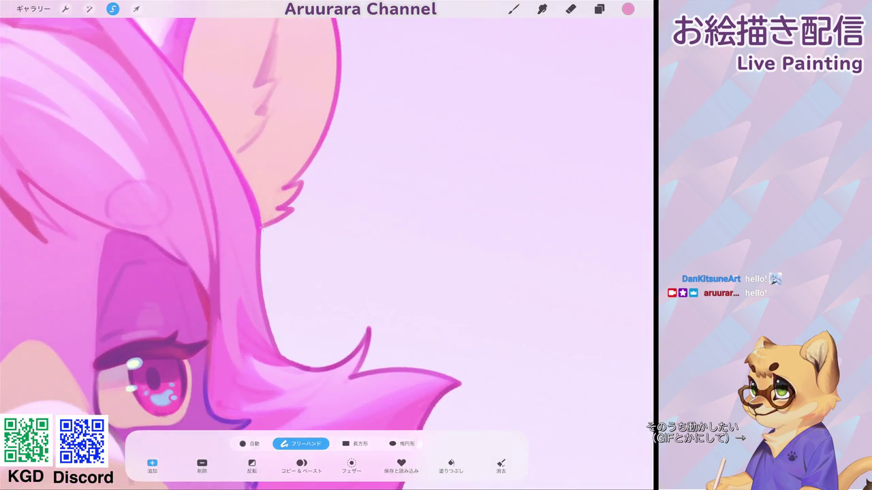
# Step: Trace the selection up the ear's outer and top edges, undoing one misstep, then resume painting
pyautogui.moveTo(302, 182); pyautogui.dragTo(339, 67)
pyautogui.scroll(2, 232, 252)
pyautogui.hotkey('ctrl', 'z')
pyautogui.moveTo(259, 235); pyautogui.dragTo(299, 164)
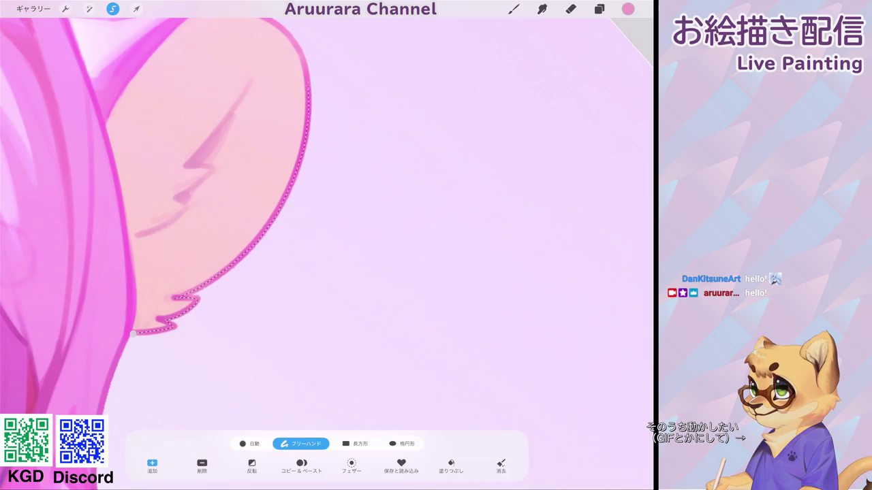
pyautogui.scroll(2, 272, 238)
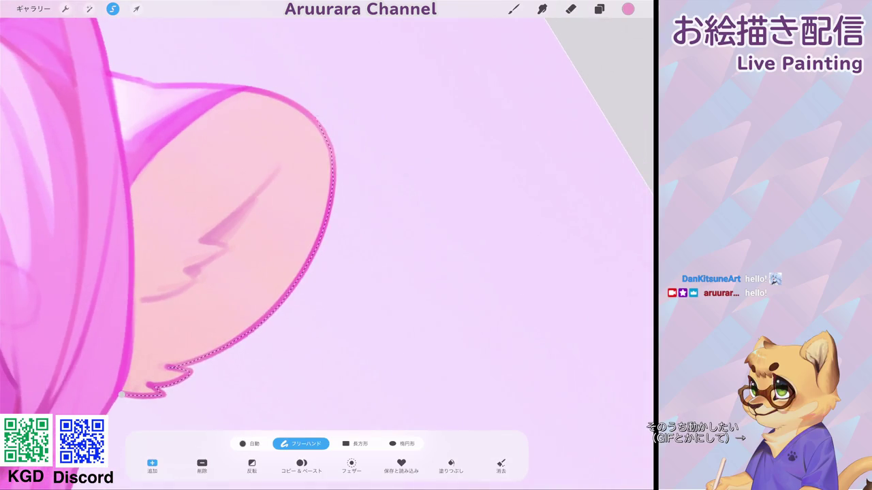
pyautogui.moveTo(331, 136)
pyautogui.mouseDown()
pyautogui.moveTo(211, 101)
pyautogui.moveTo(130, 204)
pyautogui.mouseUp()
pyautogui.scroll(-5, 327, 245)
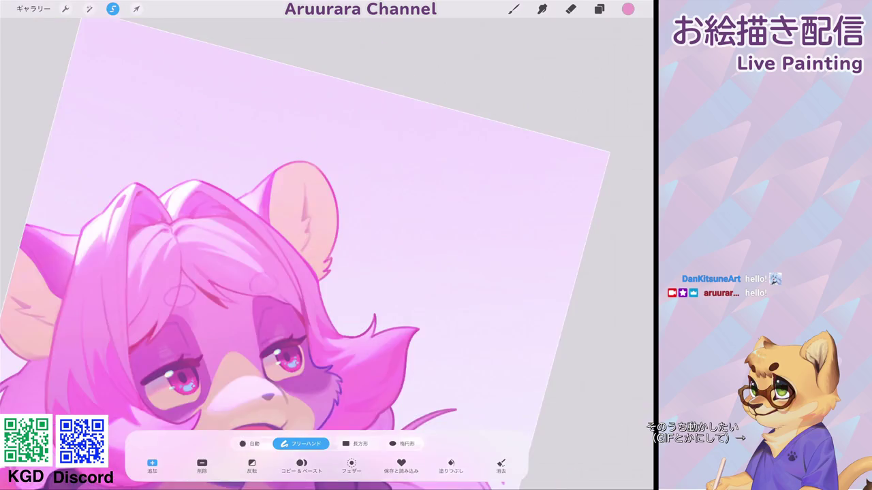
pyautogui.click(514, 8)
pyautogui.moveTo(10, 228); pyautogui.dragTo(10, 223)
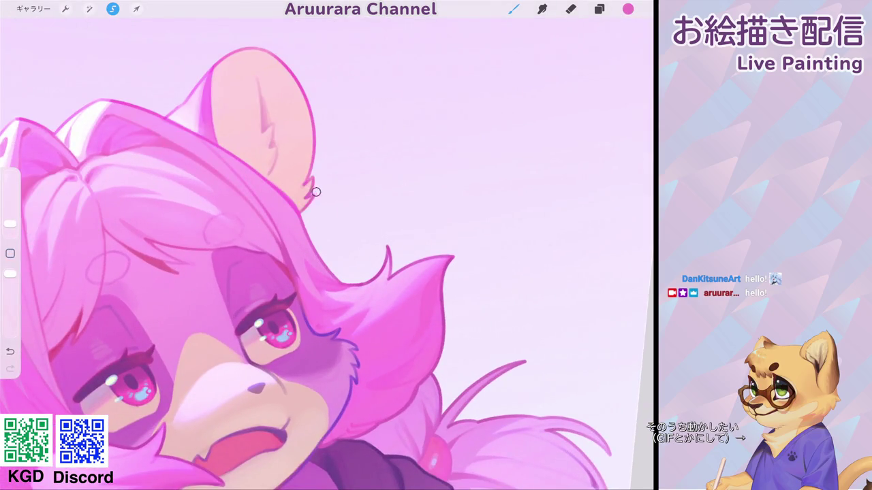
# Step: Paint fur tufts along the ear's lower edge and short fur strokes inside the ear
pyautogui.moveTo(300, 199); pyautogui.dragTo(311, 162)
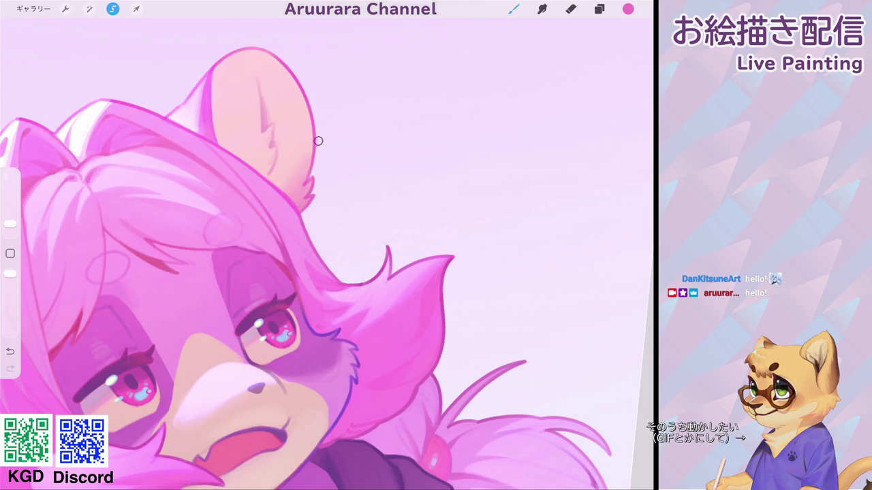
pyautogui.moveTo(9, 223); pyautogui.dragTo(9, 226)
pyautogui.moveTo(274, 156)
pyautogui.mouseDown()
pyautogui.moveTo(262, 178)
pyautogui.moveTo(252, 173)
pyautogui.mouseUp()
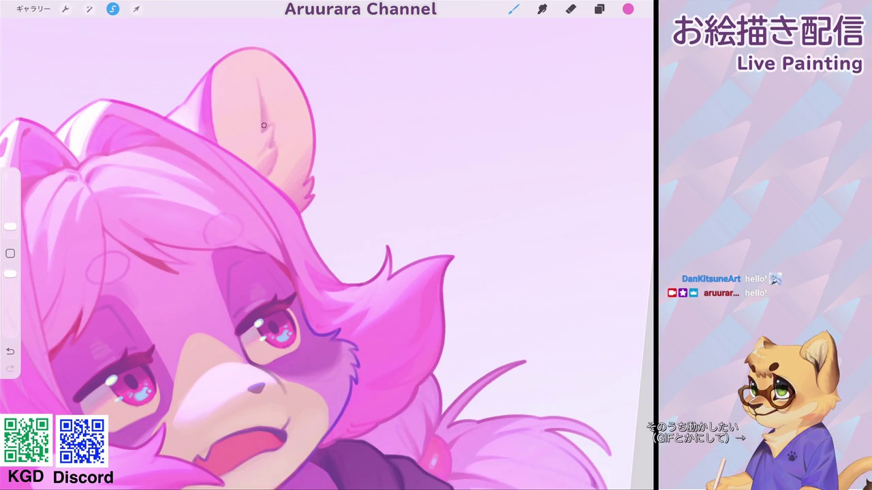
pyautogui.moveTo(261, 116); pyautogui.dragTo(256, 135)
pyautogui.scroll(-2, 327, 254)
pyautogui.moveTo(10, 227); pyautogui.dragTo(10, 224)
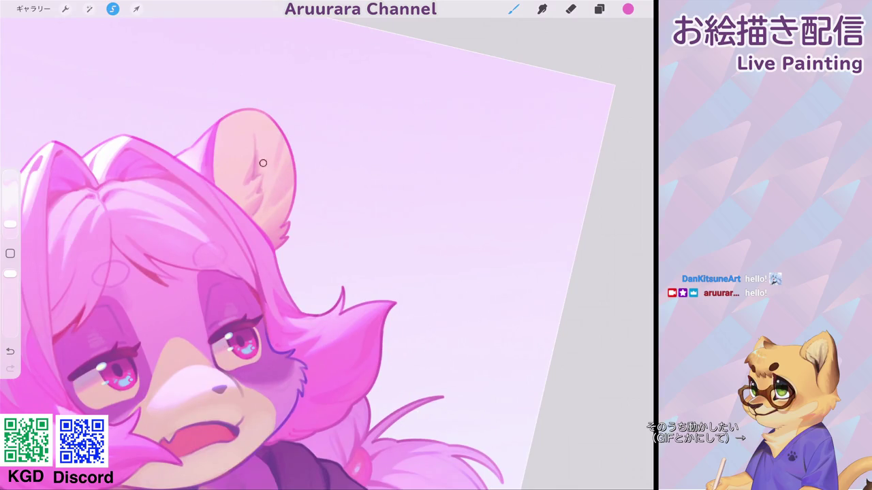
pyautogui.moveTo(253, 146); pyautogui.dragTo(251, 128)
pyautogui.scroll(-5, 327, 252)
pyautogui.scroll(5, 327, 252)
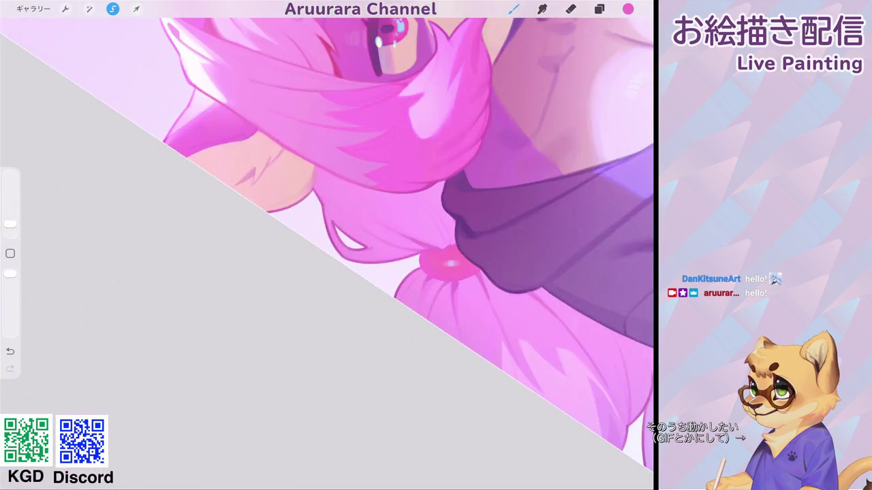
# Step: Repaint the ear's edge brighter pink and add pink and darker zigzag shading strokes
pyautogui.moveTo(314, 171); pyautogui.dragTo(278, 212)
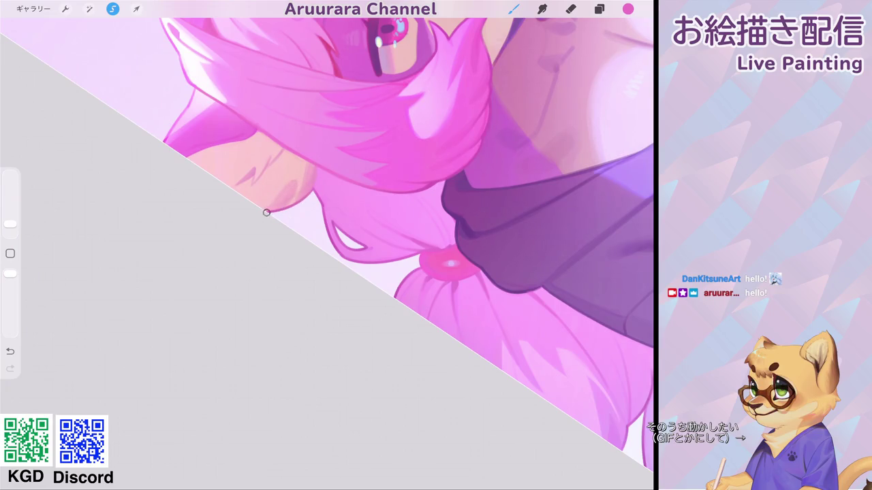
pyautogui.moveTo(239, 184)
pyautogui.mouseDown()
pyautogui.moveTo(253, 162)
pyautogui.moveTo(253, 181)
pyautogui.moveTo(288, 152)
pyautogui.mouseUp()
pyautogui.moveTo(250, 177)
pyautogui.mouseDown()
pyautogui.moveTo(234, 189)
pyautogui.moveTo(204, 168)
pyautogui.mouseUp()
pyautogui.scroll(-5, 327, 245)
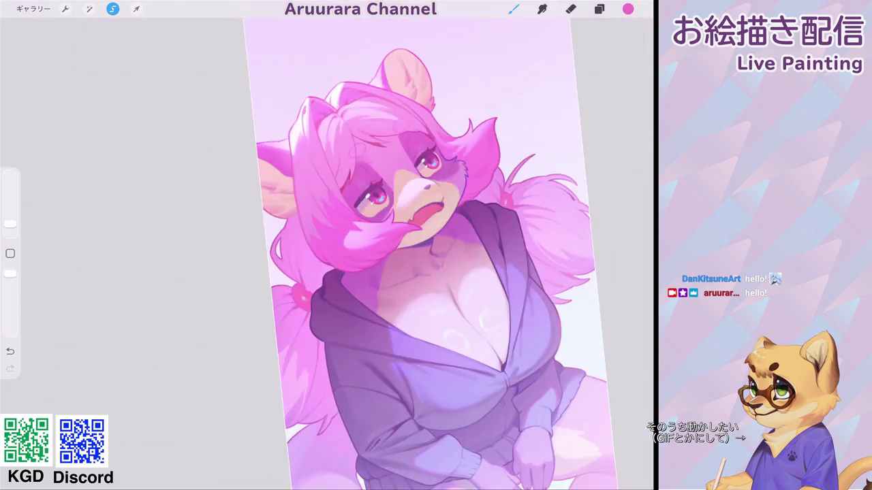
pyautogui.scroll(3, 395, 286)
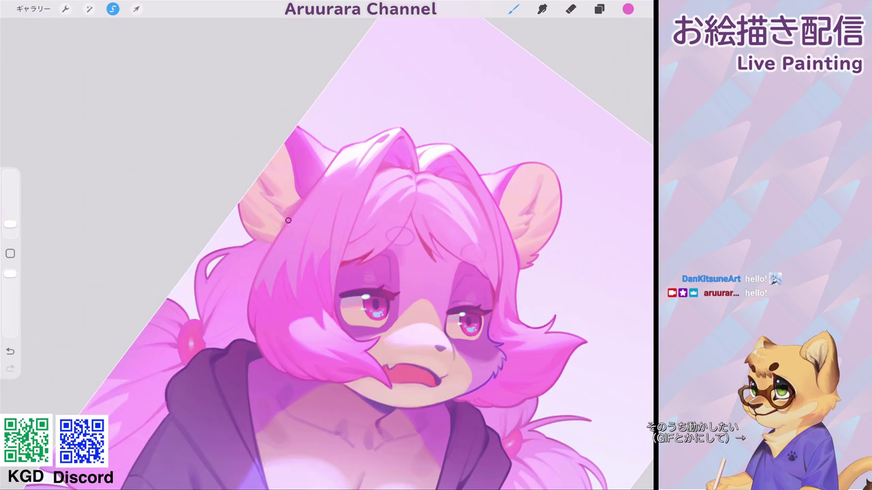
pyautogui.scroll(-5, 382, 272)
pyautogui.scroll(5, 293, 252)
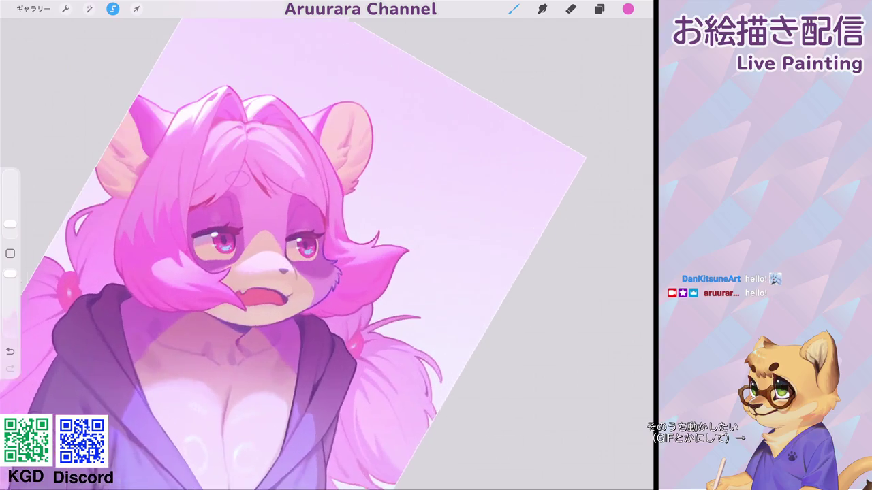
pyautogui.scroll(5, 337, 151)
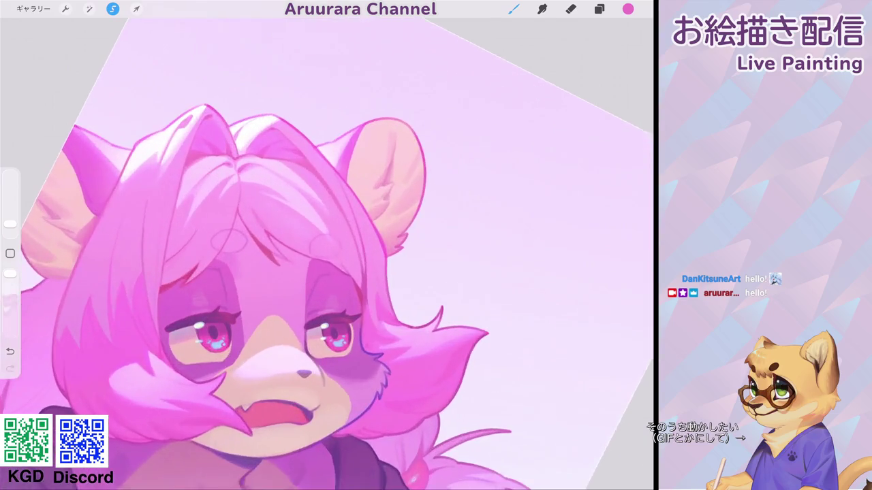
pyautogui.scroll(3, 385, 157)
pyautogui.scroll(3, 384, 156)
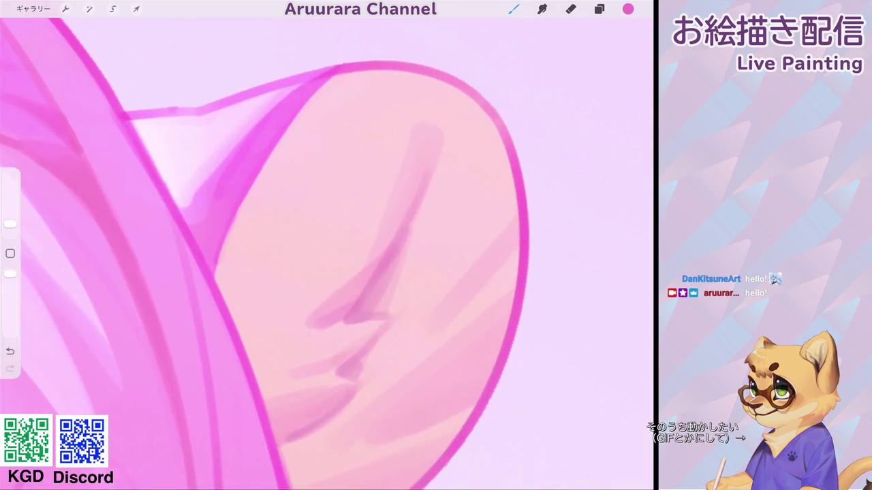
# Step: Soften the inner-ear shading with one wide stroke using a slightly smaller brush
pyautogui.moveTo(10, 224); pyautogui.dragTo(10, 227)
pyautogui.moveTo(293, 91)
pyautogui.mouseDown()
pyautogui.moveTo(181, 212)
pyautogui.moveTo(177, 204)
pyautogui.mouseUp()
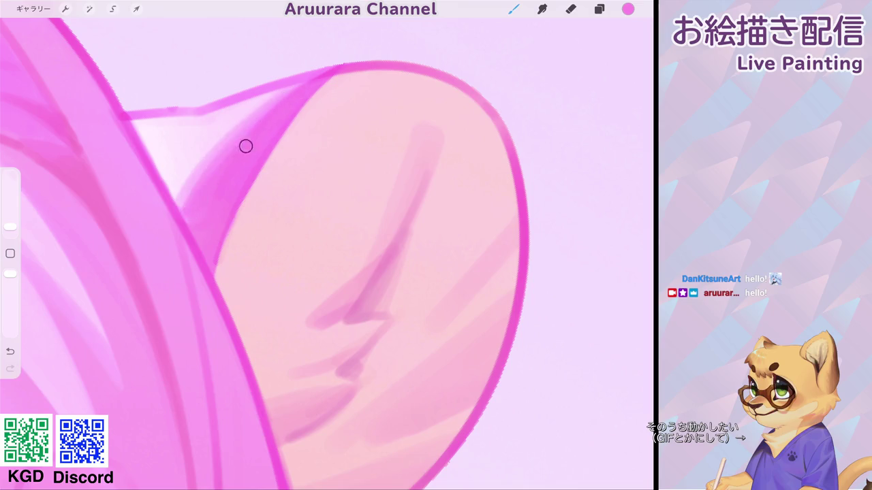
pyautogui.scroll(-5, 327, 252)
# Step: Tilt the view so the face sits upper right and sample a pale lilac from the artwork
pyautogui.moveTo(381, 272); pyautogui.dragTo(463, 177)
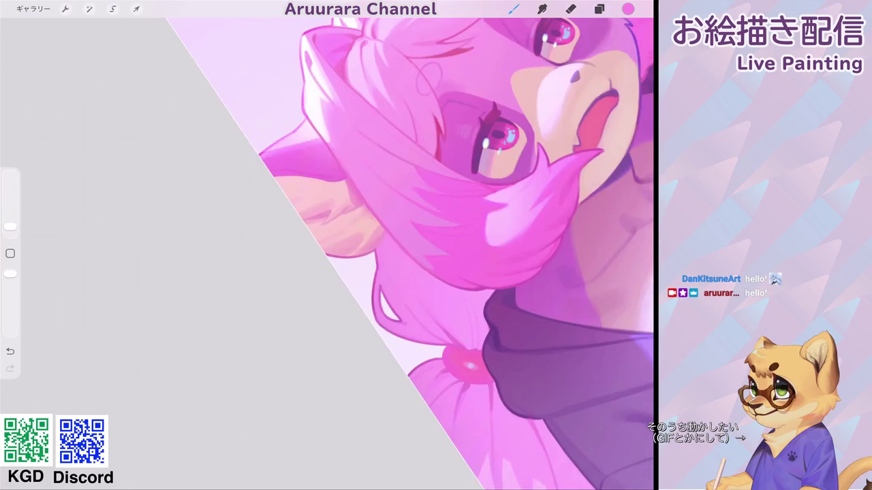
pyautogui.scroll(-3, 327, 252)
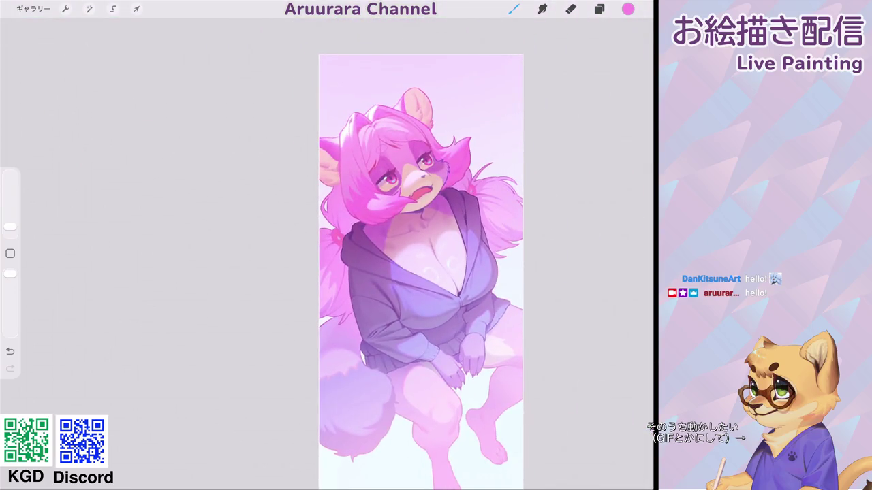
pyautogui.scroll(5, 327, 251)
pyautogui.scroll(1, 327, 252)
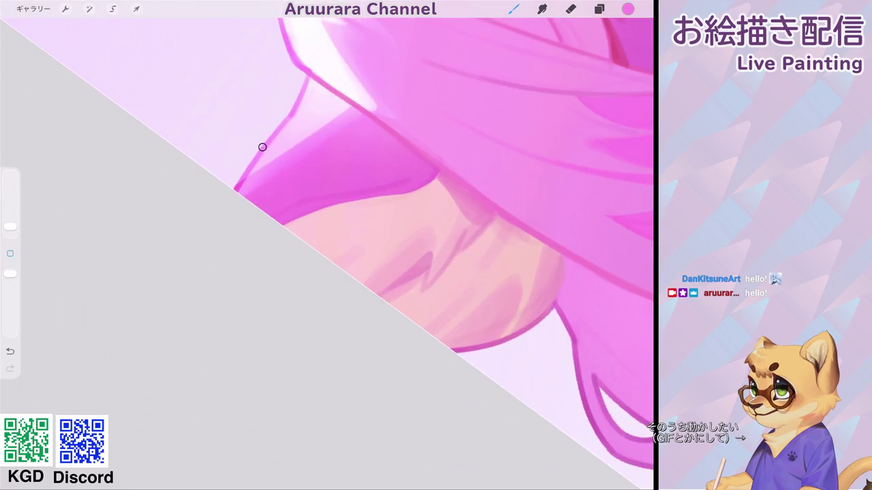
pyautogui.click(239, 194)
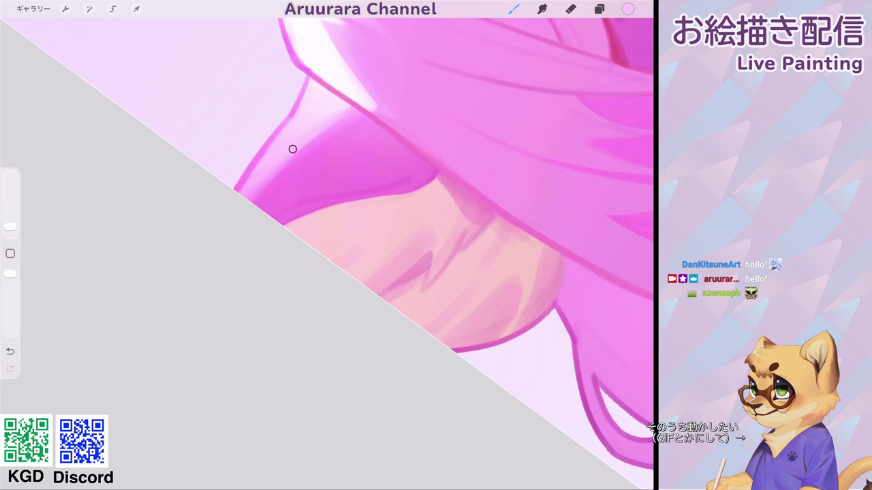
pyautogui.scroll(-5, 327, 245)
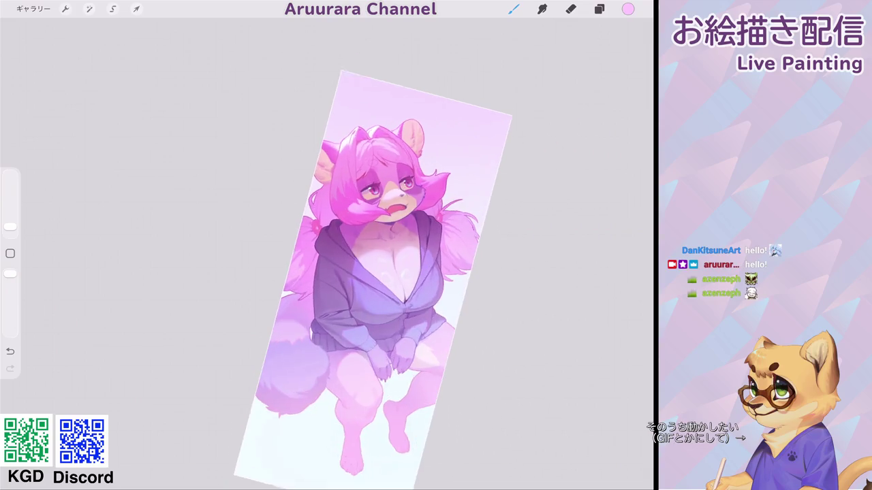
pyautogui.scroll(5, 381, 272)
pyautogui.scroll(5, 381, 205)
# Step: Sample a colour from the character's eye and make the brush slightly larger
pyautogui.click(10, 253)
pyautogui.click(335, 125)
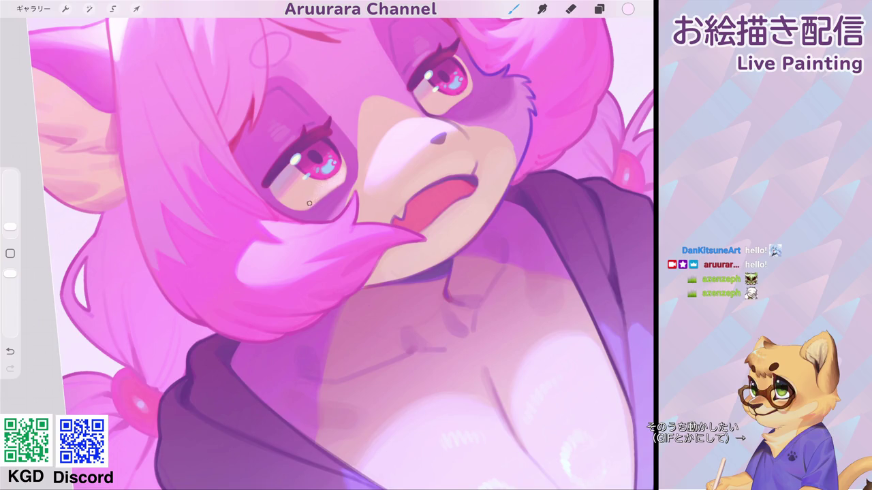
pyautogui.scroll(-5, 327, 245)
pyautogui.scroll(5, 326, 245)
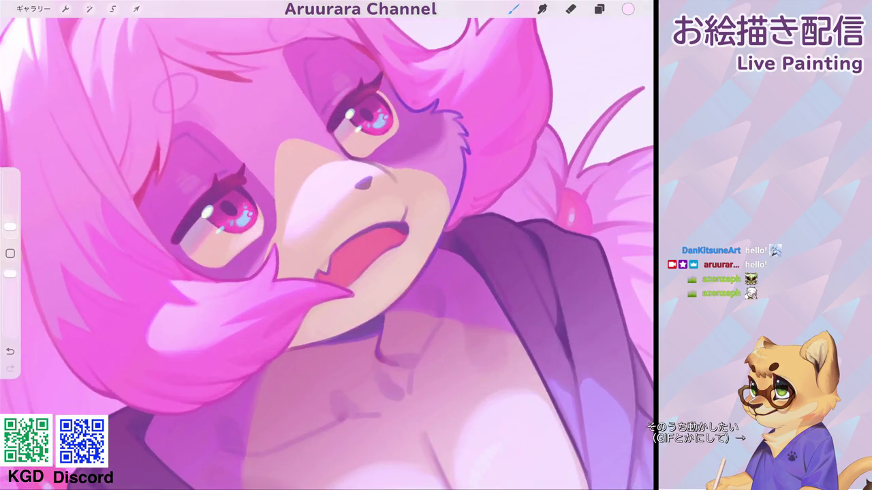
pyautogui.moveTo(10, 227); pyautogui.dragTo(10, 224)
pyautogui.scroll(-3, 327, 245)
pyautogui.scroll(1, 327, 245)
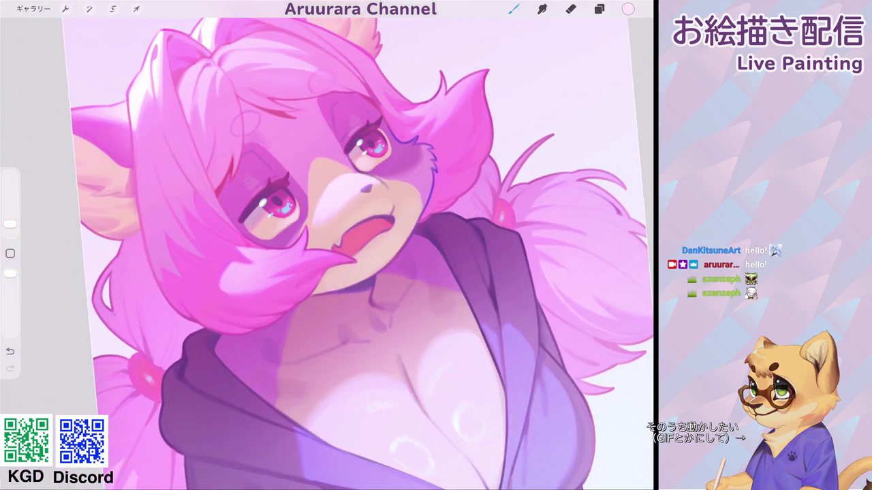
# Step: Shift the paint colour to a cyan-tinted white, #EAFEFF, with a slightly larger brush
pyautogui.click(627, 9)
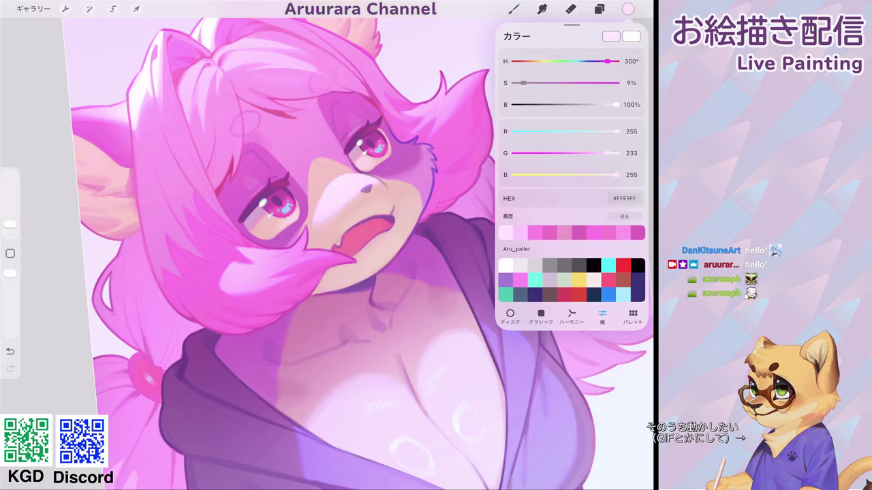
pyautogui.moveTo(607, 153); pyautogui.dragTo(615, 152)
pyautogui.moveTo(11, 224); pyautogui.dragTo(10, 220)
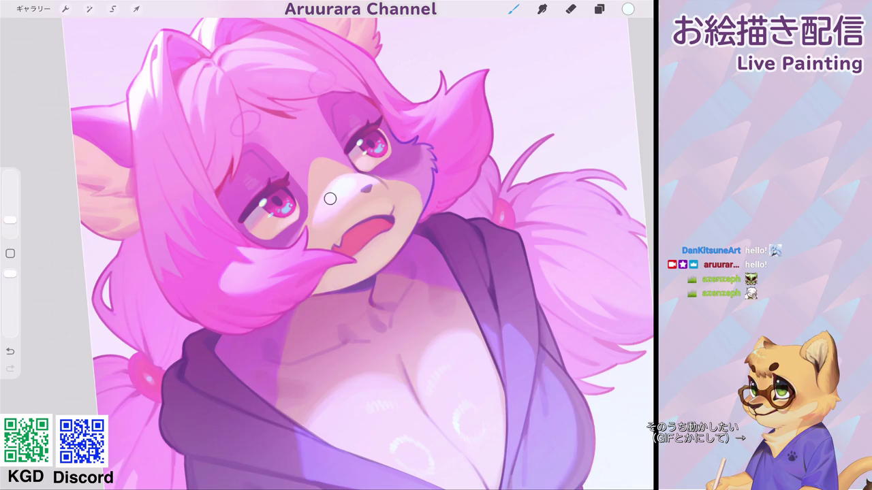
# Step: Undo the last paint stroke and make the brush slightly smaller
pyautogui.hotkey('ctrl', 'z')
pyautogui.moveTo(10, 219); pyautogui.dragTo(10, 222)
pyautogui.scroll(-5, 358, 254)
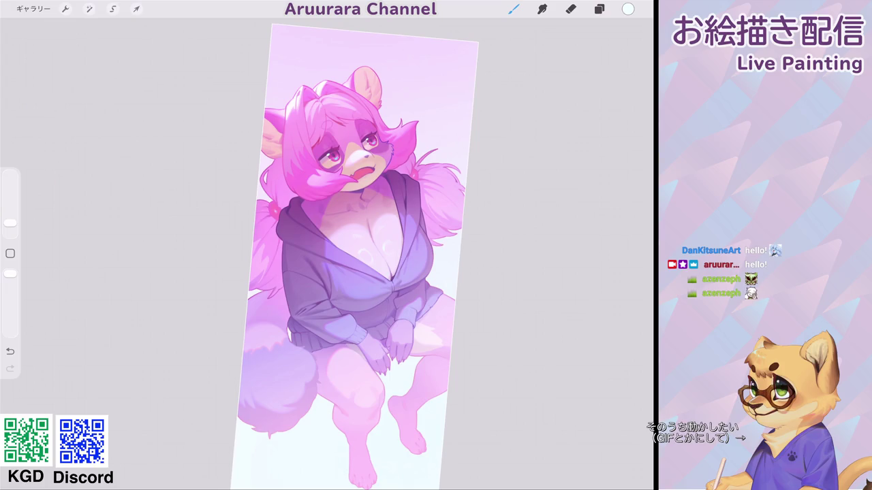
# Step: Turn the artwork upright, zoom in on the torso and sample the hoodie's purple
pyautogui.moveTo(357, 163); pyautogui.dragTo(341, 122)
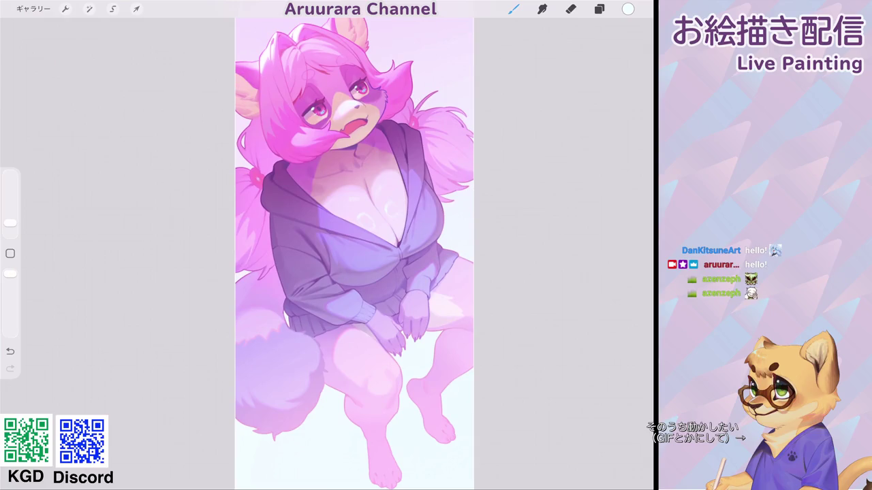
pyautogui.scroll(-2, 355, 252)
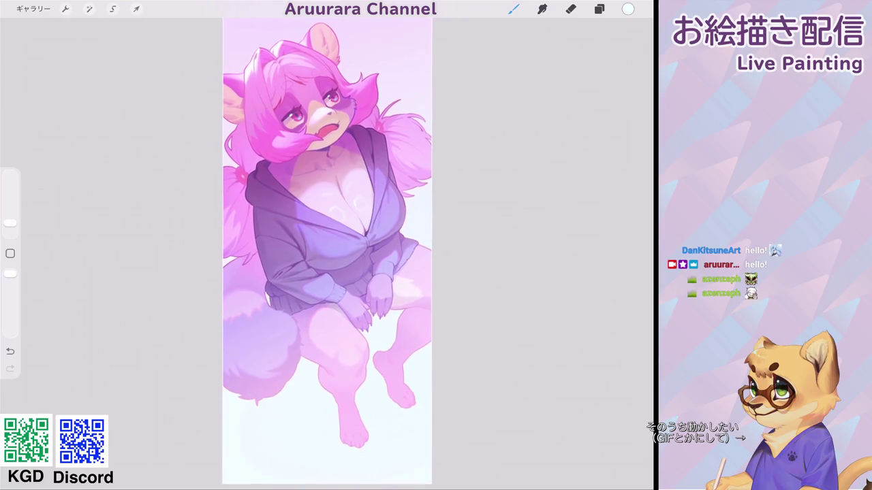
pyautogui.scroll(5, 327, 252)
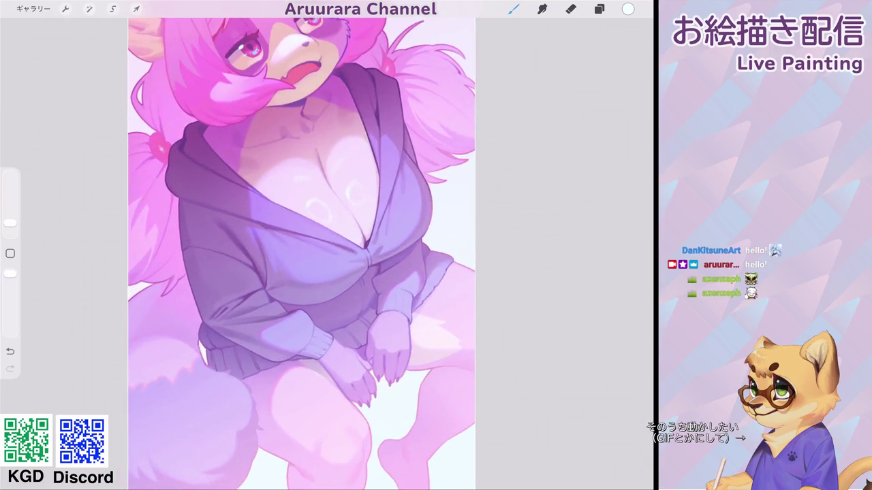
pyautogui.moveTo(327, 252); pyautogui.dragTo(286, 258)
pyautogui.scroll(2, 293, 252)
pyautogui.click(355, 185)
pyautogui.moveTo(355, 186); pyautogui.dragTo(224, 127)
# Step: Shift the sampled purple toward pink with the R slider and return to the brush
pyautogui.click(627, 9)
pyautogui.moveTo(578, 131); pyautogui.dragTo(597, 131)
pyautogui.press('b')
pyautogui.press('[')
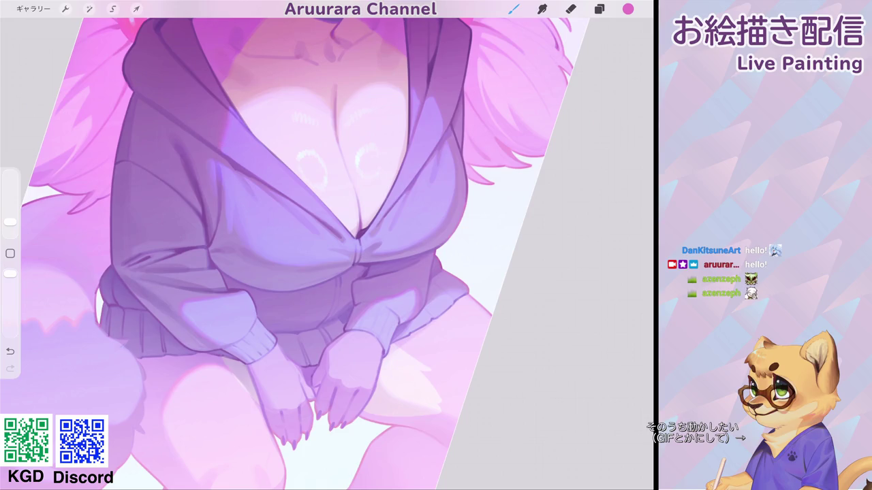
pyautogui.scroll(-3, 293, 245)
pyautogui.scroll(3, 293, 245)
# Step: Make the brush slightly smaller, undo the last paint stroke, then redo it
pyautogui.press('[')
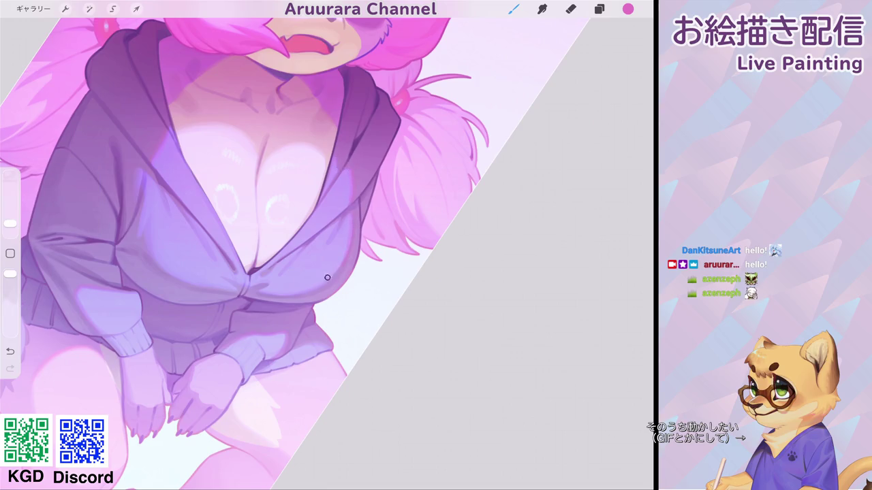
pyautogui.scroll(-5, 327, 277)
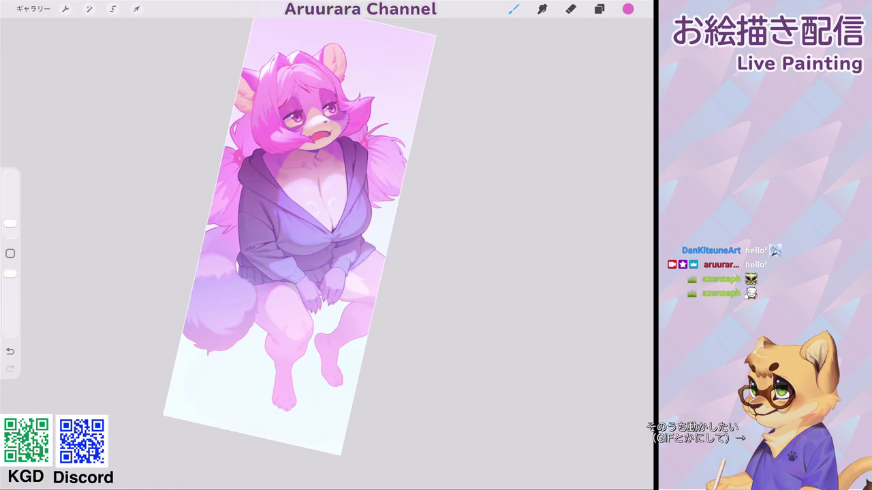
pyautogui.hotkey('ctrl', 'z')
pyautogui.scroll(5, 306, 245)
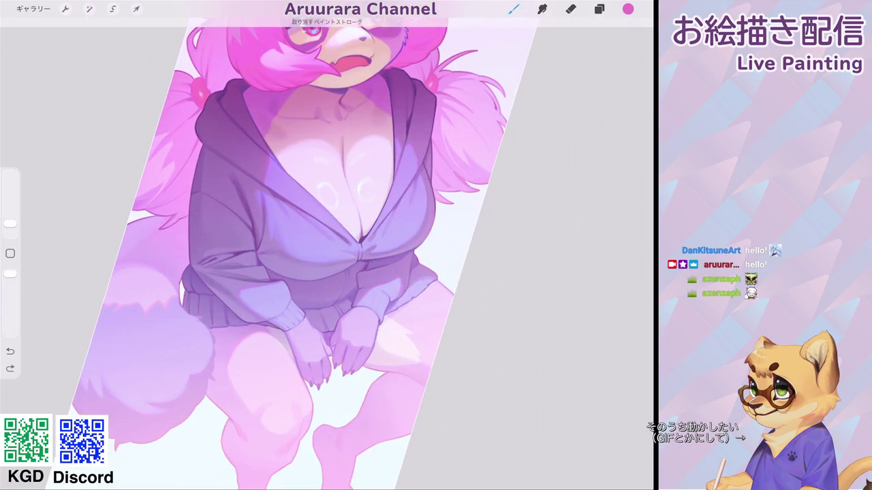
pyautogui.hotkey('ctrl', 'shift', 'z')
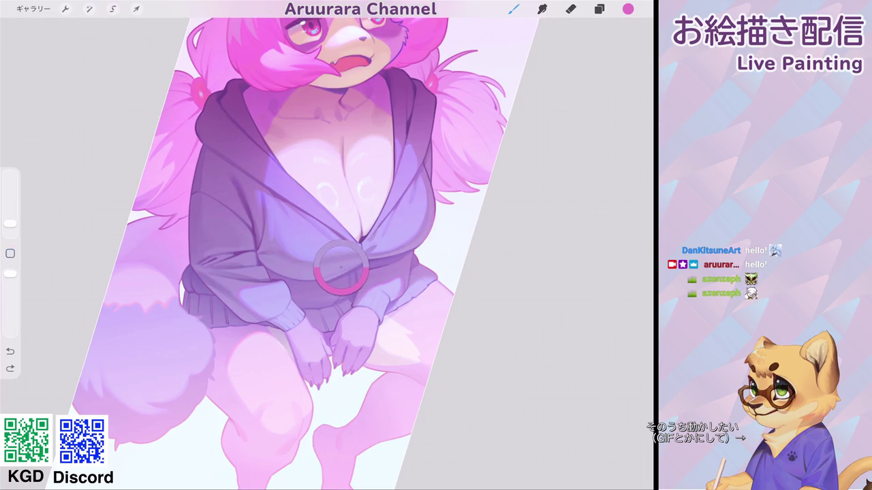
# Step: Set the paint colour to light blue-violet #9EA5FF and undo the last stroke
pyautogui.click(627, 9)
pyautogui.moveTo(612, 174); pyautogui.dragTo(616, 174)
pyautogui.moveTo(564, 153); pyautogui.dragTo(580, 153)
pyautogui.click(627, 9)
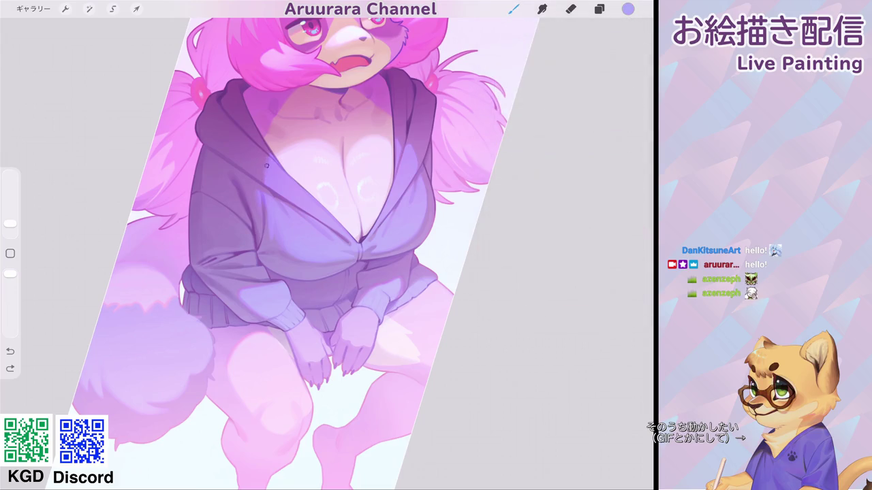
pyautogui.hotkey('ctrl', 'z')
pyautogui.click(627, 9)
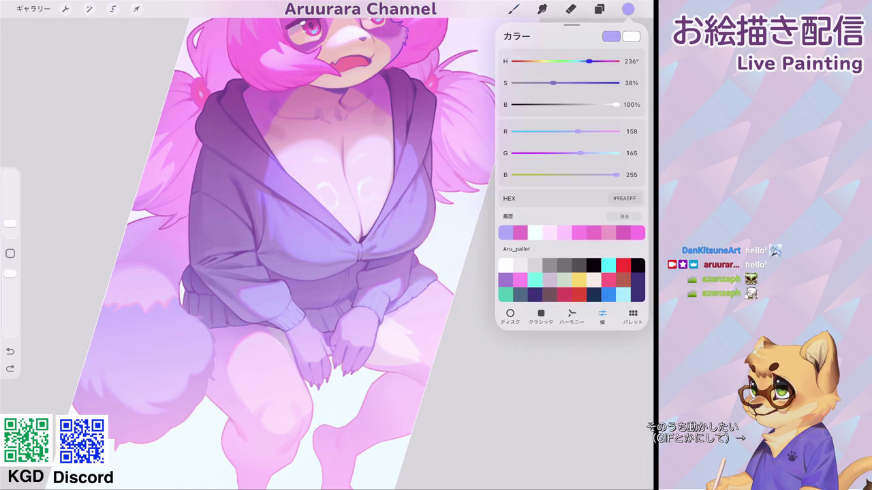
pyautogui.click(627, 9)
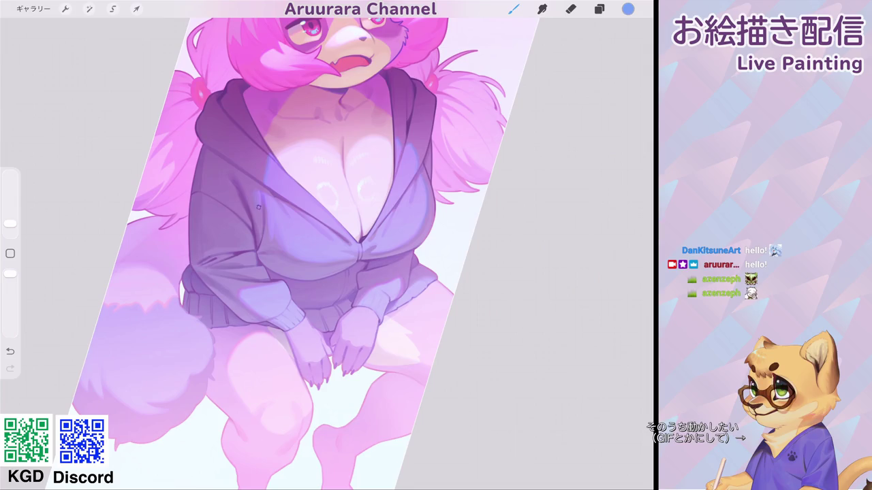
# Step: Sample the hoodie colour and adjust it to a beige, #C1BC8D
pyautogui.scroll(-5, 327, 245)
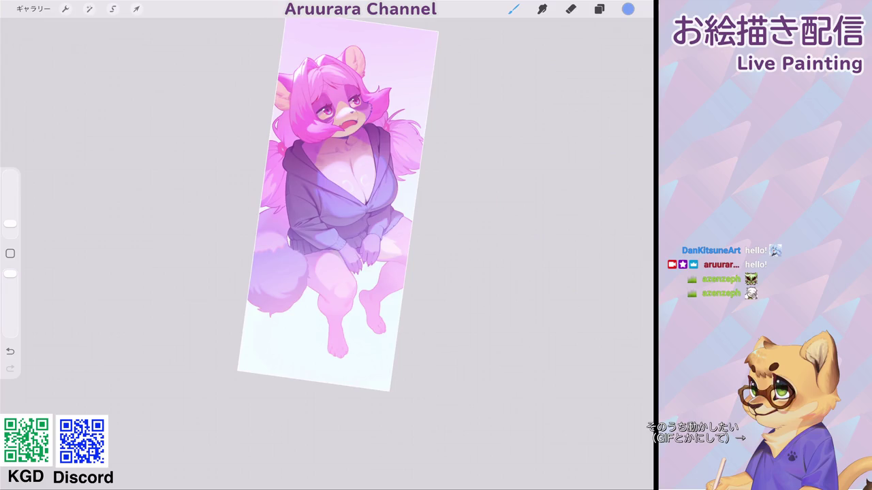
pyautogui.scroll(5, 385, 154)
pyautogui.click(244, 195)
pyautogui.scroll(1, 273, 245)
pyautogui.click(628, 9)
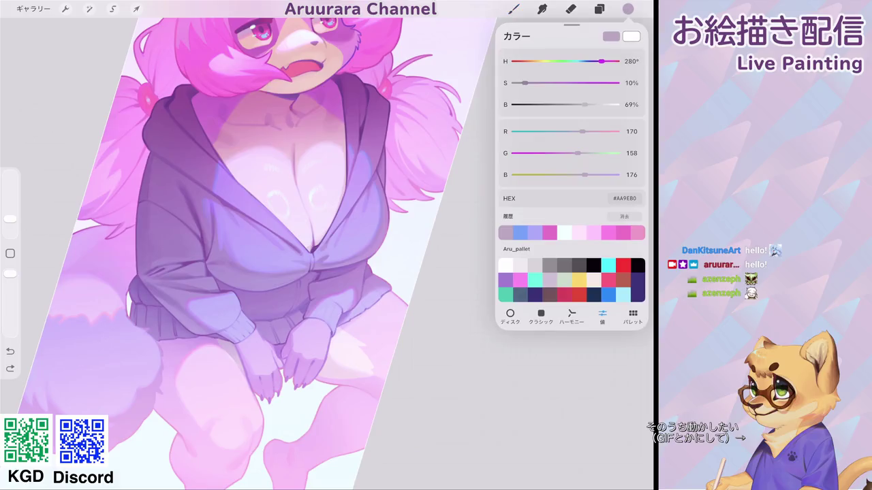
pyautogui.moveTo(600, 61); pyautogui.dragTo(545, 62)
pyautogui.moveTo(584, 105); pyautogui.dragTo(590, 105)
pyautogui.moveTo(525, 83); pyautogui.dragTo(541, 83)
pyautogui.moveTo(10, 218); pyautogui.dragTo(11, 215)
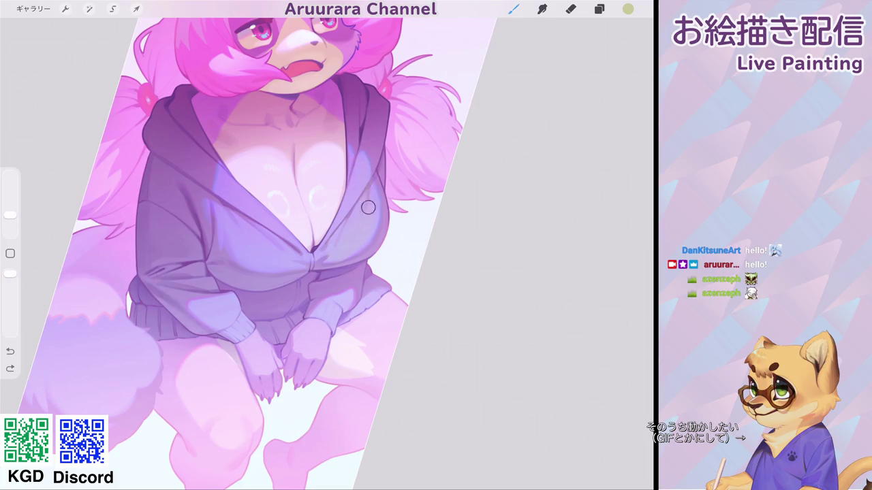
# Step: Undo the last paint stroke and make the brush smaller
pyautogui.scroll(-5, 327, 225)
pyautogui.hotkey('ctrl', 'z')
pyautogui.scroll(5, 253, 245)
pyautogui.press('[')
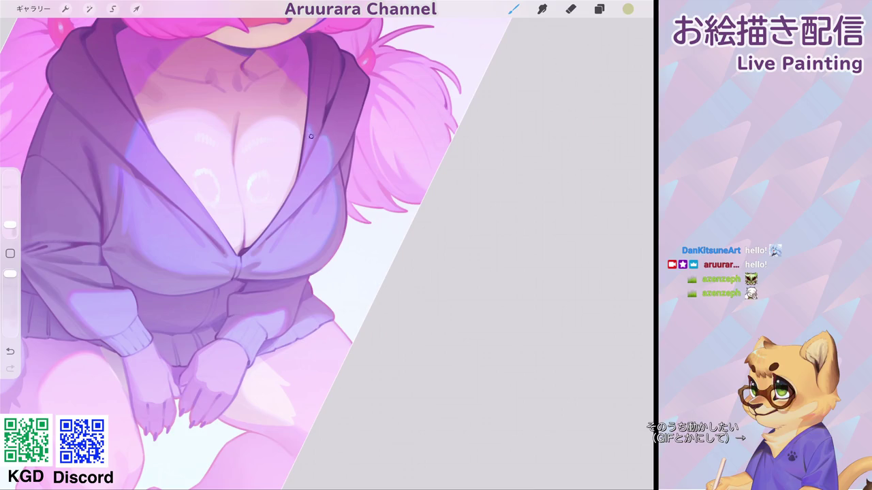
# Step: Sample the chest pink, brighten it to #FFB8CA, and paint soft chest highlights
pyautogui.scroll(-3, 326, 225)
pyautogui.scroll(-2, 326, 225)
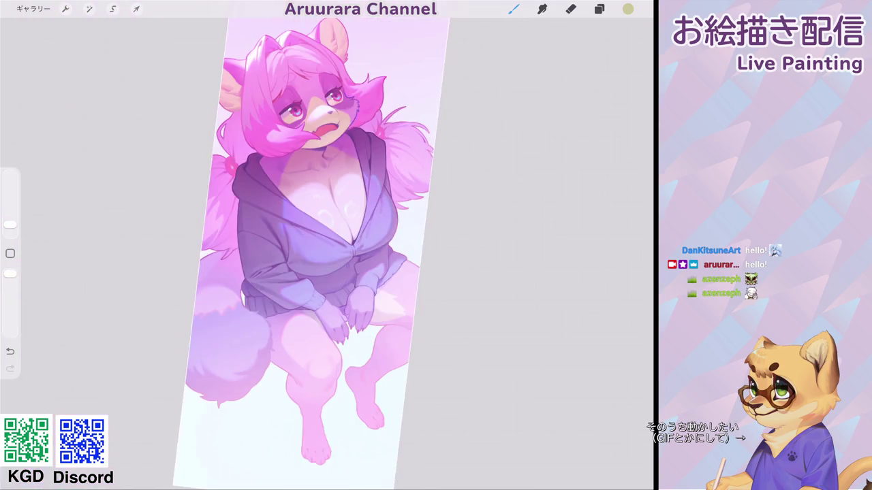
pyautogui.scroll(-1, 327, 225)
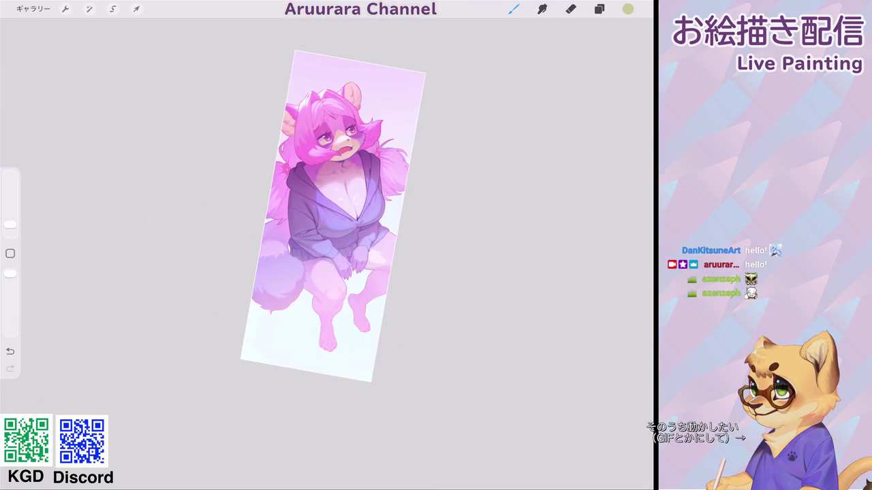
pyautogui.scroll(3, 326, 225)
pyautogui.scroll(1, 327, 225)
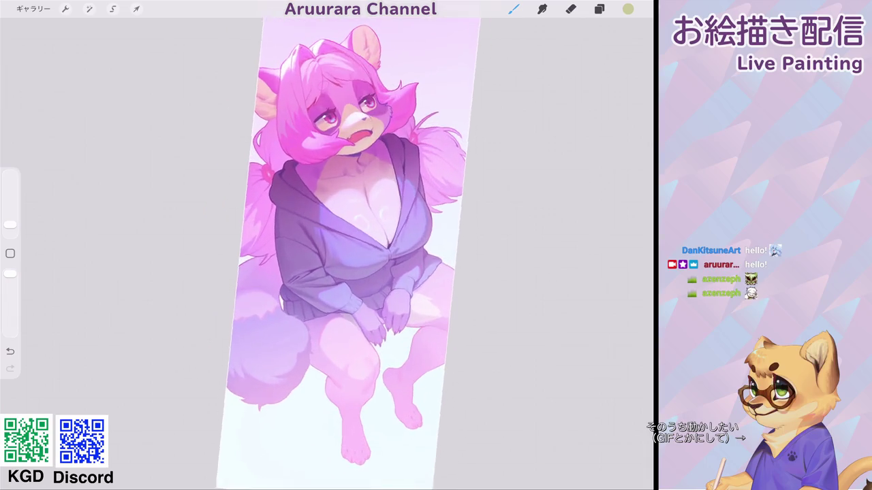
pyautogui.scroll(3, 326, 224)
pyautogui.moveTo(336, 215); pyautogui.dragTo(349, 153)
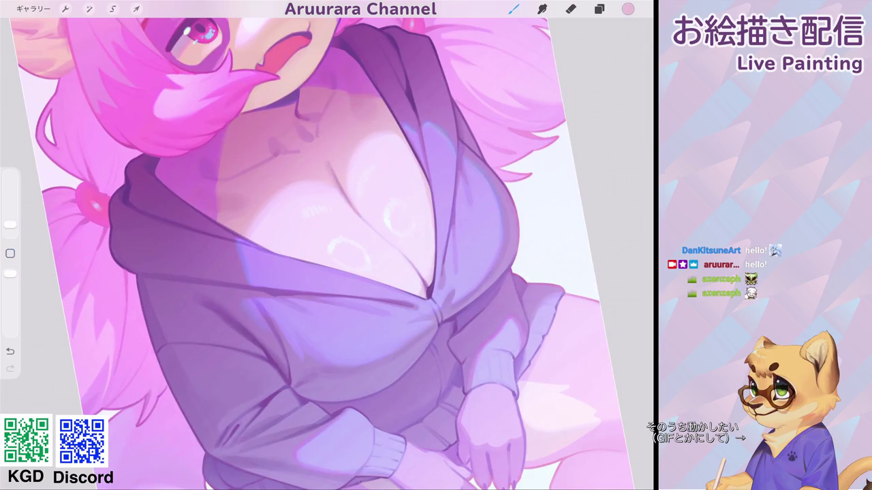
pyautogui.click(628, 9)
pyautogui.moveTo(602, 131); pyautogui.dragTo(616, 131)
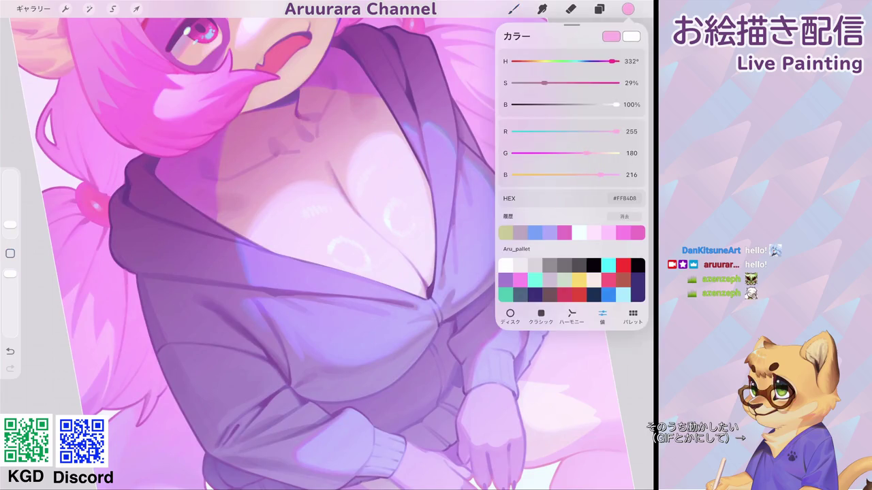
pyautogui.moveTo(11, 224); pyautogui.dragTo(10, 221)
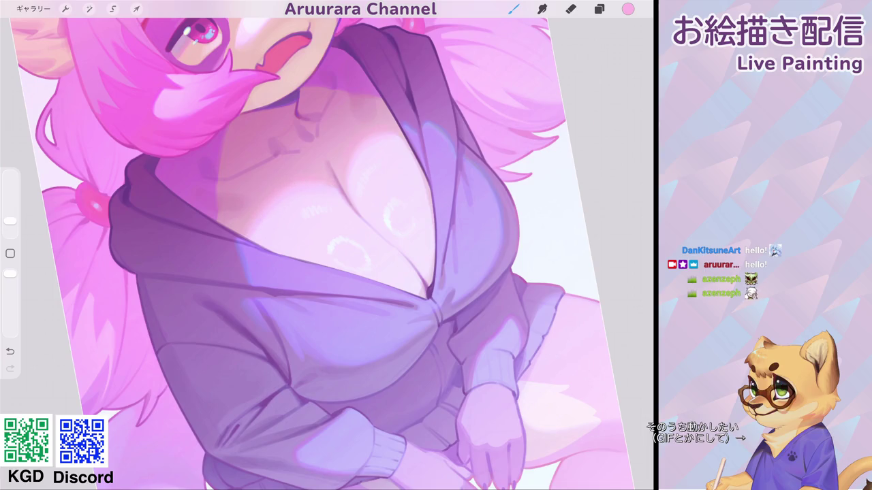
pyautogui.scroll(-5, 320, 245)
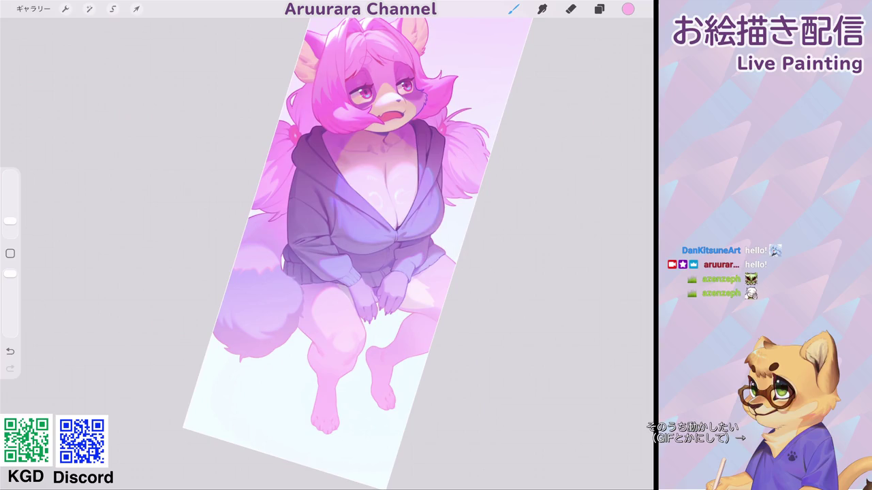
pyautogui.scroll(5, 380, 198)
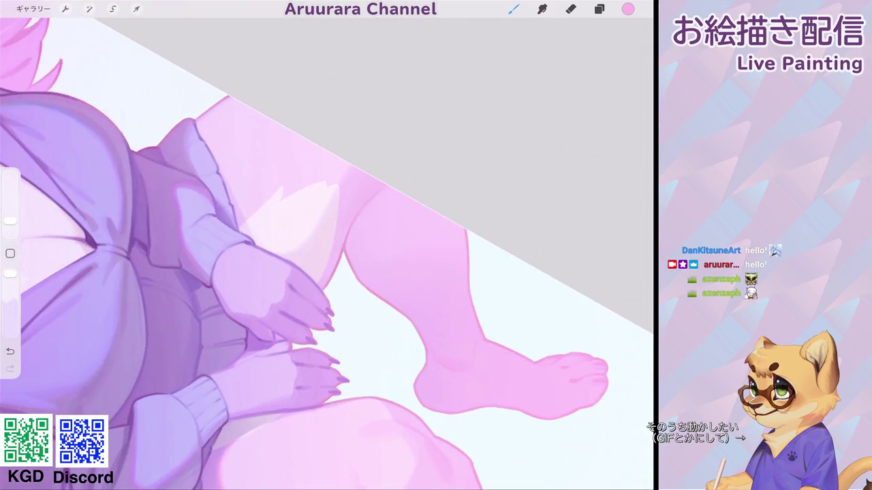
# Step: Shift the colour from pink to lavender and airbrush soft lighter shading around the knee
pyautogui.click(628, 9)
pyautogui.moveTo(606, 61); pyautogui.dragTo(594, 61)
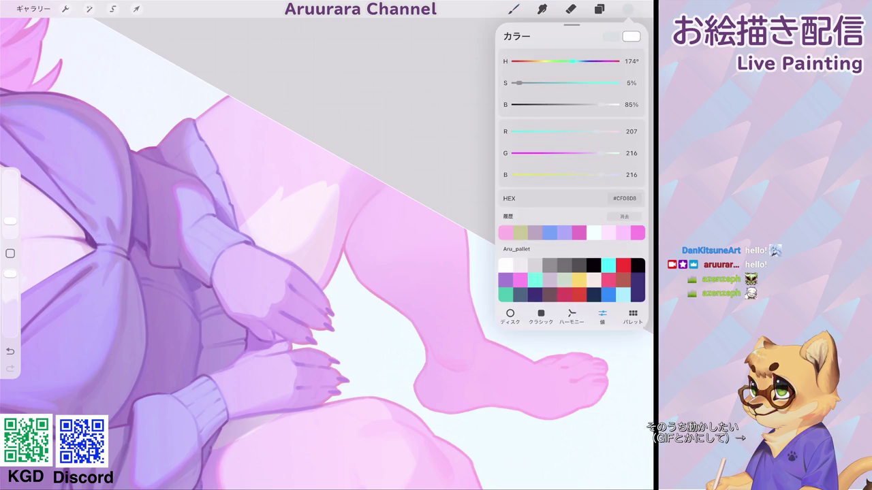
pyautogui.moveTo(10, 220); pyautogui.dragTo(11, 217)
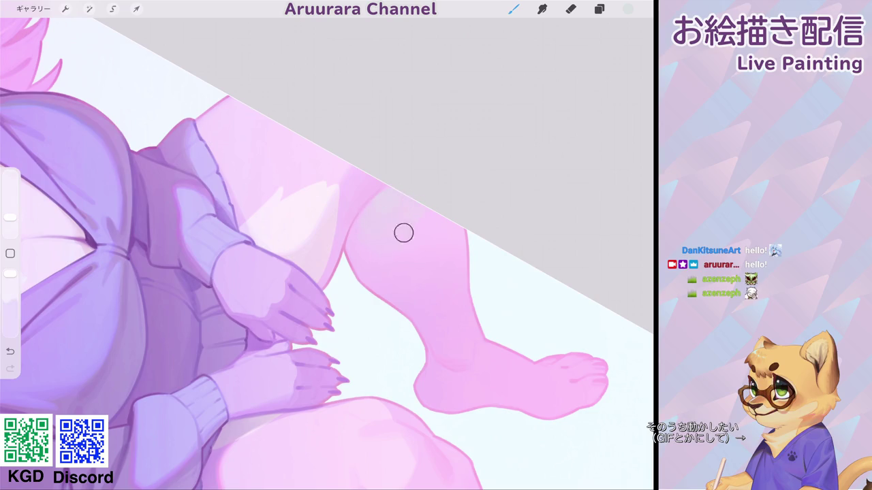
pyautogui.scroll(-5, 403, 233)
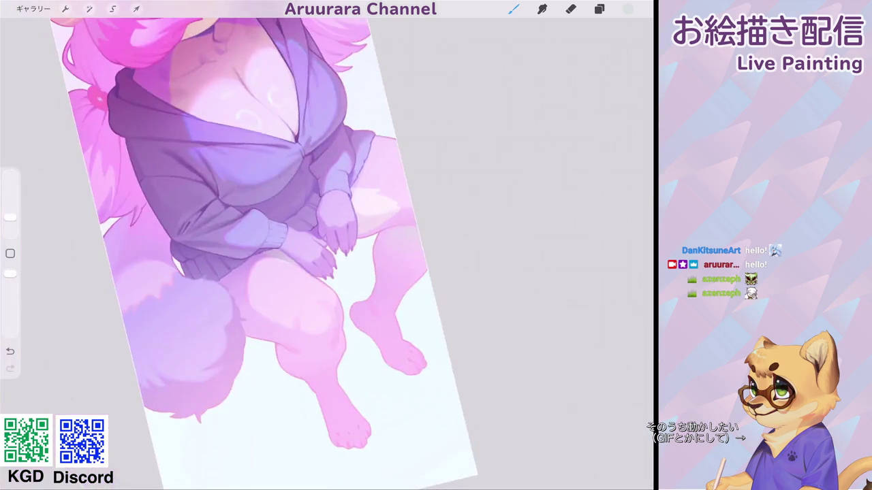
pyautogui.scroll(-3, 303, 204)
pyautogui.scroll(3, 349, 310)
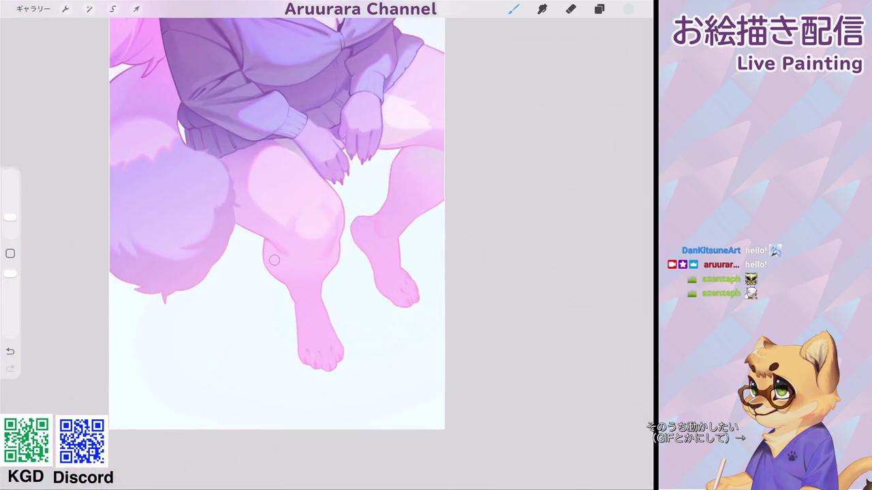
pyautogui.moveTo(275, 255); pyautogui.dragTo(303, 280)
# Step: Change the painting colour to a fine-tuned pale grey-blue
pyautogui.scroll(-3, 277, 225)
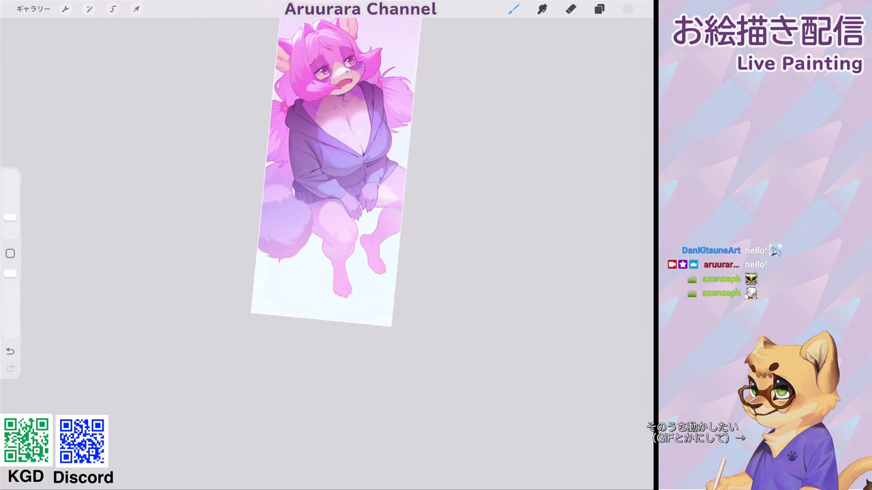
pyautogui.scroll(3, 334, 204)
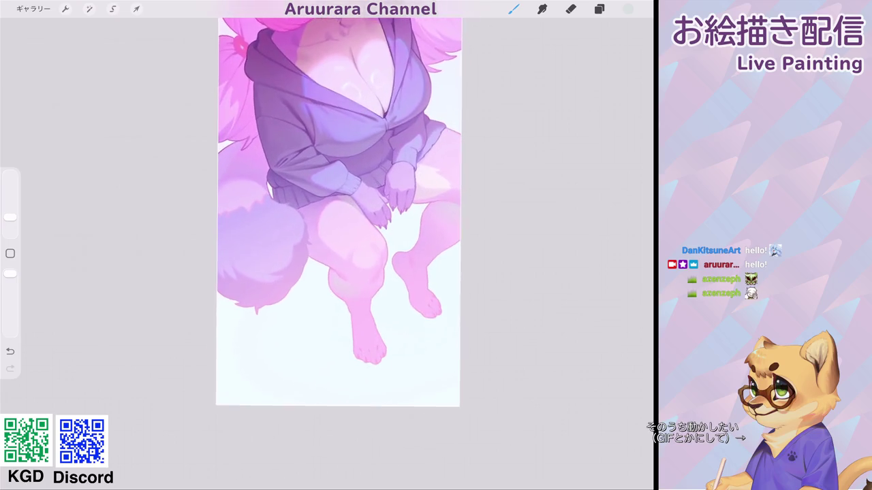
pyautogui.scroll(2, 381, 252)
pyautogui.scroll(2, 399, 232)
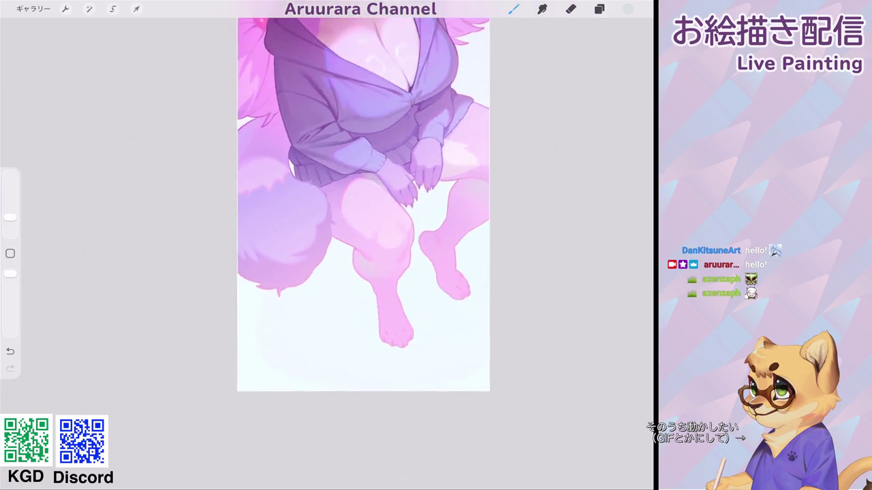
pyautogui.scroll(1, 399, 232)
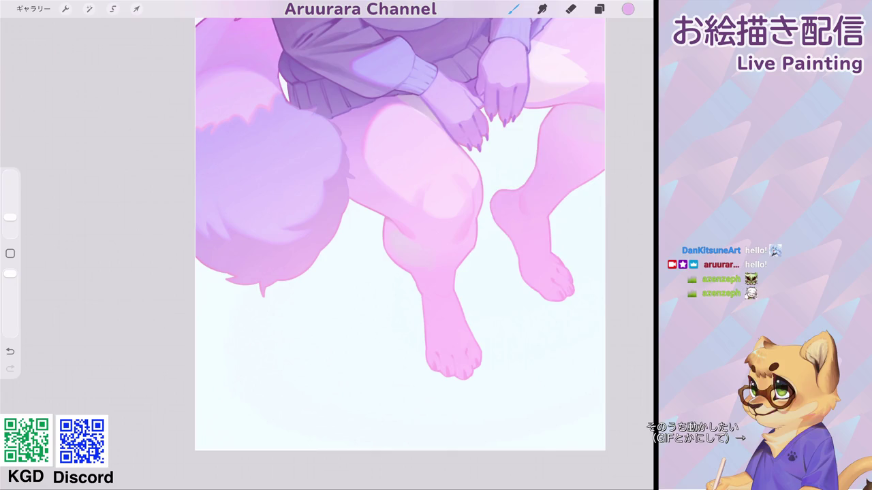
pyautogui.click(628, 9)
pyautogui.moveTo(605, 62); pyautogui.dragTo(583, 61)
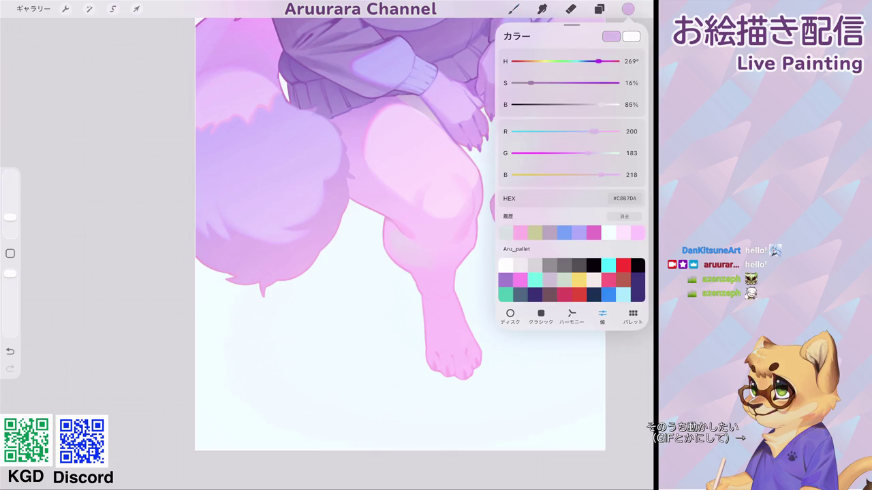
pyautogui.moveTo(533, 82); pyautogui.dragTo(523, 82)
pyautogui.click(10, 216)
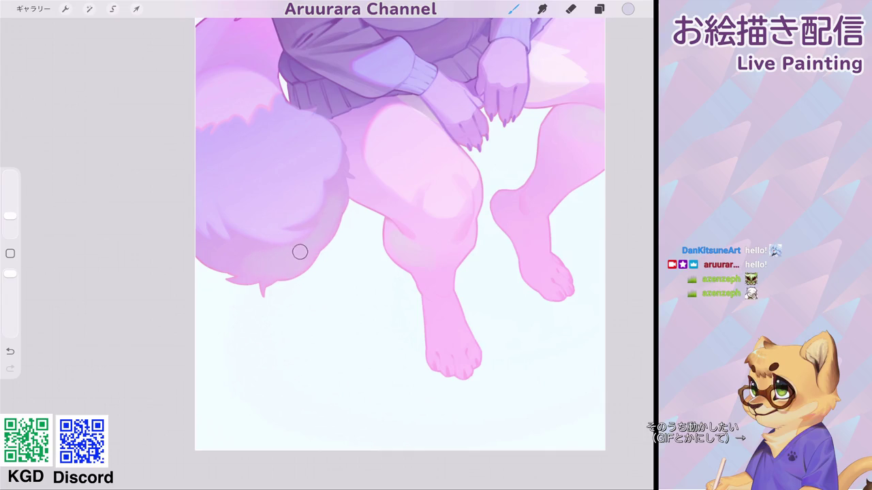
# Step: Sample the pale background colour and undo the last paint stroke
pyautogui.scroll(-2, 243, 261)
pyautogui.scroll(-3, 387, 204)
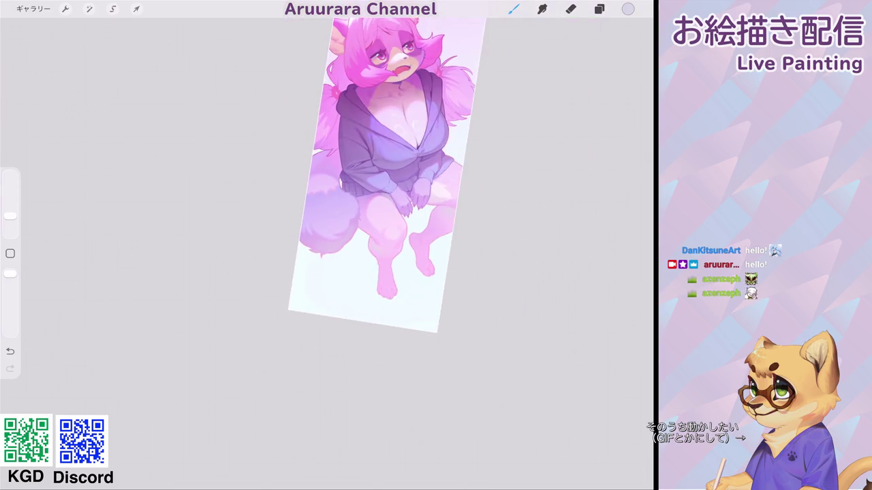
pyautogui.scroll(3, 358, 177)
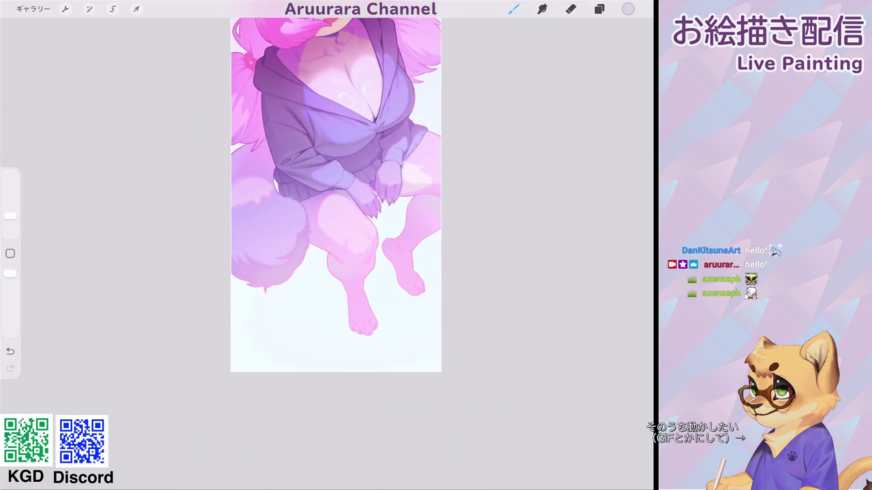
pyautogui.scroll(-2, 327, 204)
pyautogui.scroll(-2, 337, 225)
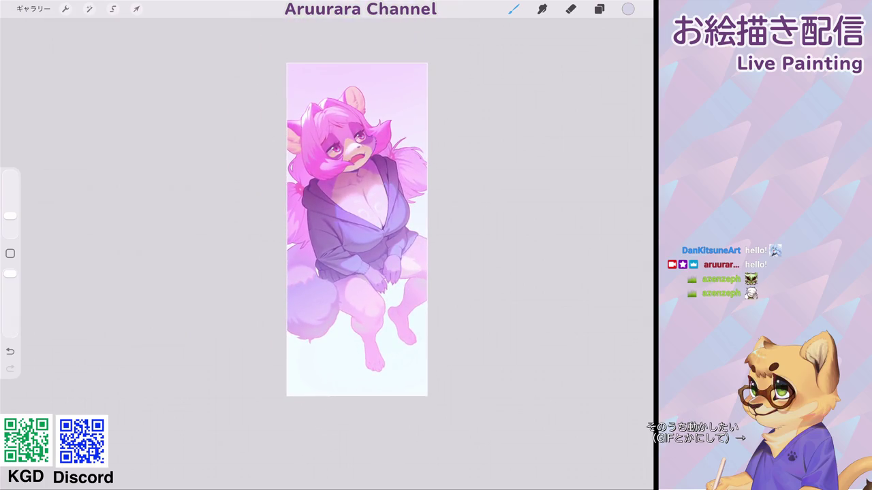
pyautogui.scroll(-1, 357, 229)
pyautogui.click(370, 338)
pyautogui.click(628, 9)
pyautogui.hotkey('ctrl', 'z')
# Step: Pick up the lavender tone from the tail and open the Brush Library
pyautogui.scroll(3, 325, 218)
pyautogui.scroll(2, 296, 222)
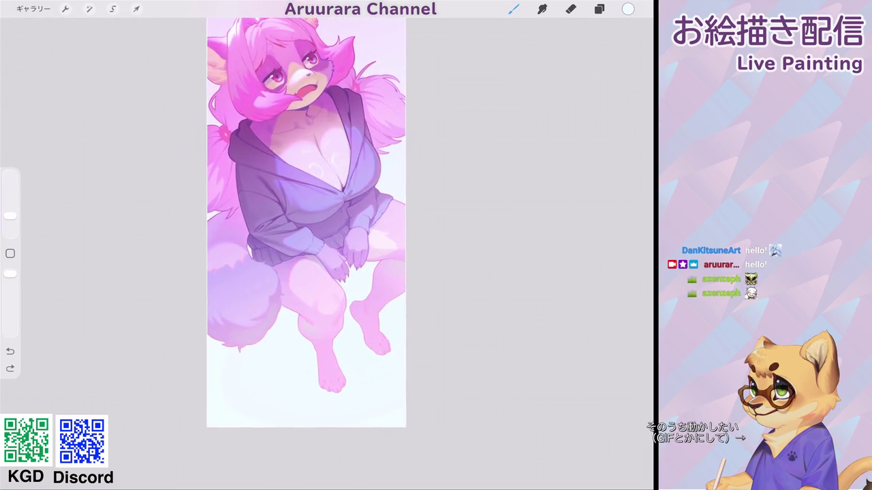
pyautogui.scroll(3, 306, 225)
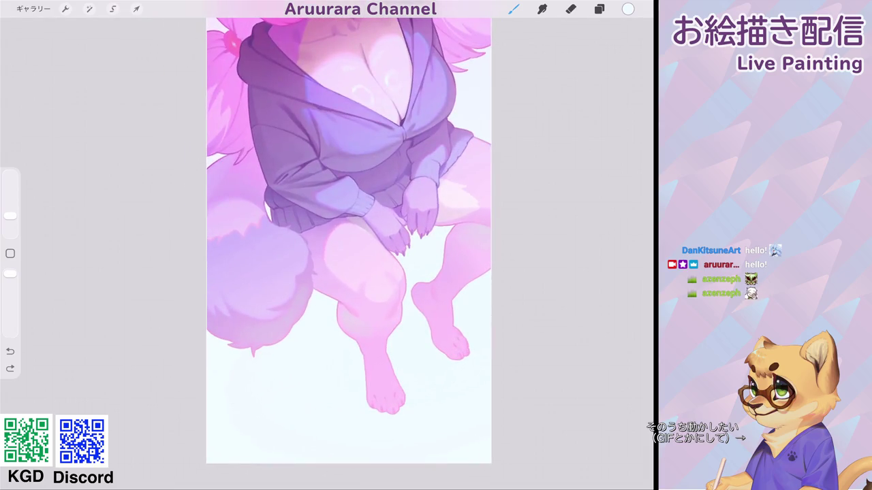
pyautogui.click(267, 265)
pyautogui.click(513, 8)
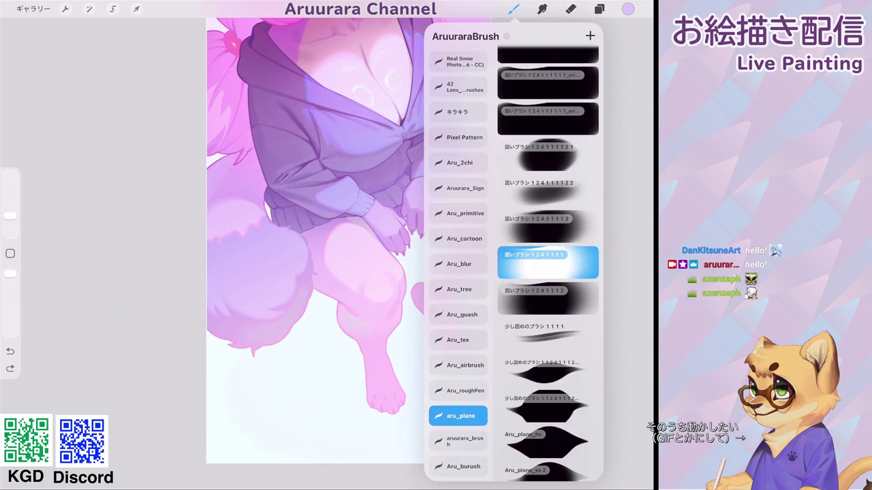
# Step: Close the Brush Library, check the layers, and set the brush colour to light blue
pyautogui.click(514, 9)
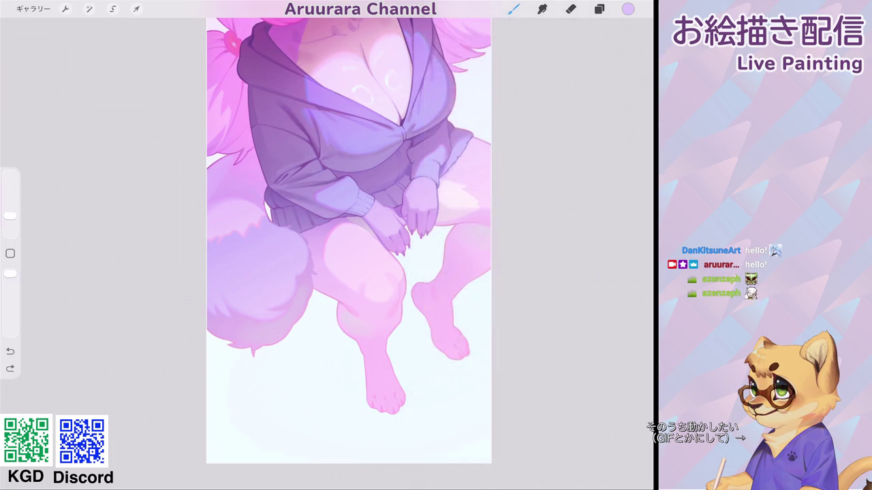
pyautogui.click(600, 9)
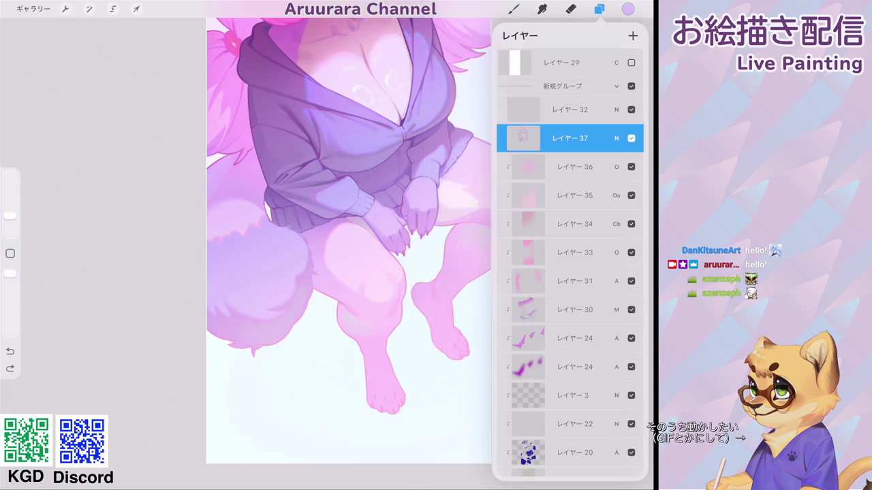
pyautogui.click(628, 9)
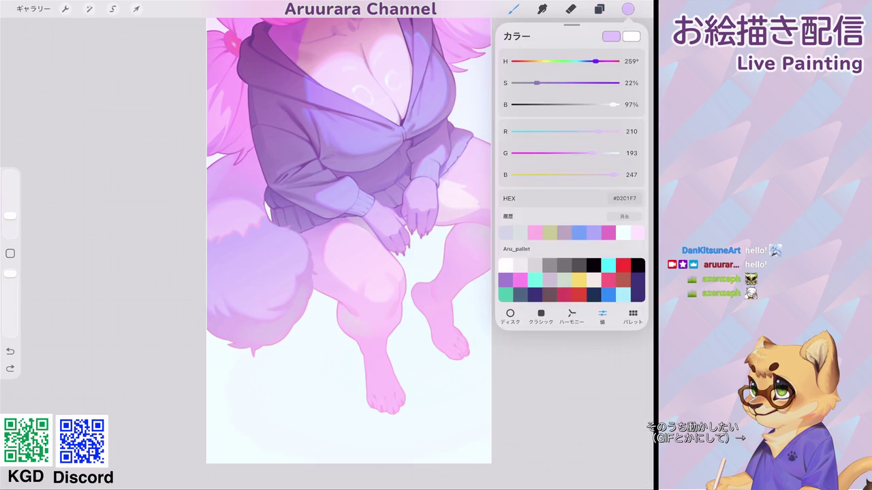
pyautogui.moveTo(593, 153); pyautogui.dragTo(605, 153)
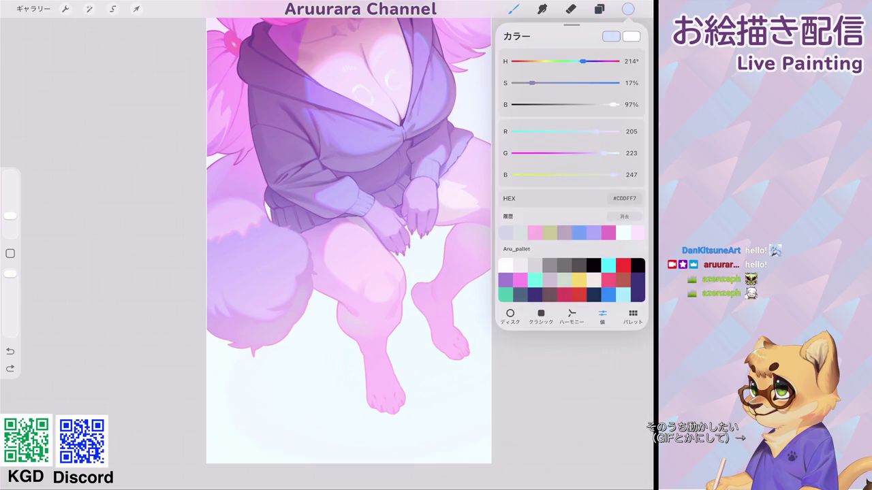
# Step: Paint a faint light-blue highlight on the tail, redoing the first stroke
pyautogui.moveTo(10, 216); pyautogui.dragTo(10, 223)
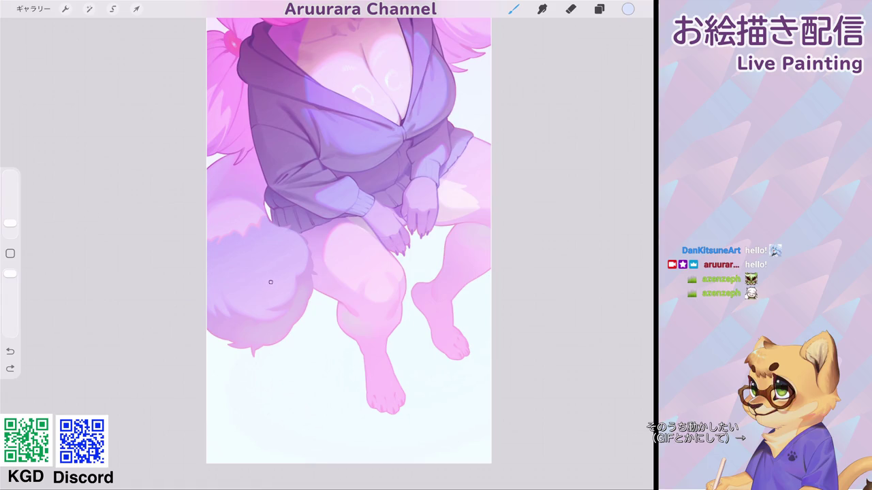
pyautogui.moveTo(267, 282); pyautogui.dragTo(252, 257)
pyautogui.hotkey('ctrl', 'z')
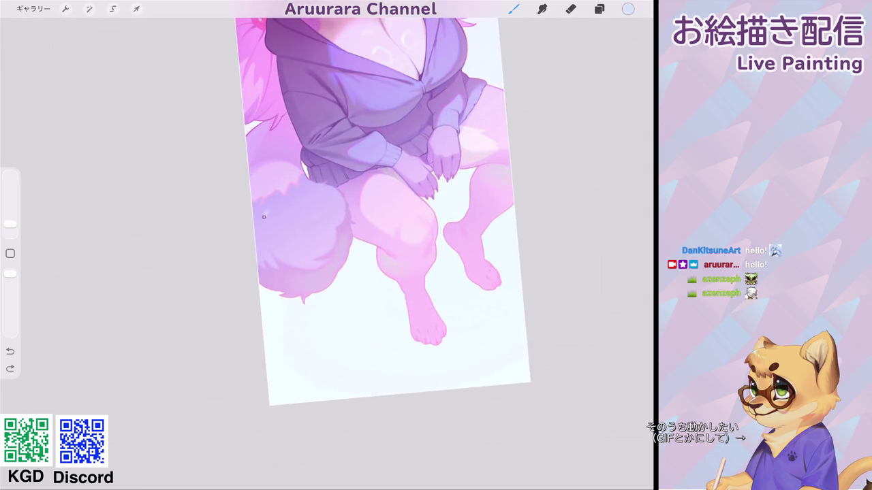
pyautogui.moveTo(271, 234); pyautogui.dragTo(284, 234)
# Step: Switch the brush colour to near-white and add a highlight stroke on the thigh
pyautogui.scroll(-3, 275, 206)
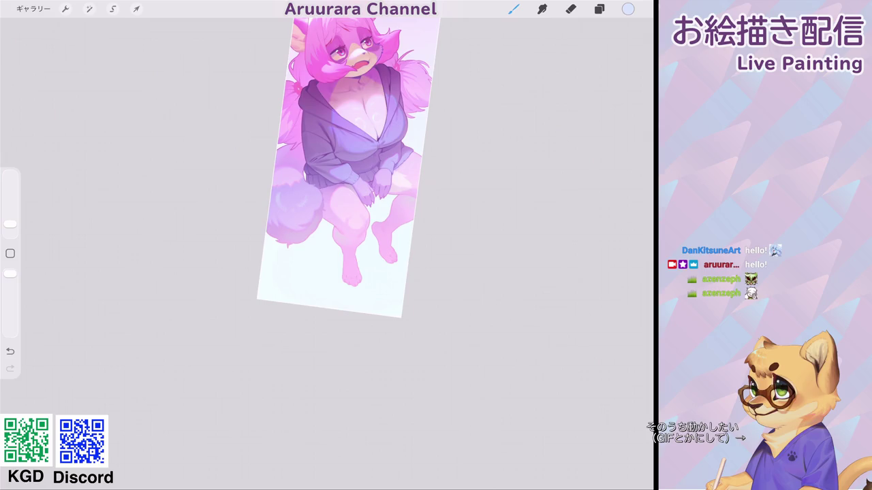
pyautogui.scroll(5, 399, 220)
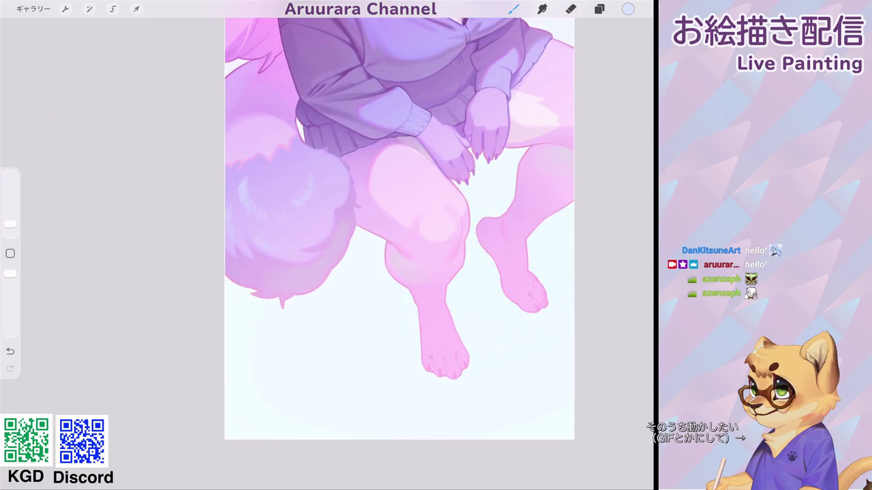
pyautogui.scroll(-5, 399, 220)
pyautogui.scroll(2, 399, 220)
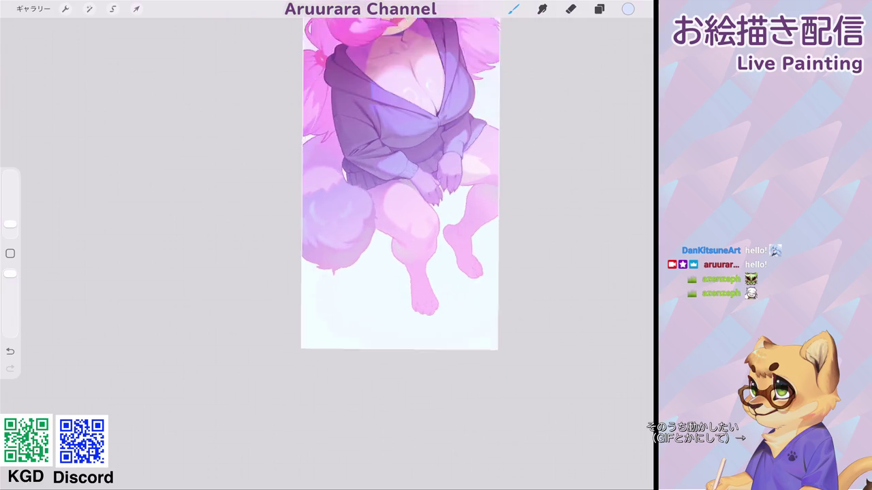
pyautogui.scroll(2, 399, 220)
pyautogui.scroll(1, 399, 220)
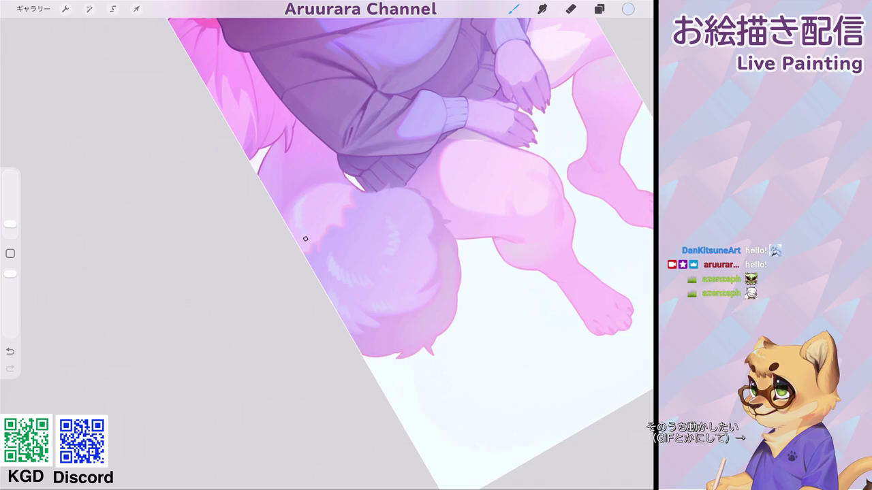
pyautogui.scroll(-5, 305, 239)
pyautogui.scroll(2, 409, 204)
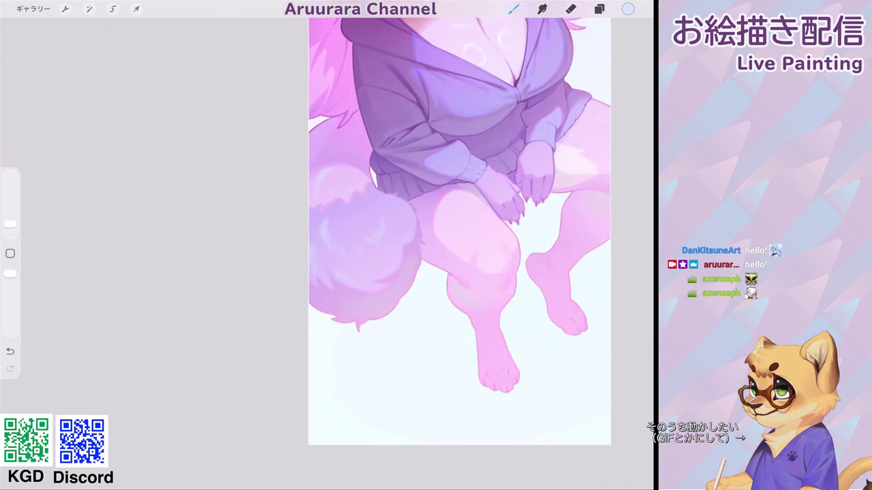
pyautogui.scroll(-2, 408, 204)
pyautogui.scroll(2, 408, 204)
pyautogui.scroll(-1, 409, 204)
pyautogui.scroll(5, 334, 245)
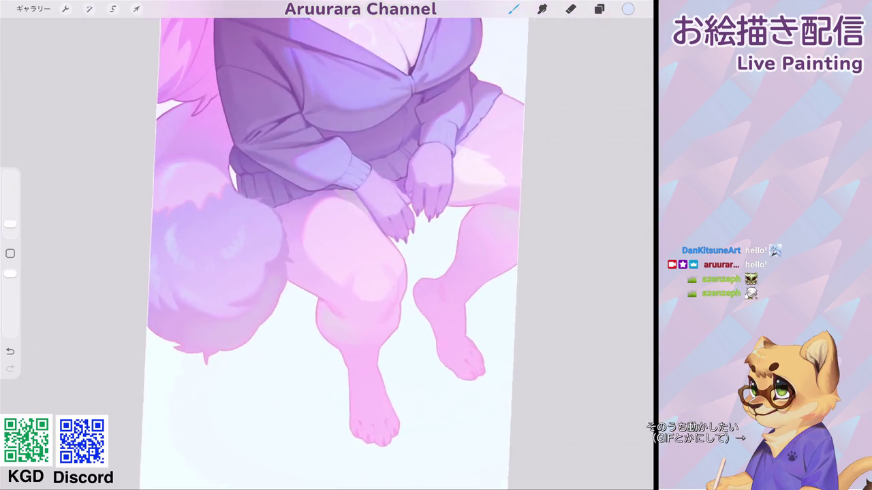
pyautogui.click(627, 8)
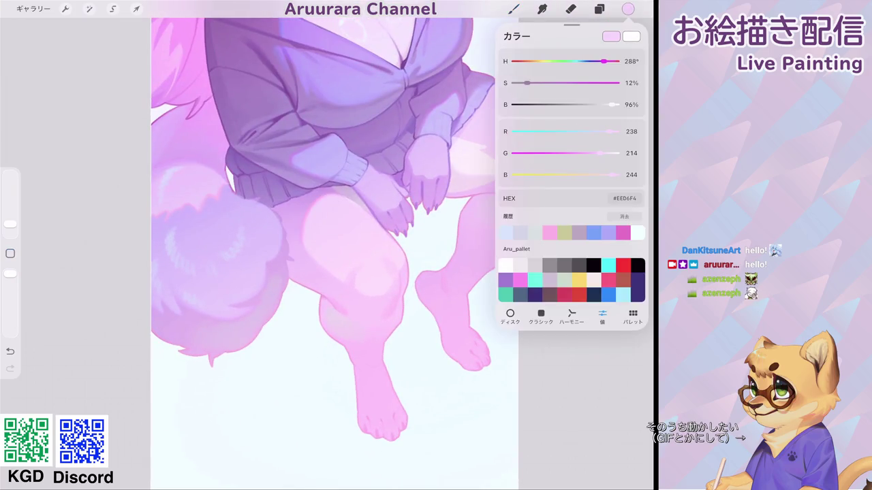
pyautogui.click(505, 265)
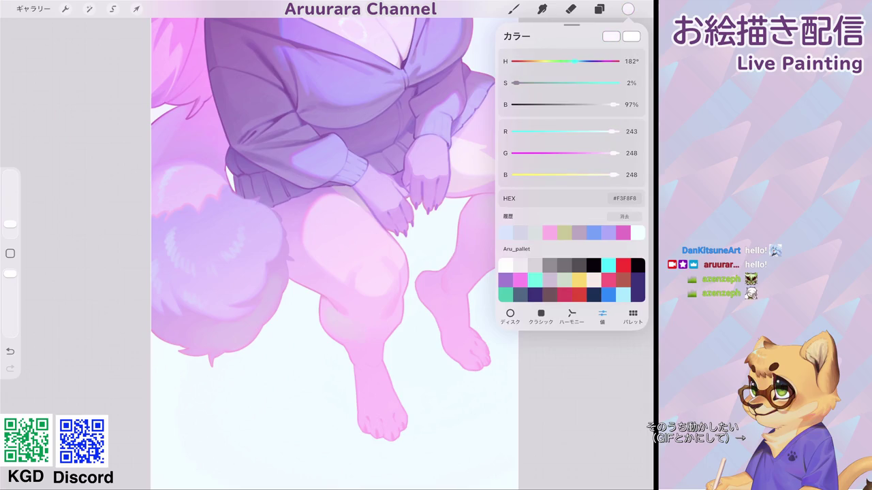
pyautogui.click(313, 222)
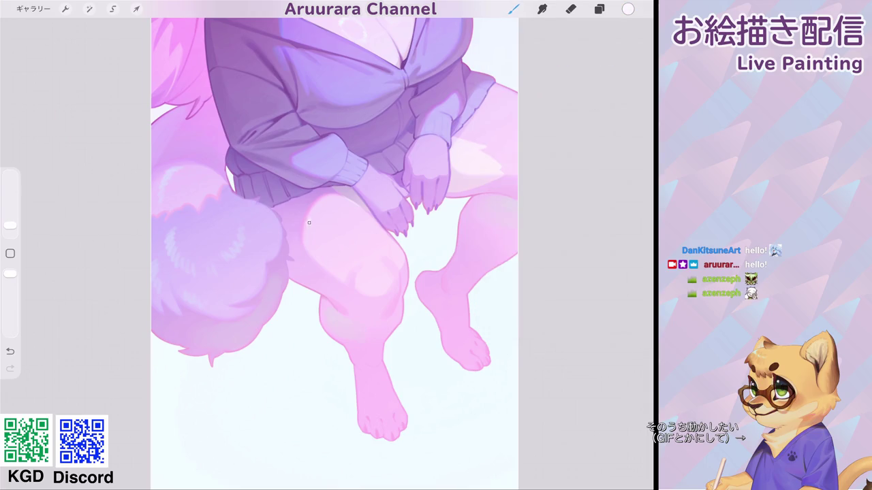
pyautogui.moveTo(311, 227); pyautogui.dragTo(309, 236)
# Step: Shrink the brush to 2% and dab a tiny highlight on the thigh
pyautogui.scroll(-5, 334, 252)
pyautogui.scroll(-3, 361, 177)
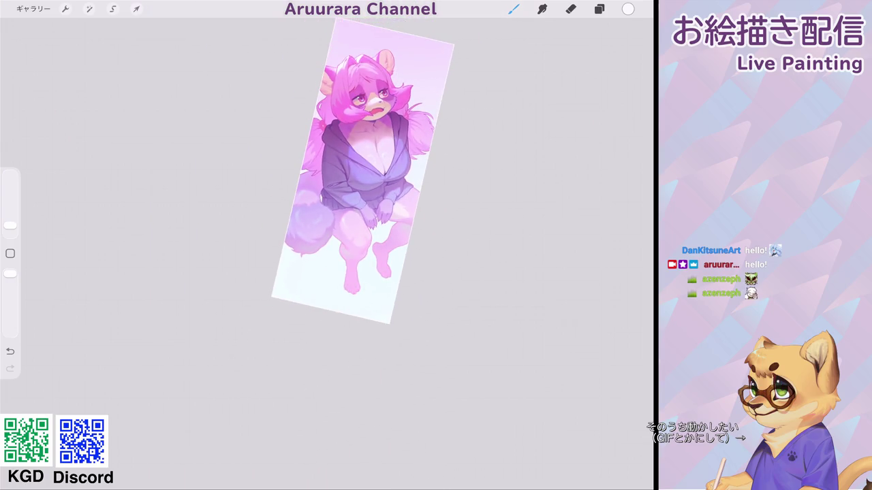
pyautogui.scroll(5, 327, 238)
pyautogui.moveTo(10, 225); pyautogui.dragTo(11, 226)
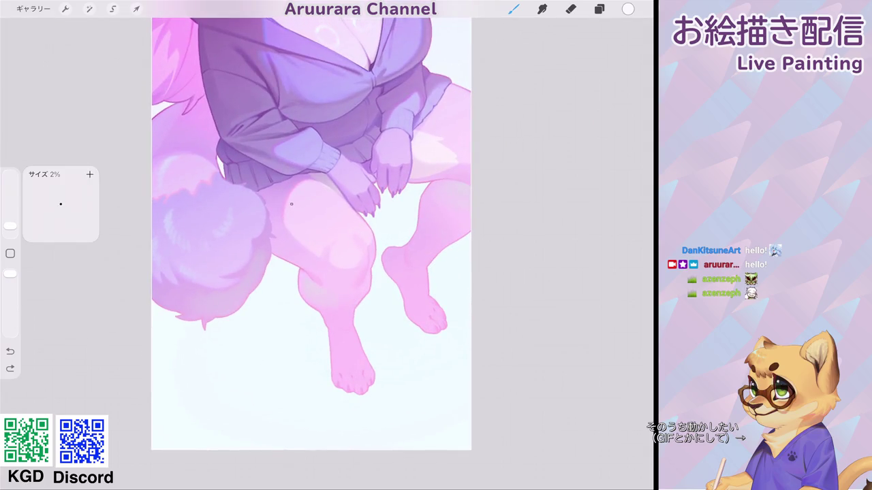
pyautogui.click(291, 211)
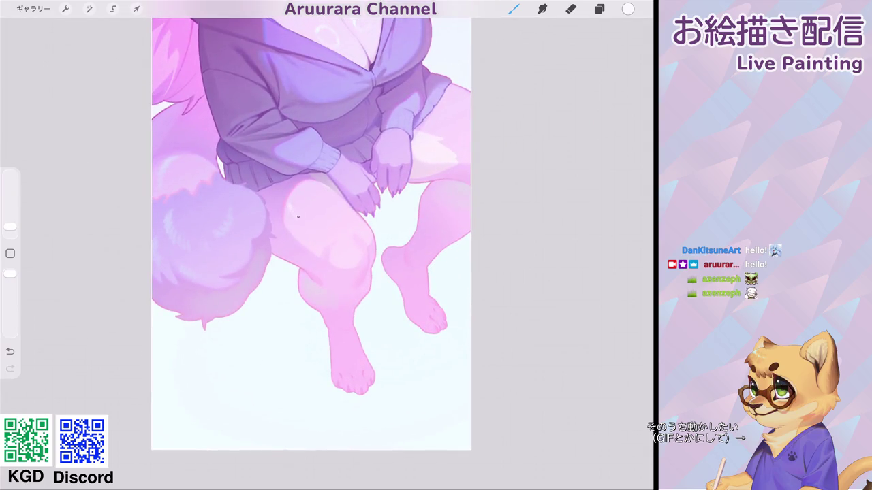
# Step: Pick up a pale pink-lilac, #F0C5FF, from the artwork
pyautogui.scroll(2, 307, 239)
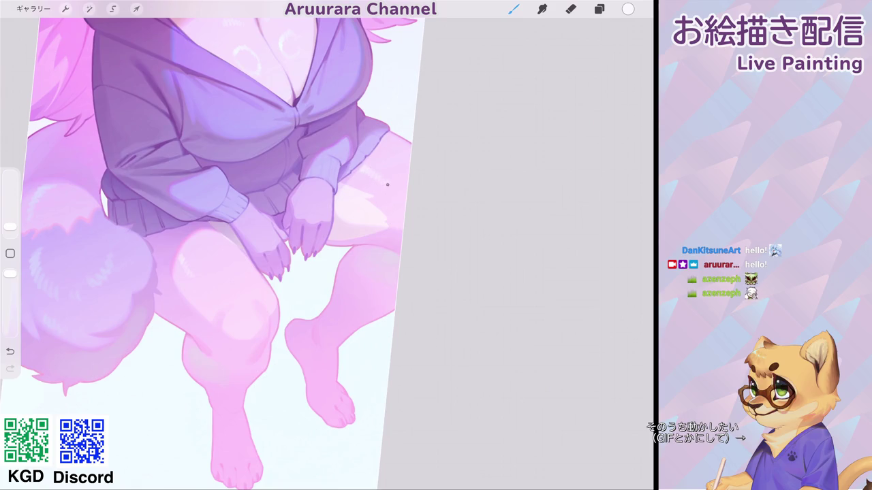
pyautogui.scroll(-3, 307, 205)
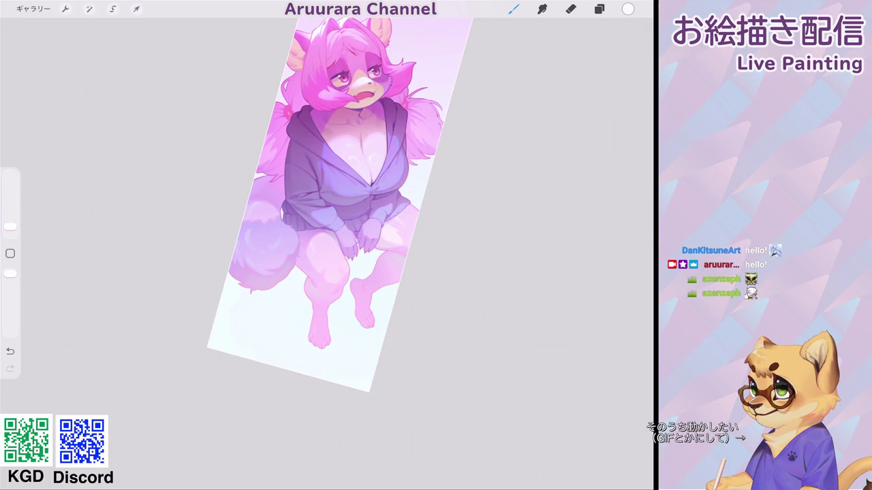
pyautogui.scroll(2, 330, 229)
pyautogui.scroll(3, 299, 259)
pyautogui.scroll(2, 300, 258)
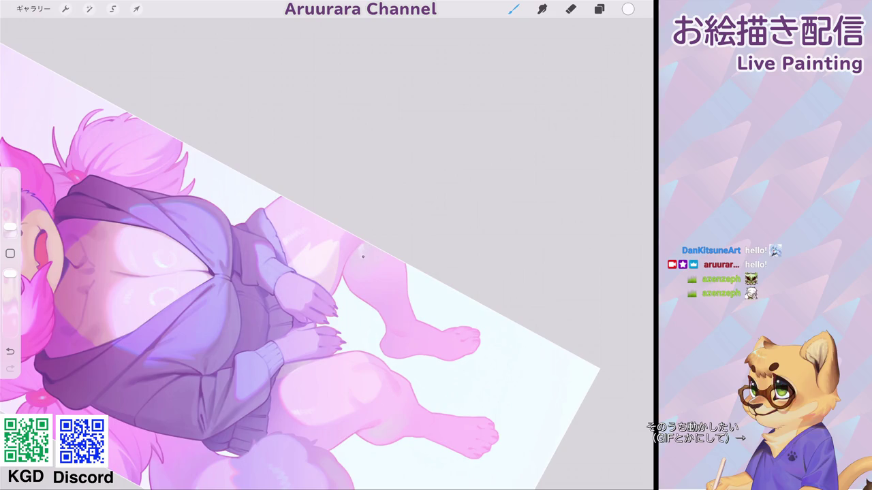
pyautogui.scroll(-3, 307, 252)
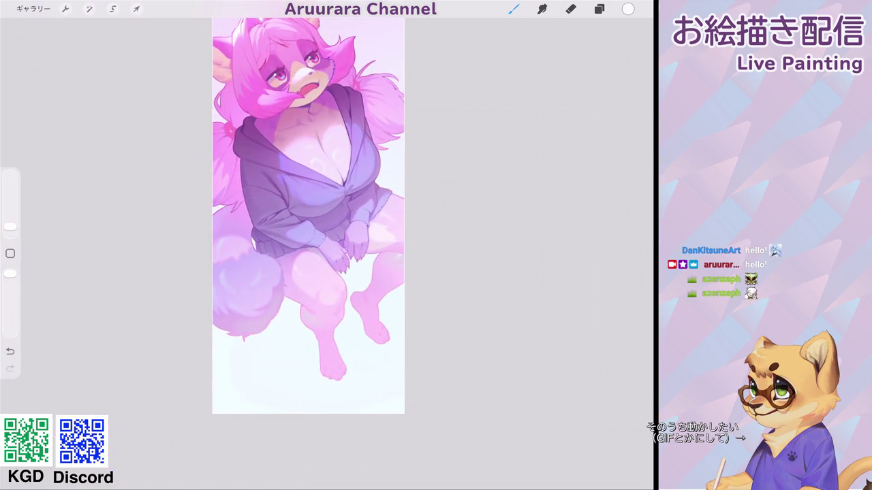
pyautogui.scroll(-2, 306, 218)
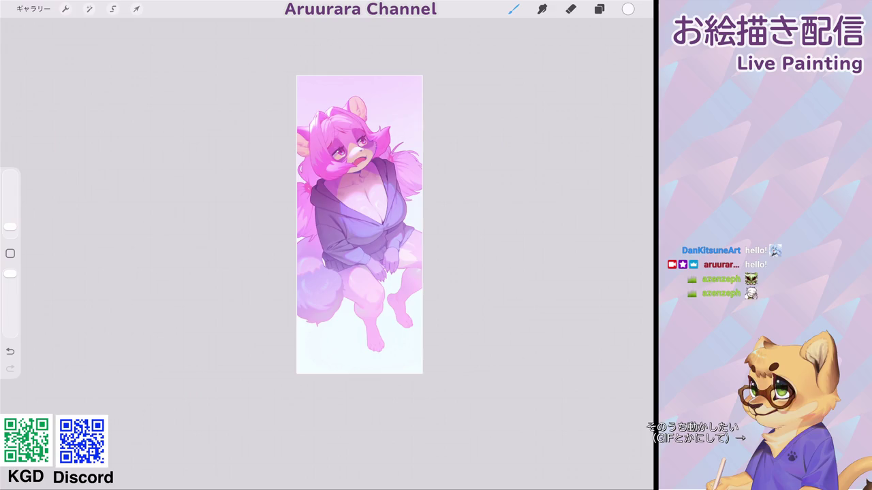
pyautogui.scroll(1, 360, 224)
pyautogui.scroll(1, 367, 259)
pyautogui.scroll(3, 334, 179)
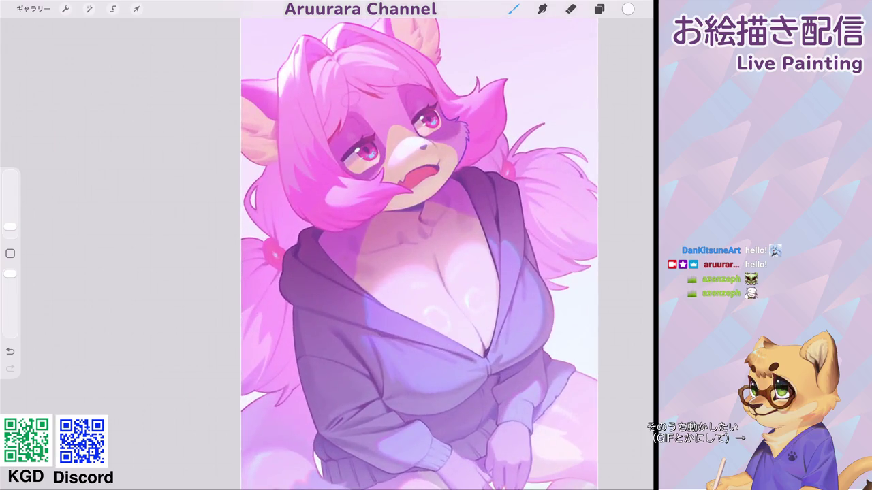
pyautogui.scroll(-3, 368, 258)
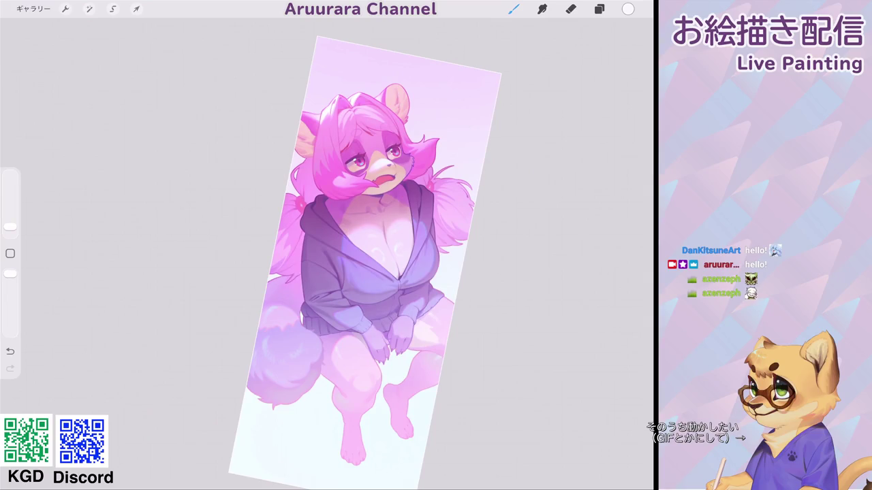
pyautogui.scroll(3, 328, 199)
pyautogui.scroll(1, 328, 199)
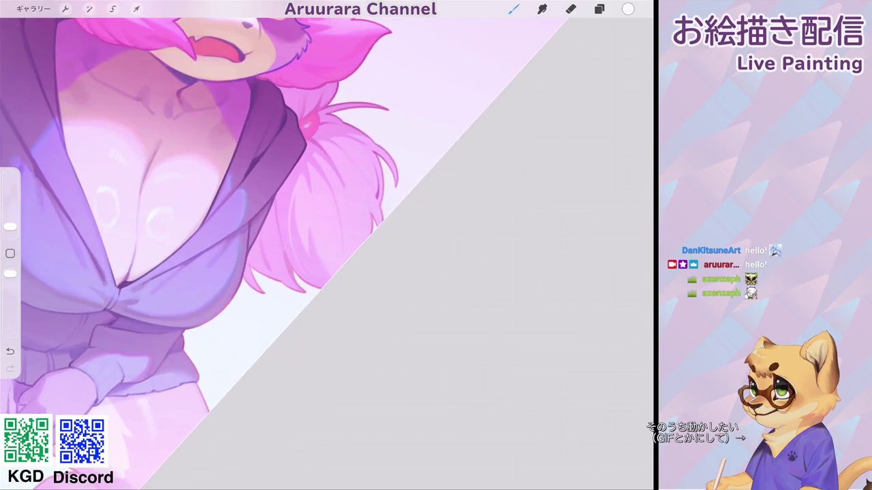
pyautogui.click(329, 198)
# Step: Switch to near-white and extend the white highlight on the pink hair
pyautogui.click(628, 9)
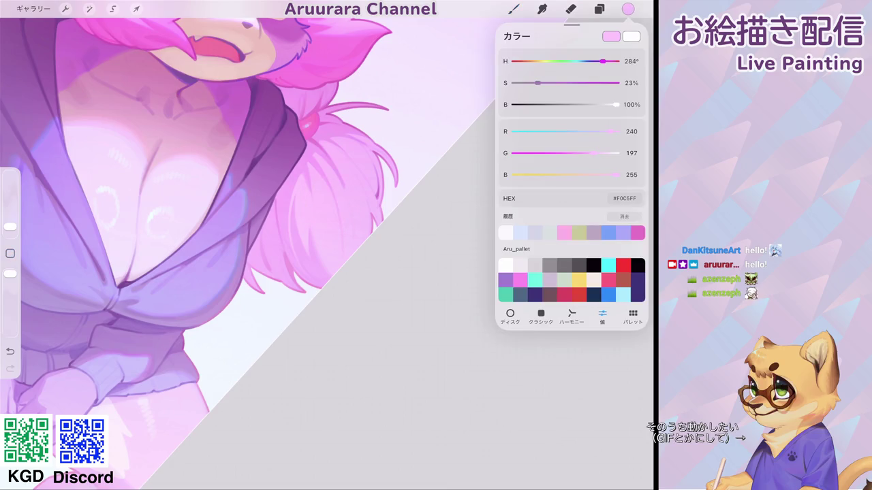
pyautogui.click(506, 232)
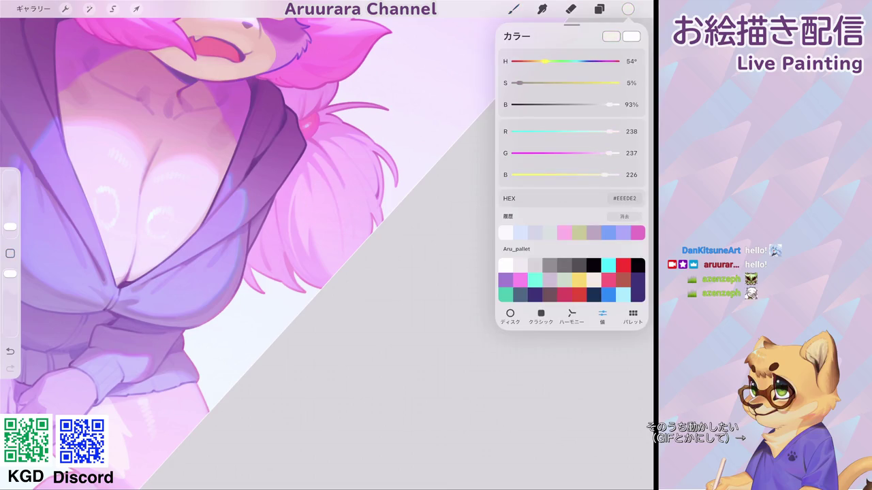
pyautogui.click(320, 210)
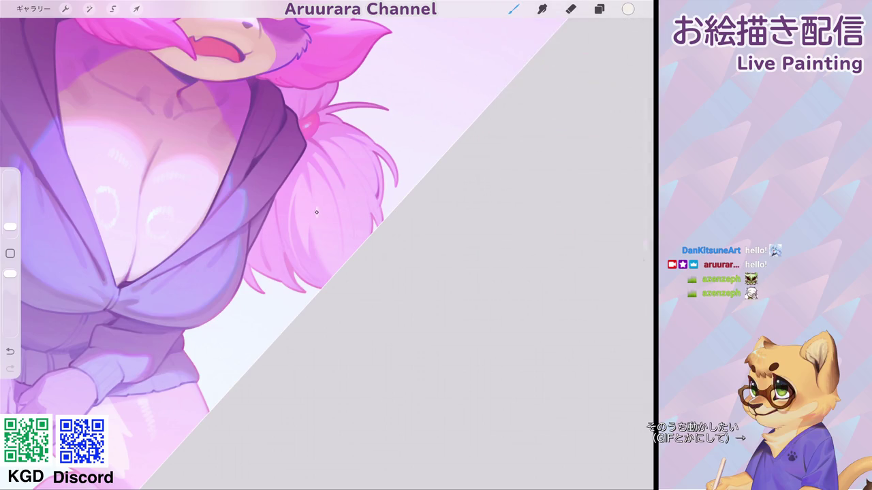
pyautogui.moveTo(323, 211); pyautogui.dragTo(333, 210)
# Step: Sample the hair pink, shift it to lavender, and paint a light lavender hair highlight
pyautogui.scroll(-5, 272, 245)
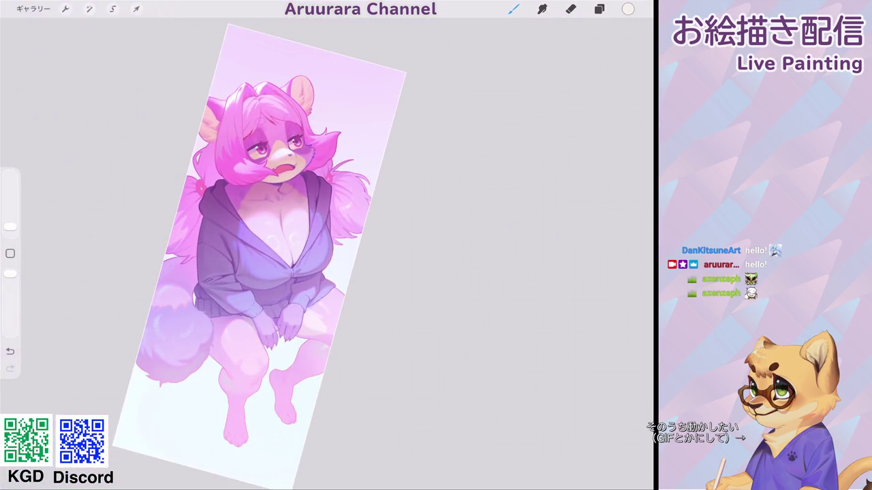
pyautogui.scroll(5, 381, 245)
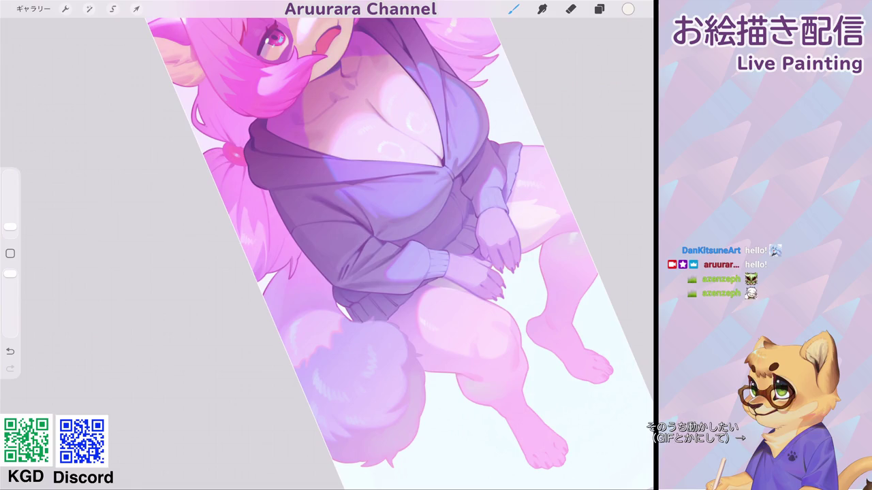
pyautogui.scroll(-2, 381, 245)
pyautogui.scroll(-3, 368, 225)
pyautogui.scroll(2, 381, 245)
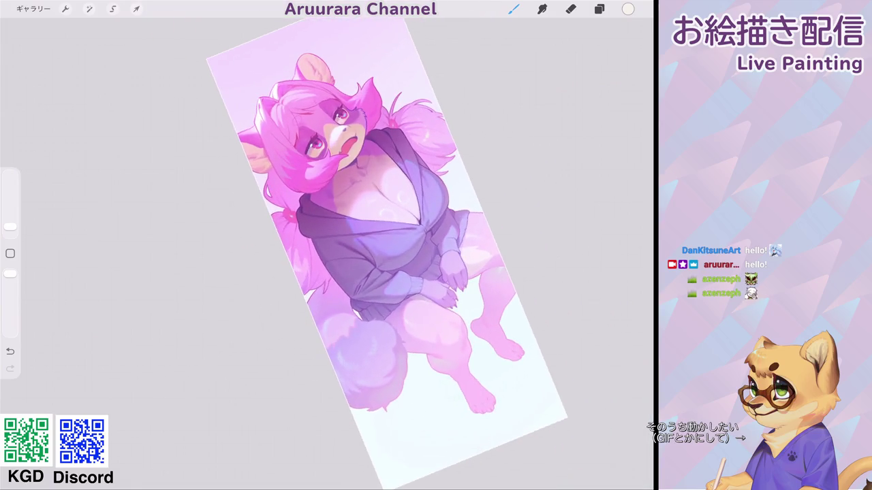
pyautogui.scroll(2, 327, 245)
pyautogui.scroll(3, 326, 245)
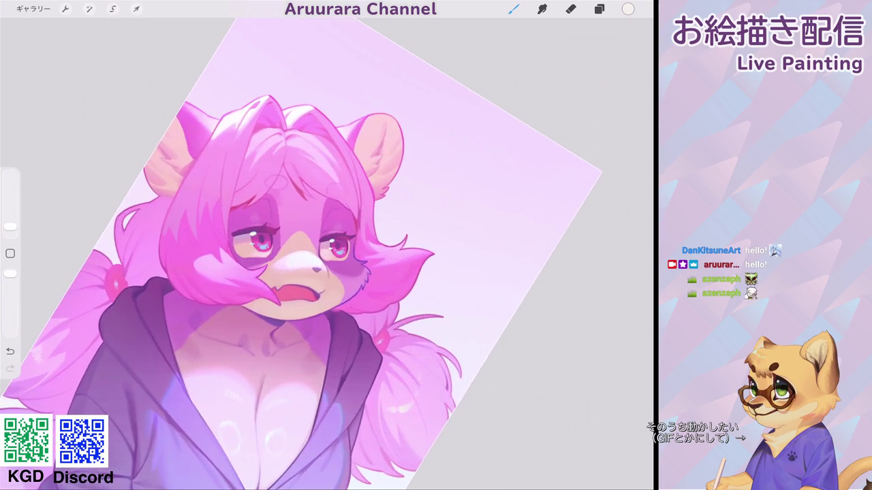
pyautogui.scroll(-3, 307, 252)
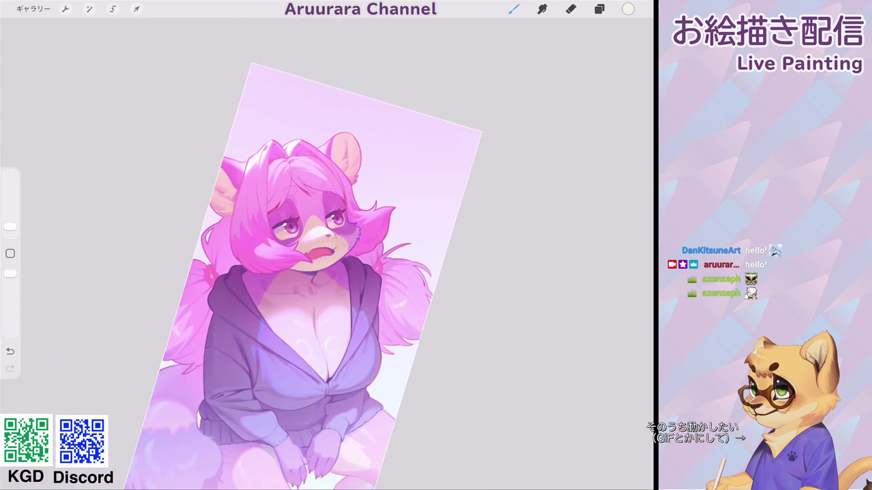
pyautogui.scroll(3, 326, 252)
pyautogui.click(231, 158)
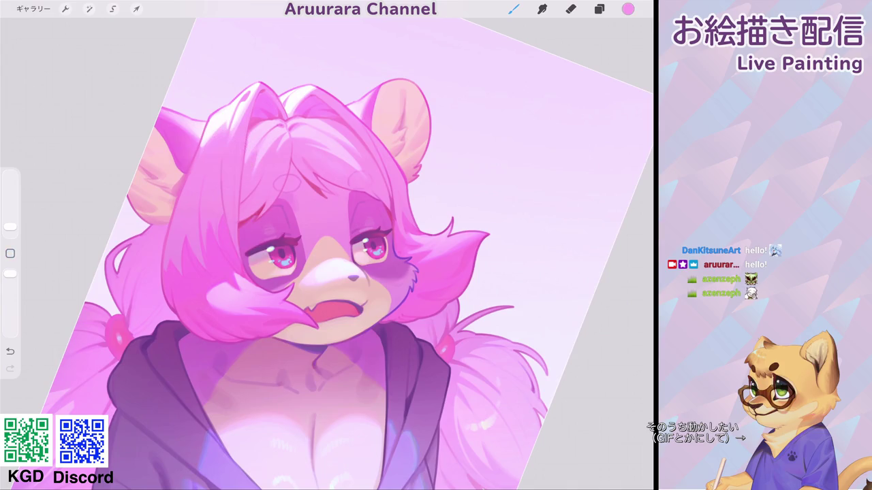
pyautogui.click(628, 8)
pyautogui.moveTo(609, 61); pyautogui.dragTo(590, 61)
pyautogui.moveTo(549, 83); pyautogui.dragTo(535, 83)
pyautogui.click(513, 9)
pyautogui.moveTo(235, 161); pyautogui.dragTo(226, 170)
# Step: Turn the canvas back upright, undo and redo the last stroke, and open the Color panel
pyautogui.scroll(-5, 327, 252)
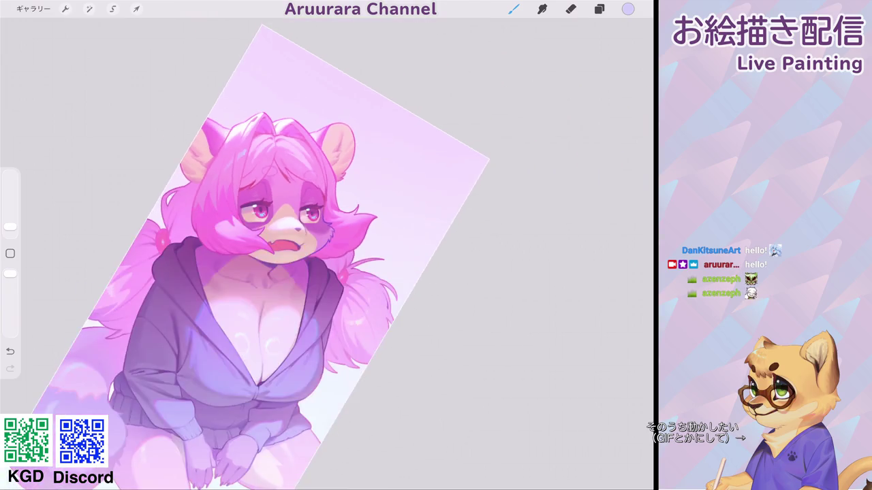
pyautogui.scroll(5, 326, 252)
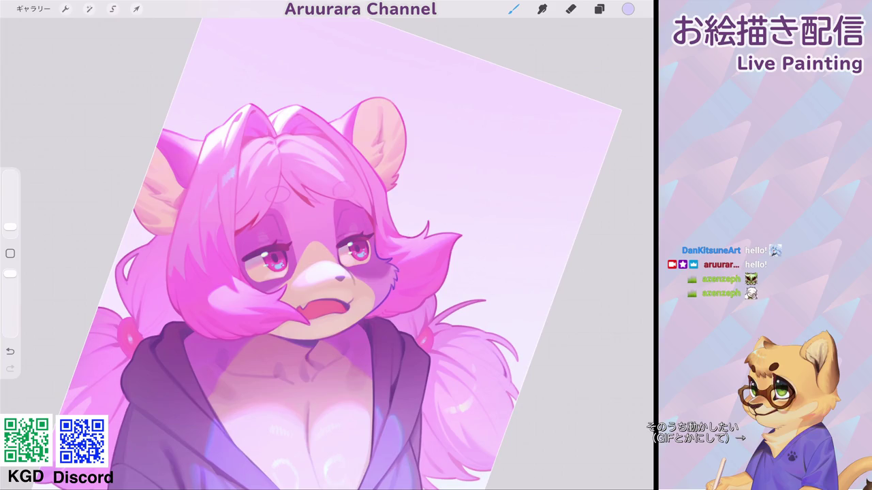
pyautogui.scroll(-5, 327, 252)
pyautogui.scroll(3, 327, 252)
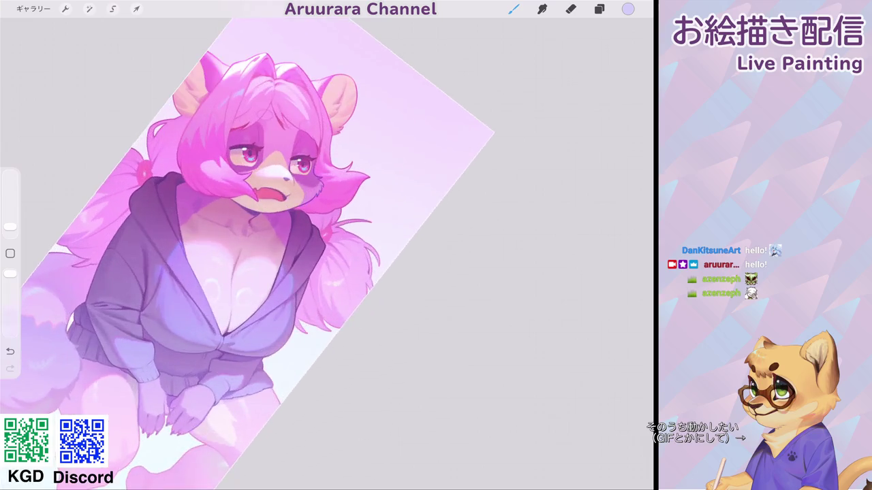
pyautogui.scroll(2, 327, 252)
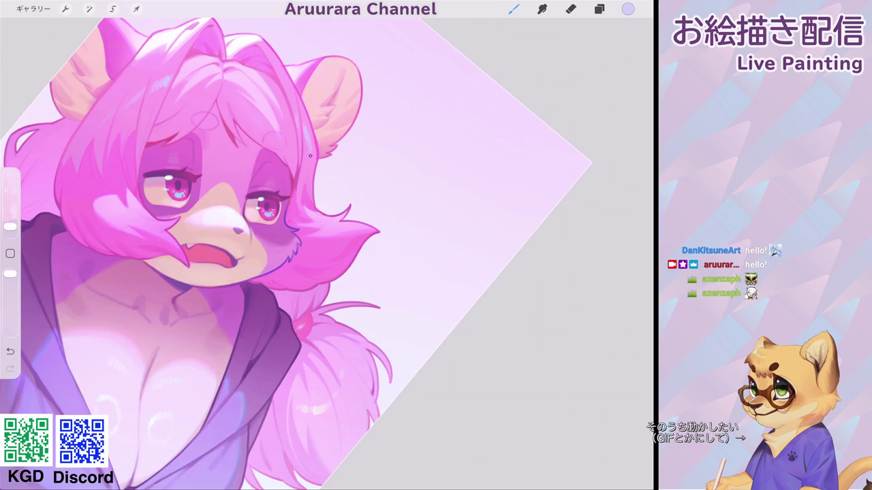
pyautogui.moveTo(225, 232); pyautogui.dragTo(299, 259)
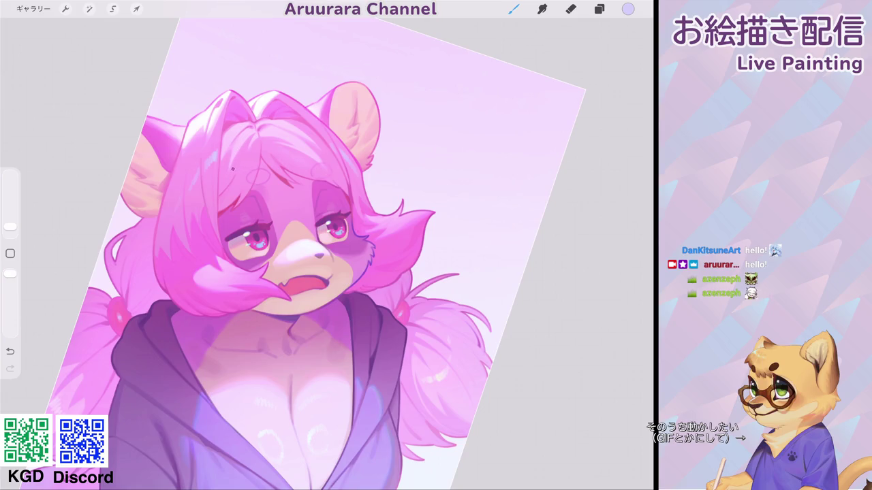
pyautogui.hotkey('ctrl', 'z')
pyautogui.hotkey('ctrl', 'shift', 'z')
pyautogui.scroll(-5, 327, 272)
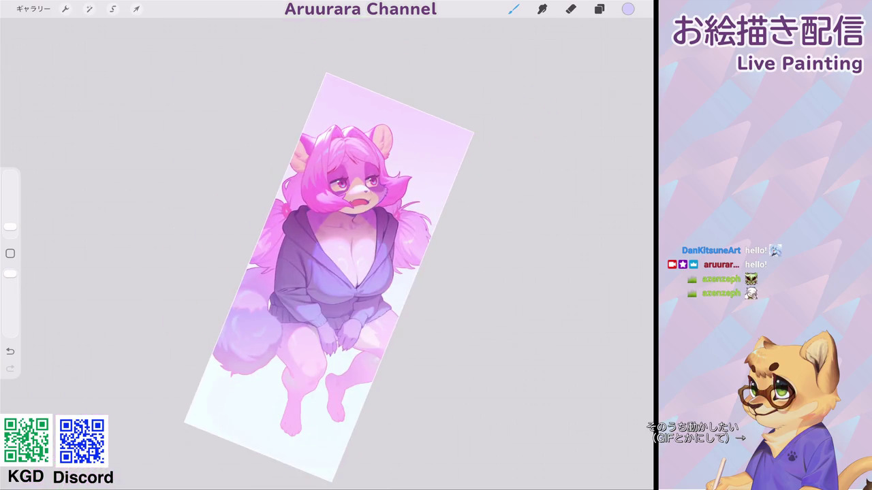
pyautogui.scroll(5, 327, 273)
pyautogui.click(627, 9)
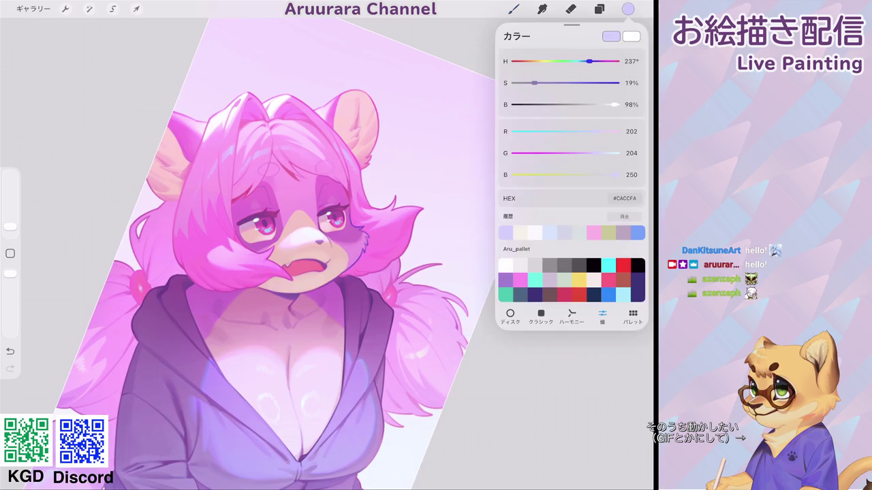
pyautogui.click(513, 9)
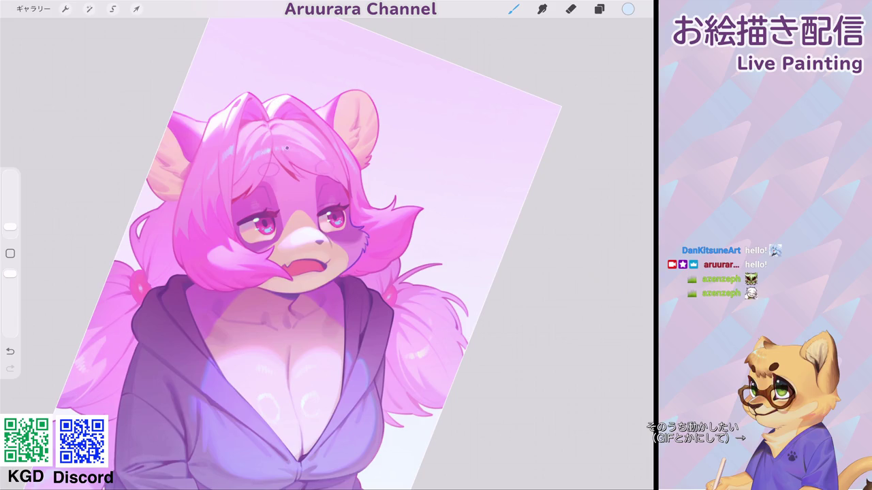
pyautogui.scroll(-5, 327, 259)
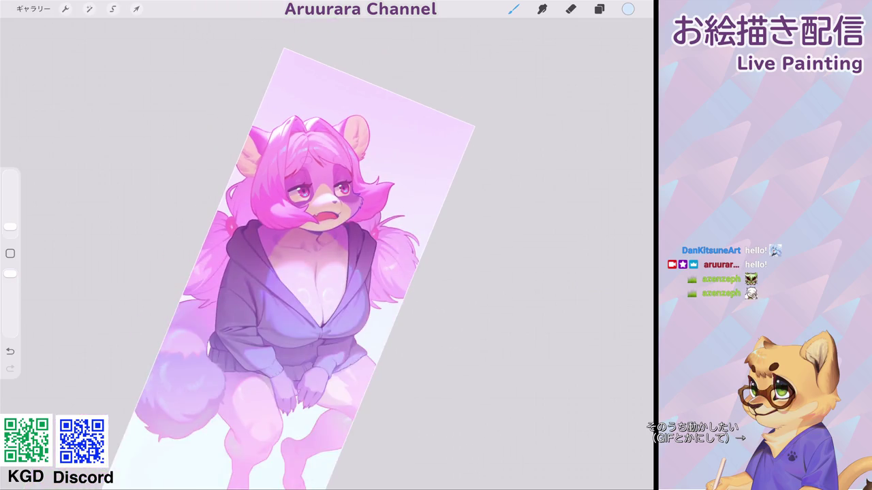
pyautogui.scroll(3, 327, 258)
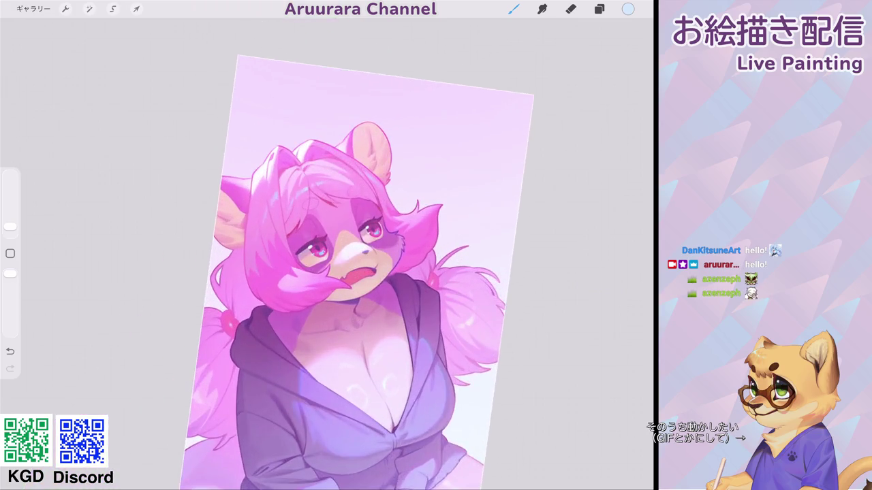
pyautogui.scroll(3, 327, 259)
pyautogui.scroll(3, 327, 259)
pyautogui.hotkey('ctrl', 'z')
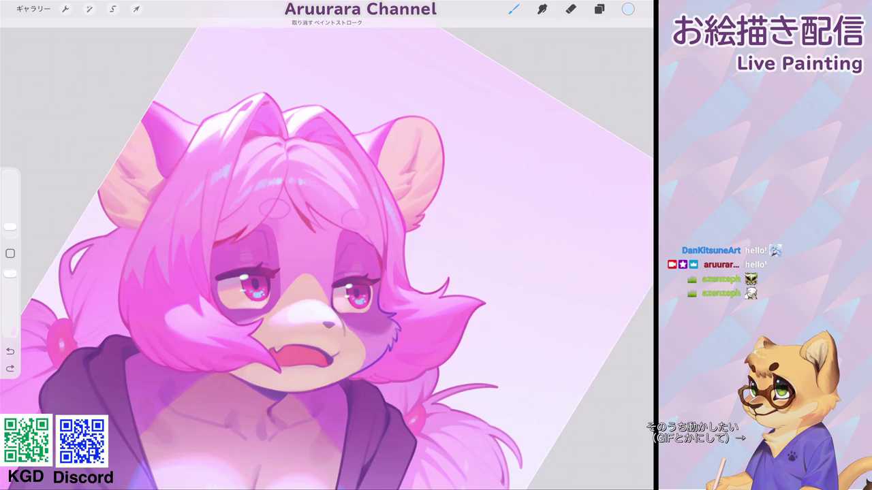
pyautogui.moveTo(324, 191); pyautogui.dragTo(331, 196)
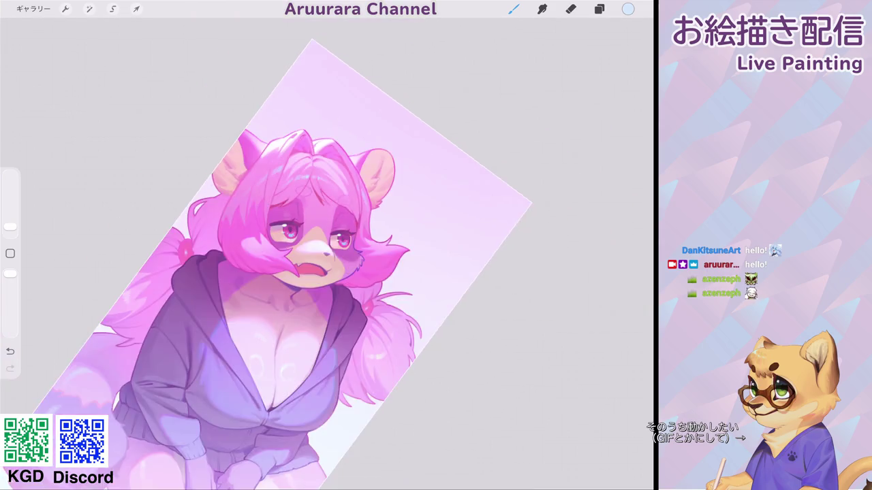
pyautogui.scroll(2, 326, 254)
pyautogui.click(323, 198)
pyautogui.scroll(3, 327, 245)
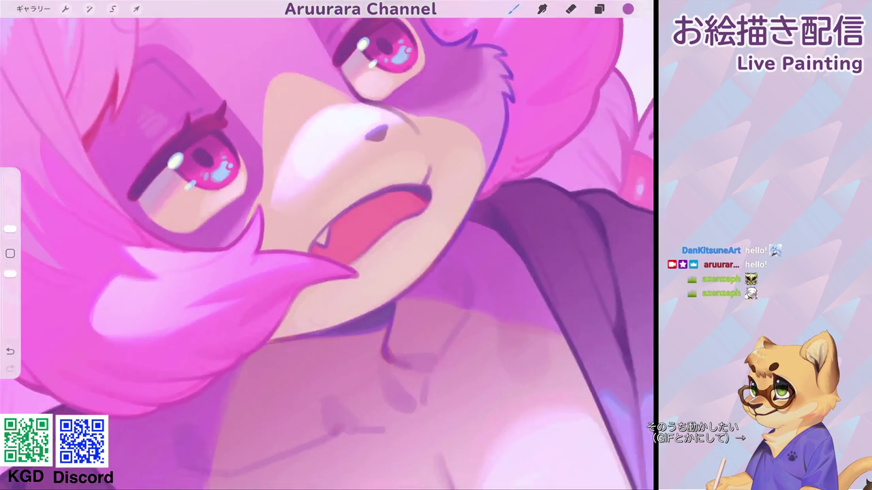
pyautogui.scroll(2, 327, 245)
pyautogui.scroll(2, 327, 246)
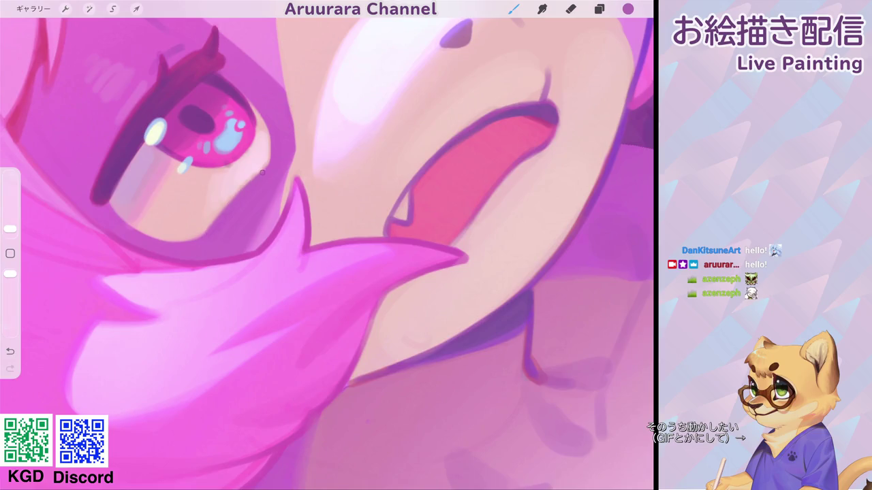
pyautogui.scroll(-2, 327, 245)
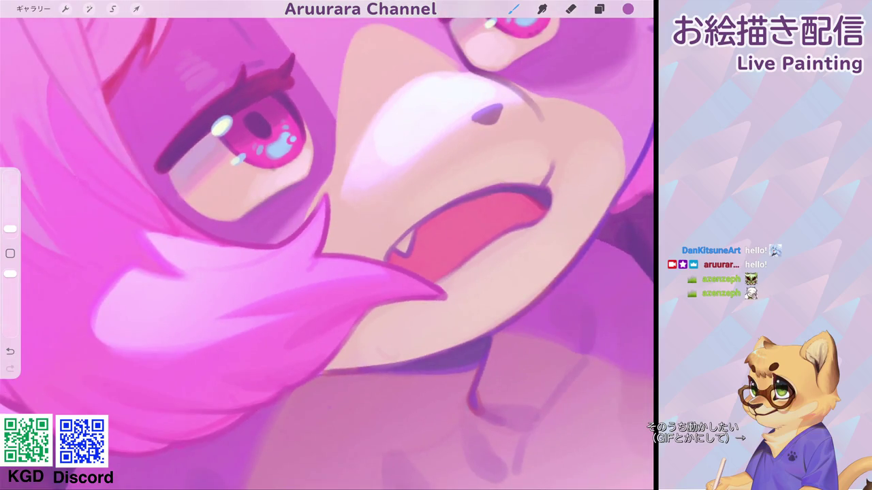
pyautogui.scroll(-1, 327, 245)
pyautogui.click(264, 173)
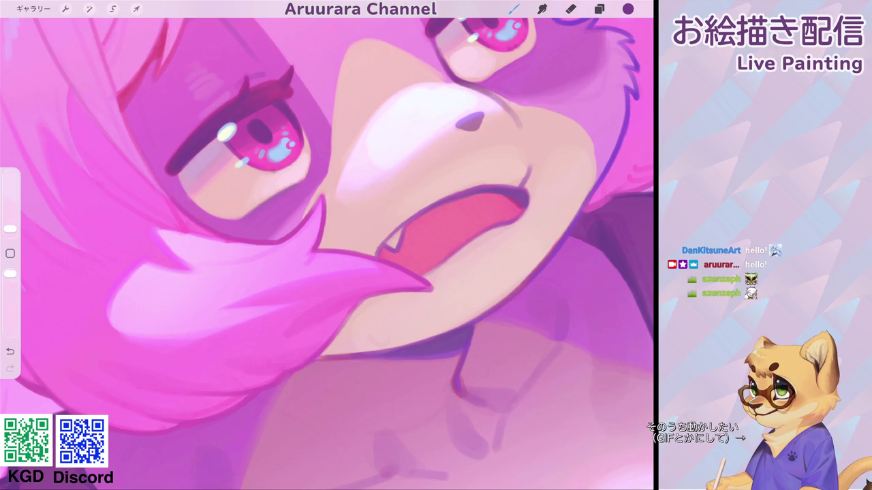
pyautogui.moveTo(247, 216)
pyautogui.mouseDown()
pyautogui.moveTo(303, 179)
pyautogui.moveTo(301, 187)
pyautogui.mouseUp()
pyautogui.scroll(-5, 327, 245)
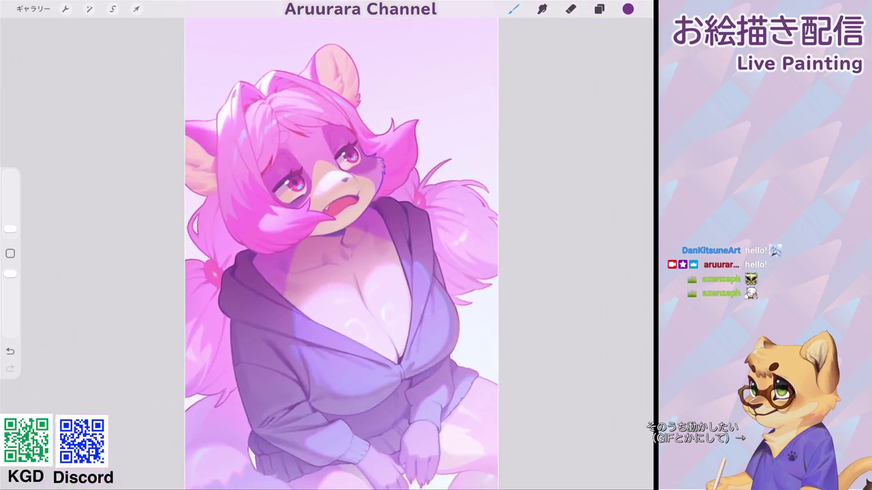
pyautogui.scroll(4, 273, 205)
pyautogui.moveTo(316, 149); pyautogui.dragTo(343, 140)
pyautogui.scroll(-5, 327, 245)
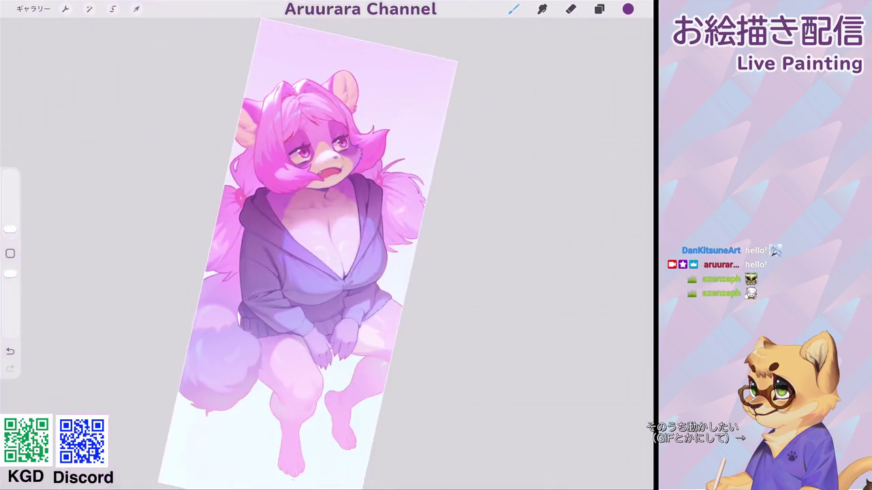
pyautogui.scroll(-3, 313, 245)
pyautogui.scroll(5, 320, 204)
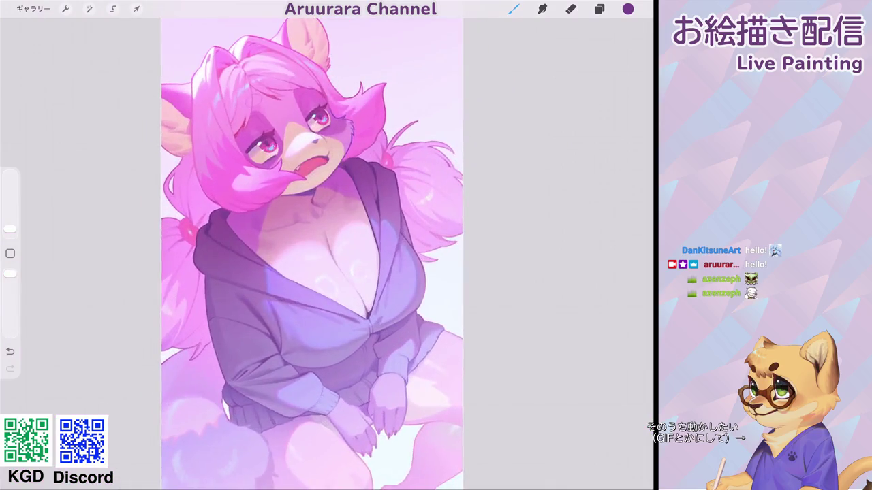
pyautogui.scroll(-2, 320, 245)
pyautogui.scroll(-2, 320, 245)
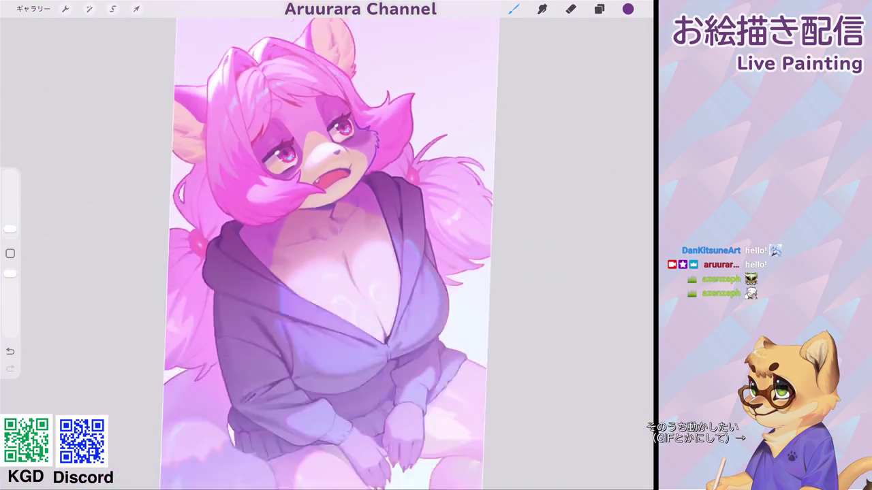
pyautogui.scroll(-2, 320, 245)
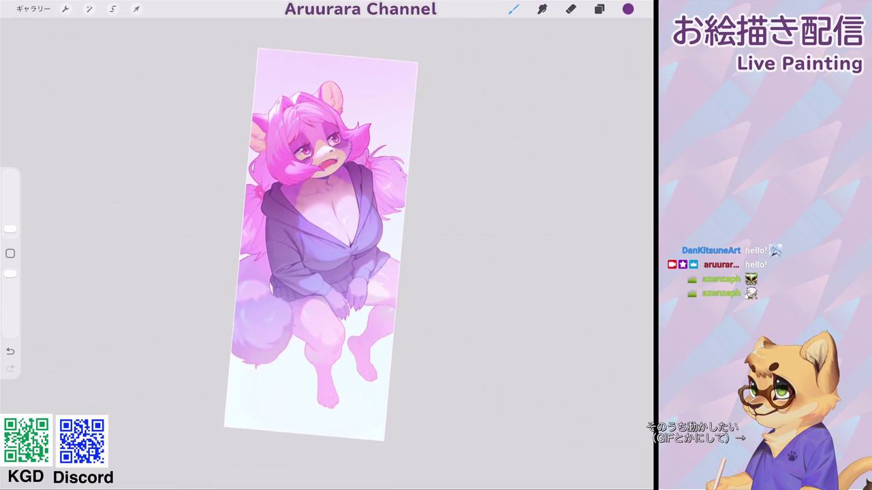
pyautogui.scroll(5, 320, 245)
pyautogui.scroll(2, 327, 205)
pyautogui.scroll(2, 327, 204)
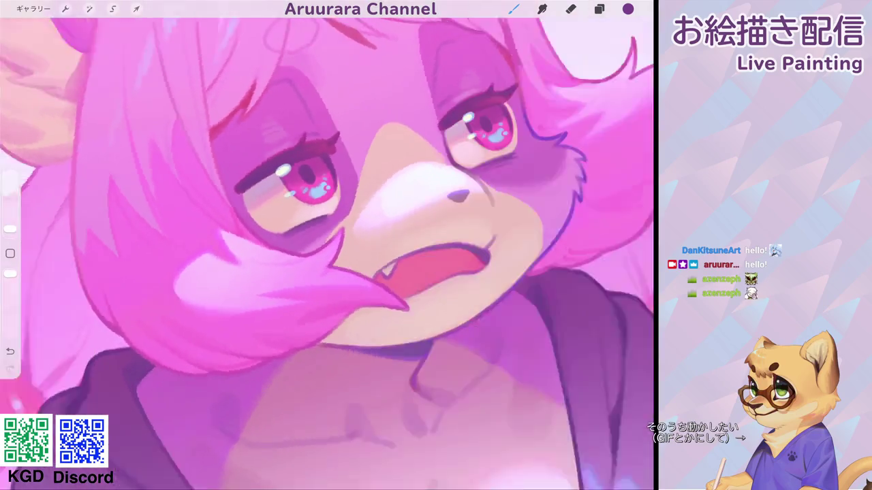
pyautogui.scroll(2, 327, 204)
pyautogui.moveTo(10, 229); pyautogui.dragTo(10, 226)
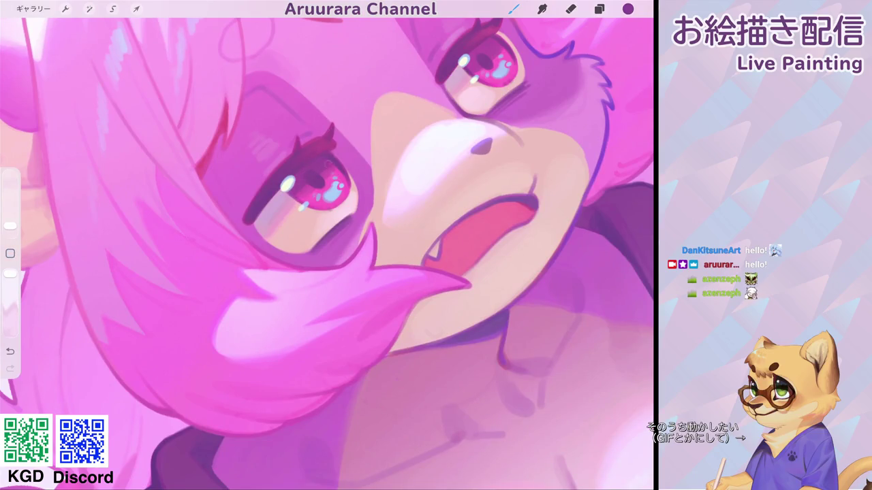
pyautogui.scroll(-3, 327, 245)
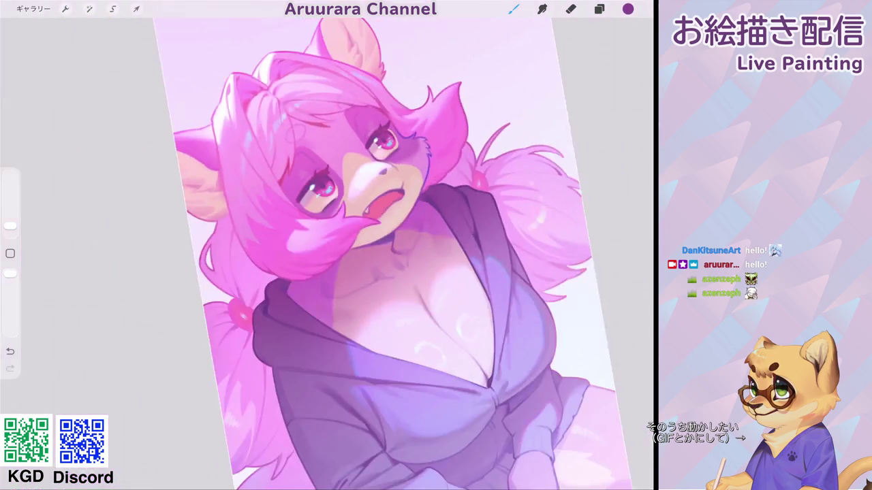
pyautogui.scroll(2, 327, 245)
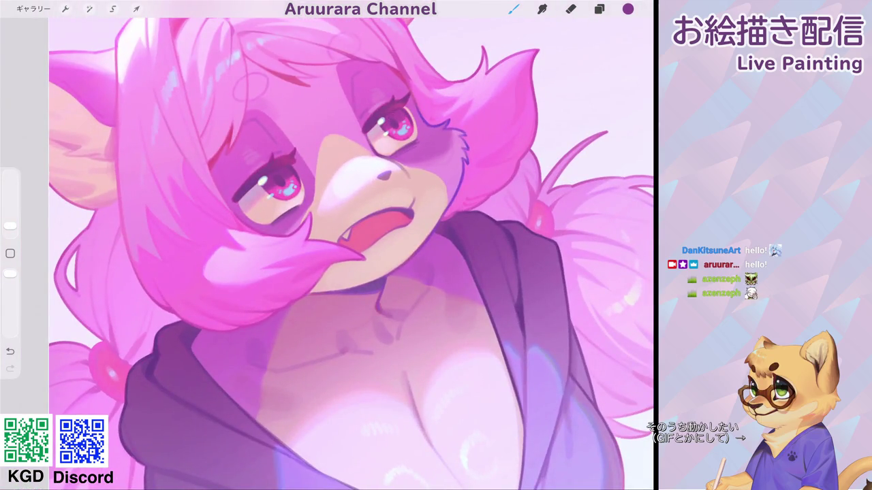
pyautogui.scroll(-3, 327, 245)
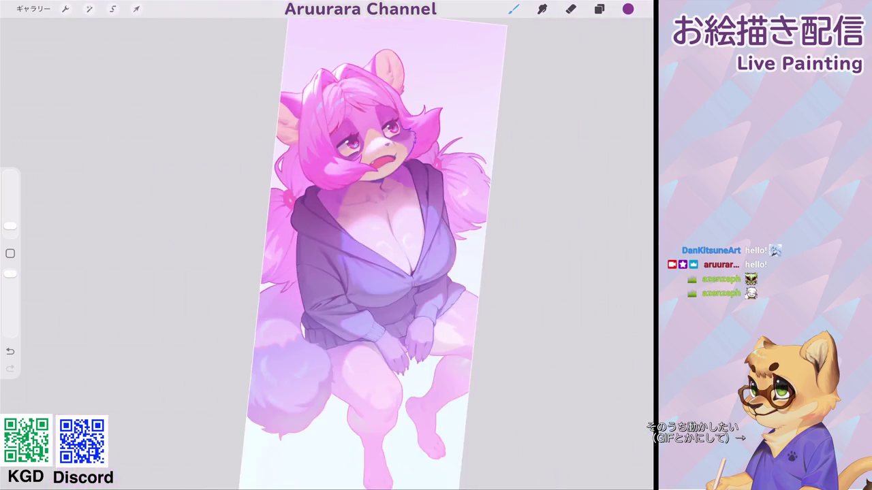
pyautogui.scroll(-2, 327, 245)
pyautogui.scroll(5, 327, 204)
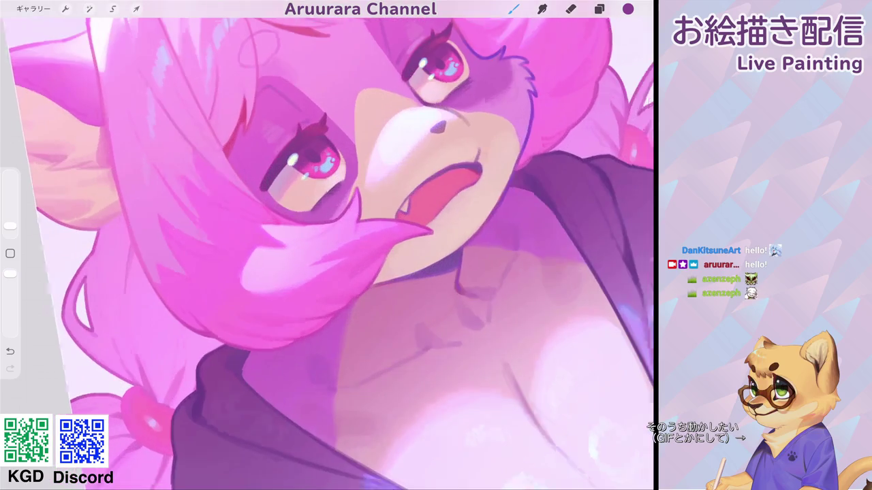
pyautogui.click(628, 9)
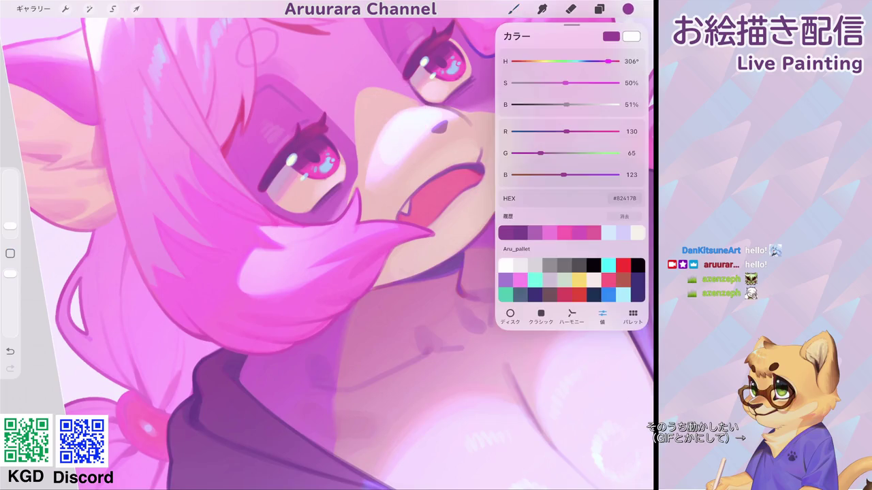
pyautogui.moveTo(600, 174); pyautogui.dragTo(616, 174)
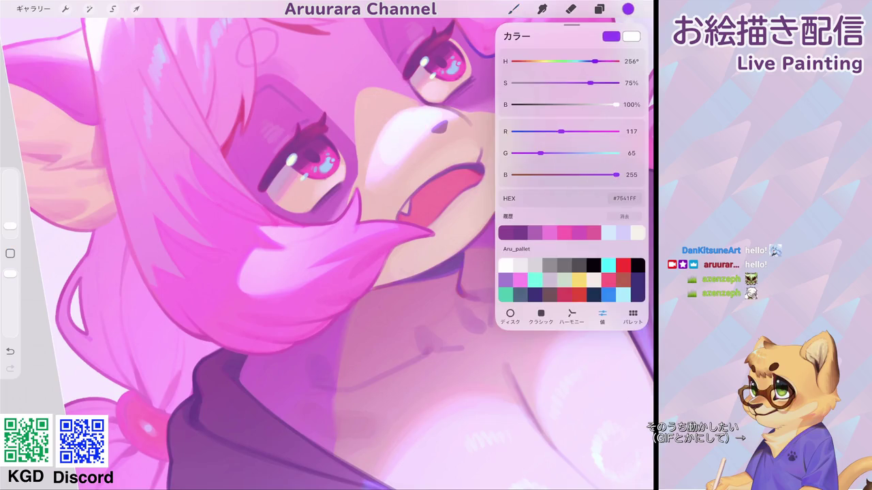
pyautogui.click(628, 9)
pyautogui.click(514, 9)
pyautogui.moveTo(301, 156); pyautogui.dragTo(318, 138)
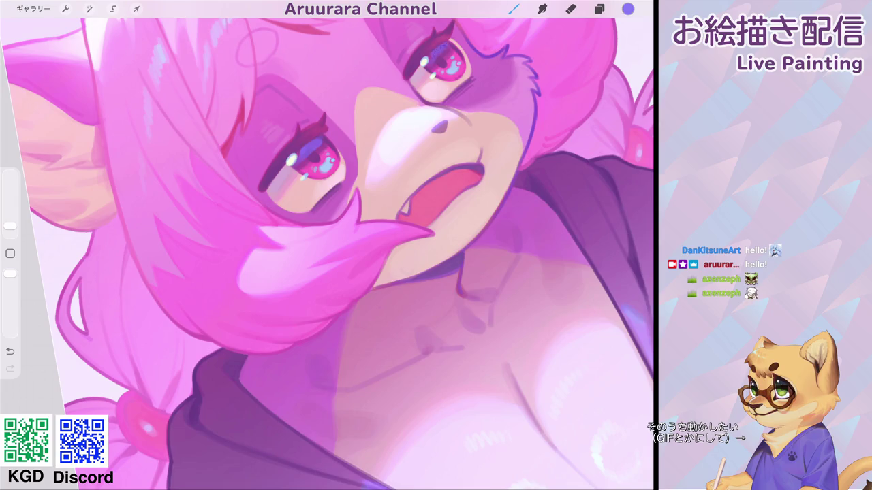
pyautogui.scroll(-5, 327, 245)
pyautogui.scroll(-3, 367, 252)
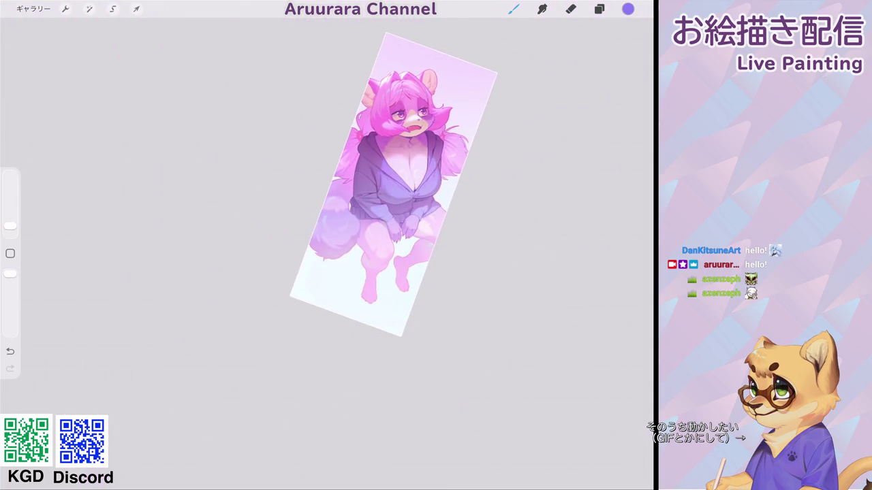
pyautogui.scroll(5, 408, 136)
pyautogui.scroll(3, 382, 123)
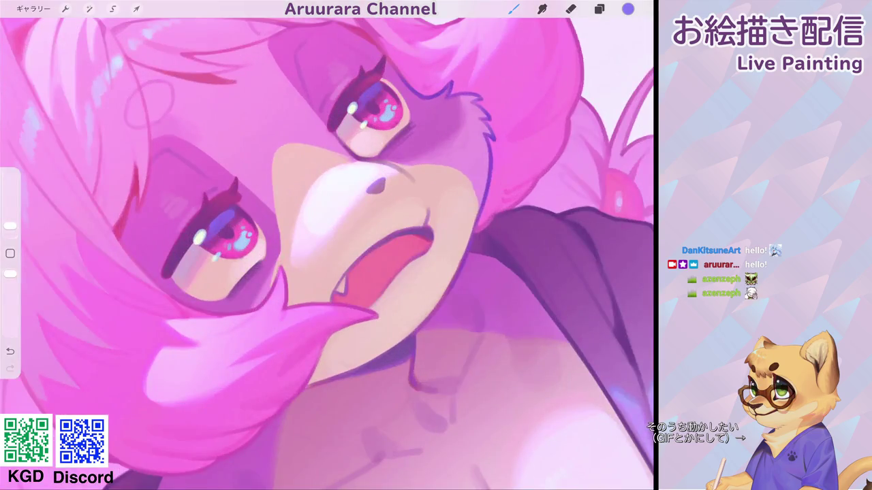
pyautogui.click(367, 101)
pyautogui.scroll(-5, 327, 245)
pyautogui.scroll(-2, 368, 218)
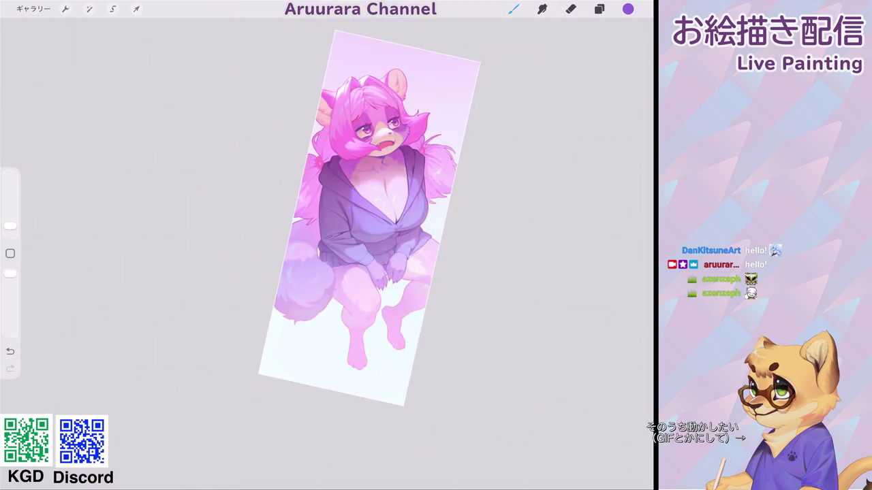
pyautogui.scroll(3, 360, 252)
pyautogui.scroll(1, 367, 252)
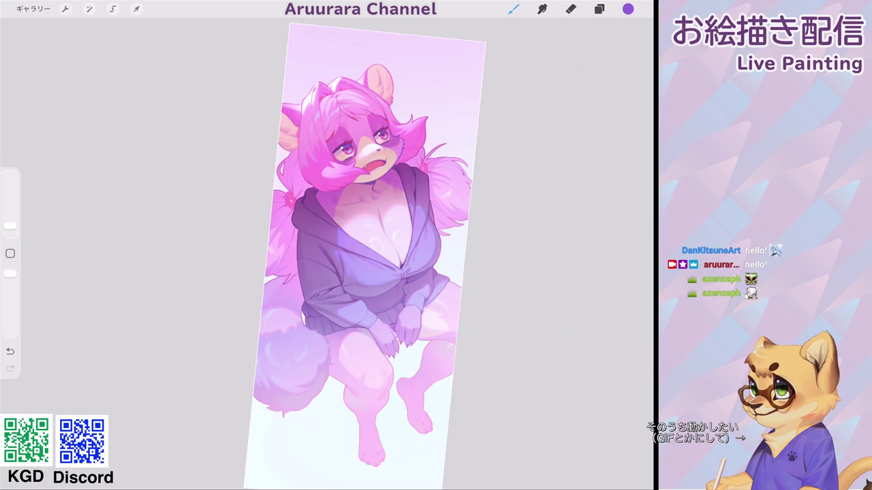
pyautogui.scroll(3, 340, 205)
pyautogui.scroll(2, 306, 218)
# Step: Eyedrop the light pink from the ear and check it in the Colour panel
pyautogui.click(10, 253)
pyautogui.click(377, 94)
pyautogui.click(628, 9)
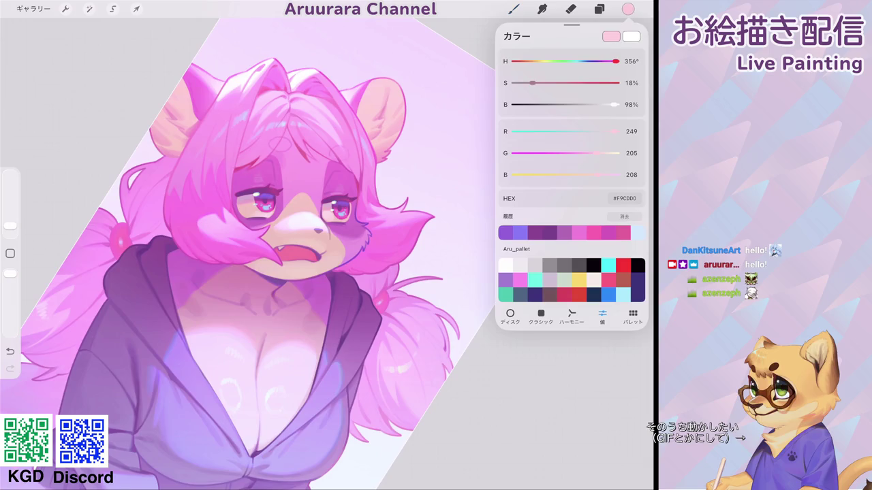
pyautogui.click(10, 228)
pyautogui.click(514, 9)
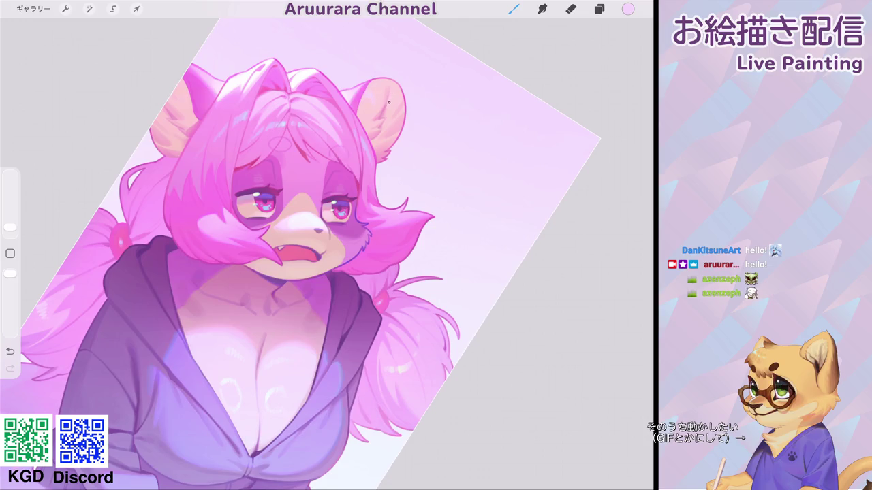
# Step: Rotate the canvas upright onto the face and set the colour to near-white #E9F3F3
pyautogui.moveTo(293, 218)
pyautogui.mouseDown()
pyautogui.moveTo(331, 224)
pyautogui.moveTo(354, 300)
pyautogui.mouseUp()
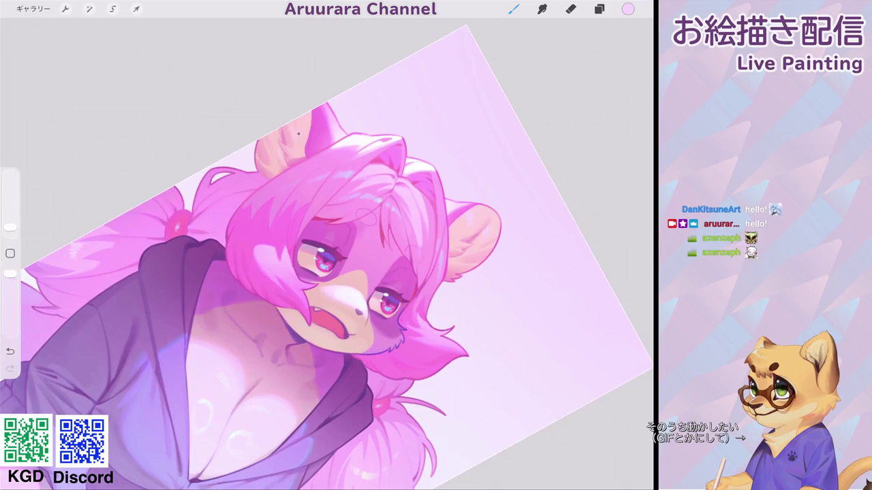
pyautogui.moveTo(341, 286)
pyautogui.mouseDown()
pyautogui.moveTo(314, 231)
pyautogui.moveTo(286, 258)
pyautogui.moveTo(272, 307)
pyautogui.mouseUp()
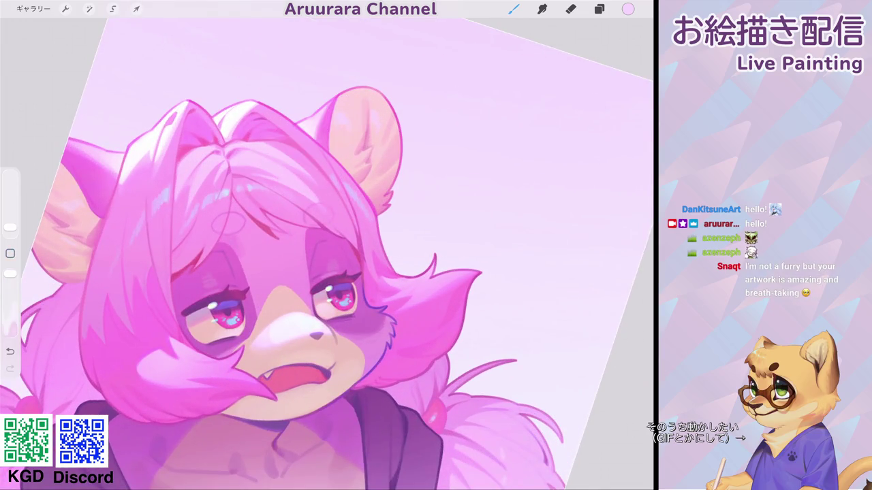
pyautogui.click(628, 9)
pyautogui.moveTo(526, 82); pyautogui.dragTo(511, 82)
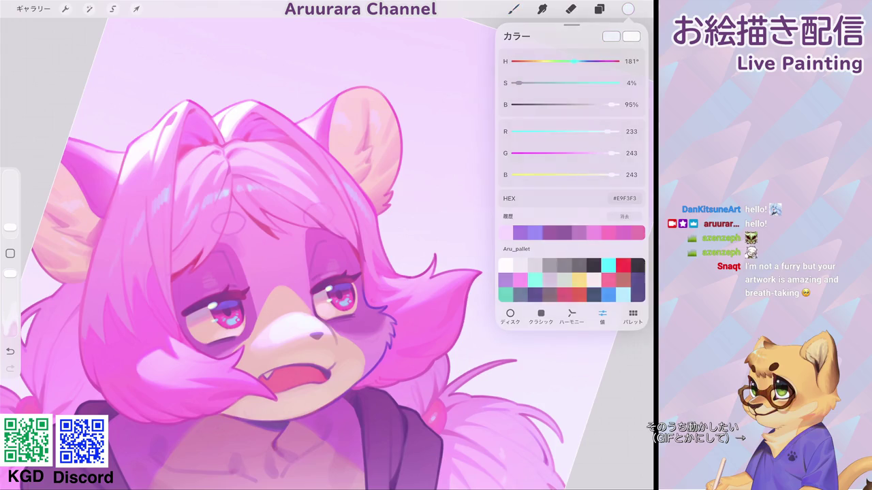
# Step: Sample light and saturated pinks from the hair and smooth the top hair edge and highlight
pyautogui.click(513, 9)
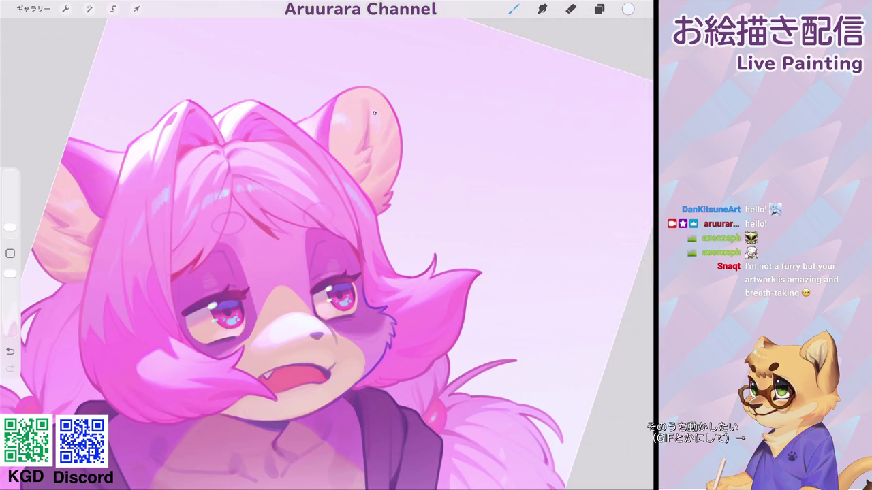
pyautogui.scroll(-5, 374, 113)
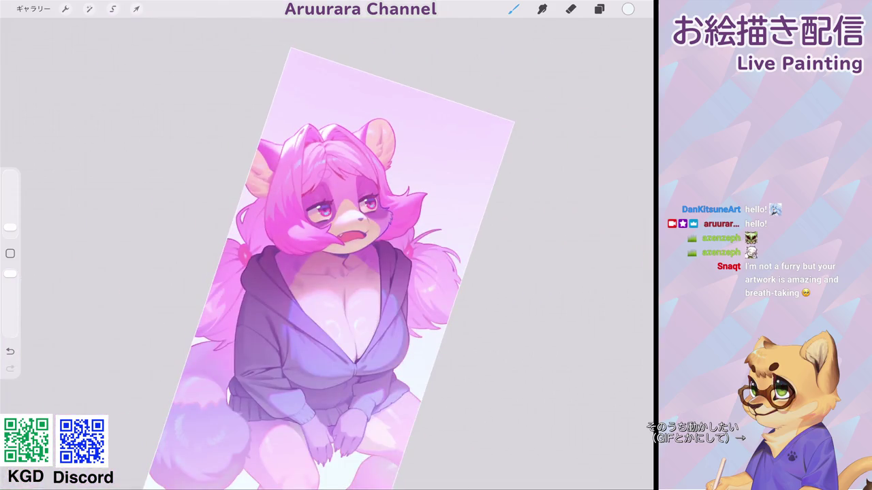
pyautogui.scroll(5, 378, 147)
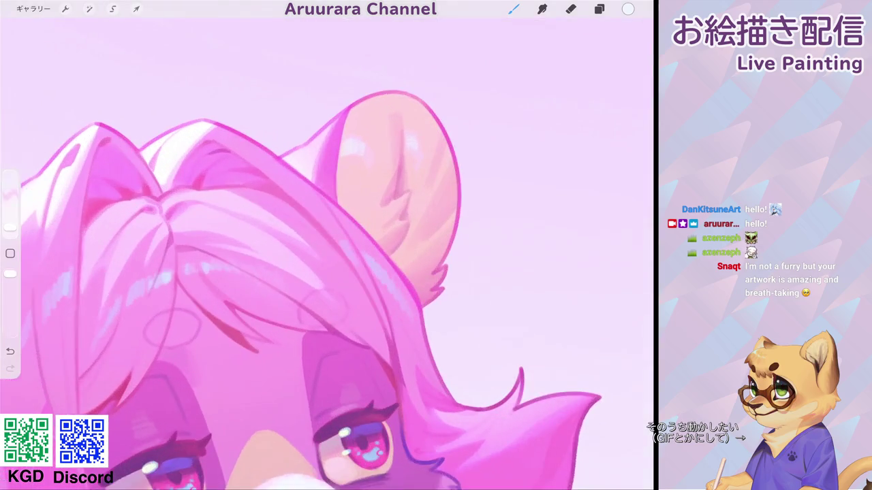
pyautogui.click(308, 156)
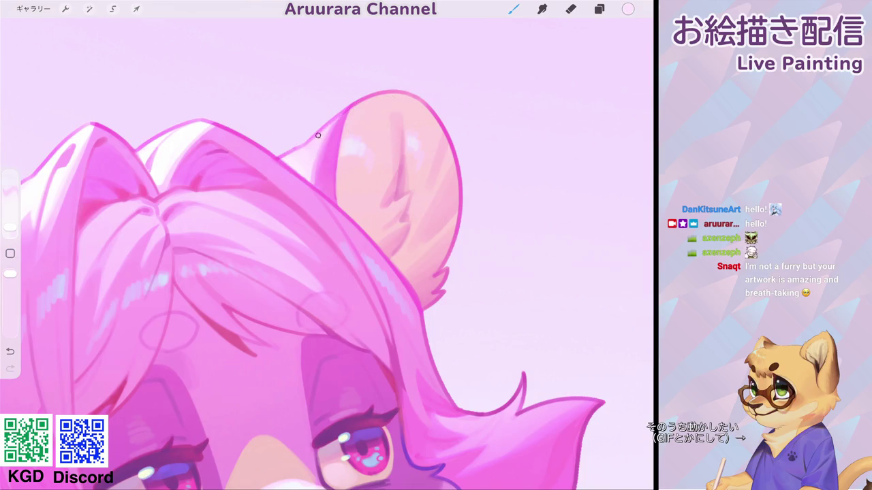
pyautogui.scroll(-5, 327, 252)
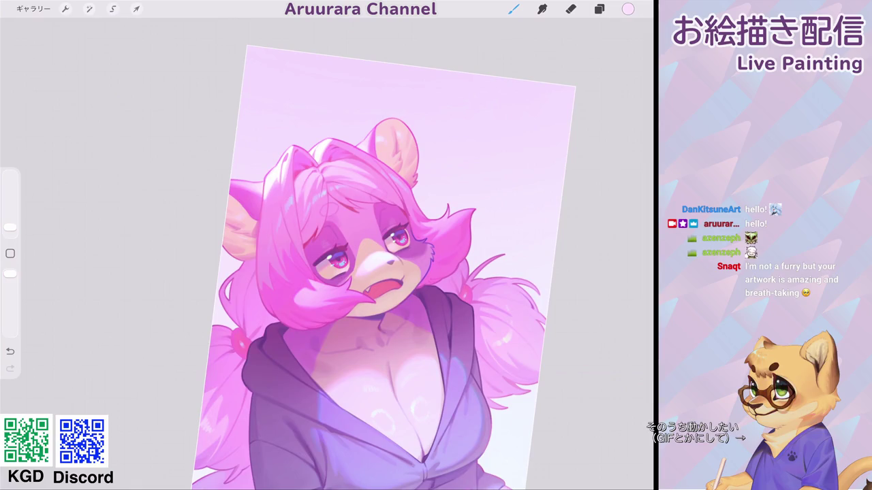
pyautogui.scroll(5, 293, 150)
pyautogui.click(311, 143)
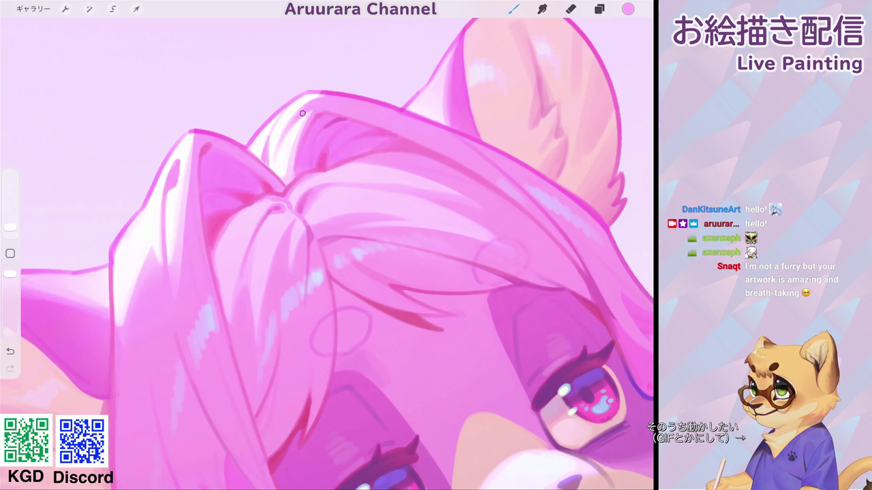
pyautogui.scroll(-5, 302, 113)
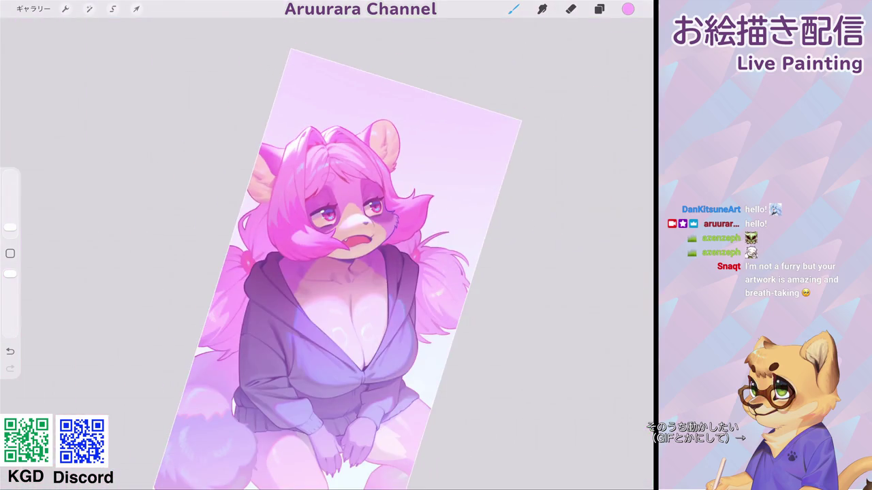
pyautogui.scroll(5, 334, 177)
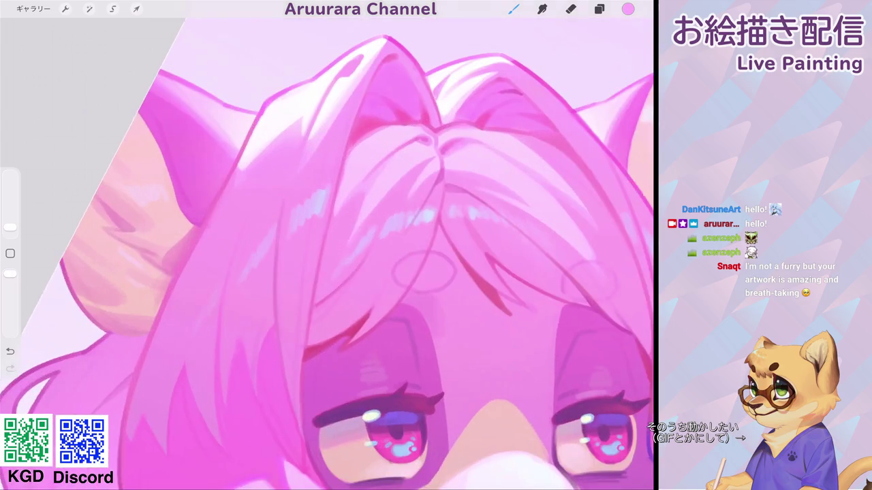
pyautogui.moveTo(300, 126); pyautogui.dragTo(354, 74)
pyautogui.moveTo(255, 151); pyautogui.dragTo(299, 95)
# Step: Re-sample near-white, light pink and saturated pink from the top of the hair
pyautogui.click(309, 95)
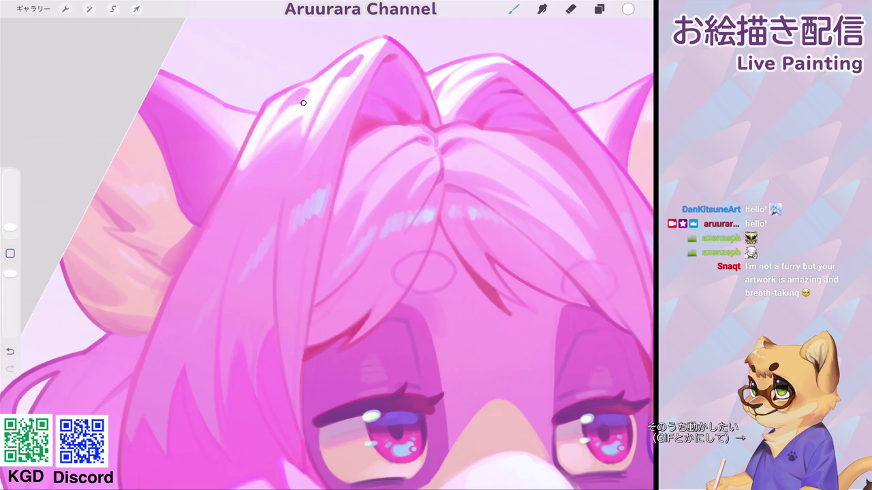
pyautogui.scroll(-5, 327, 252)
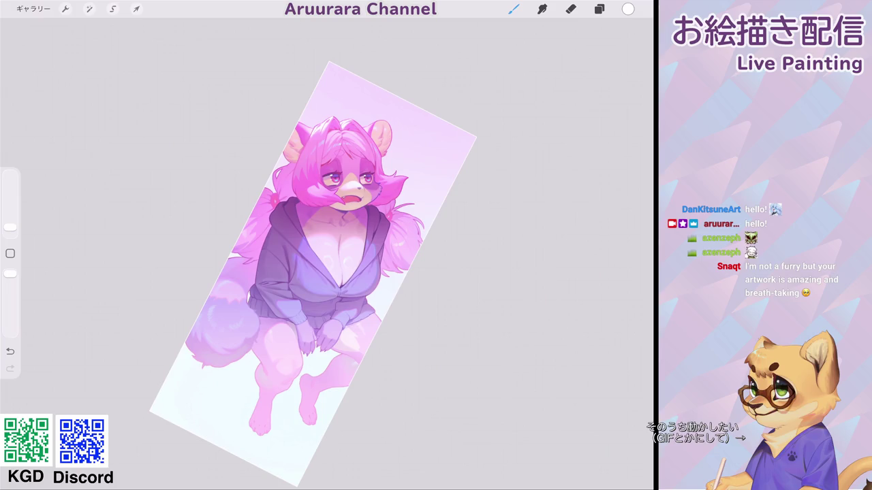
pyautogui.scroll(5, 340, 184)
pyautogui.scroll(2, 341, 184)
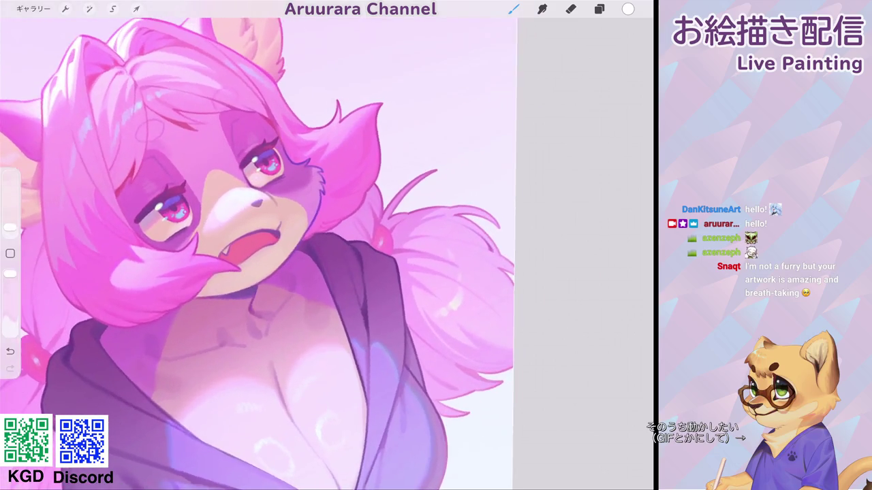
pyautogui.scroll(-2, 261, 254)
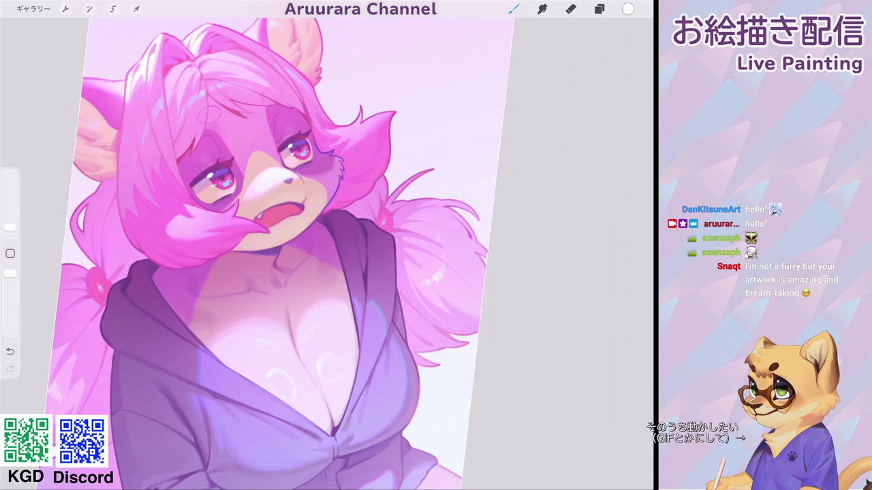
pyautogui.scroll(3, 327, 252)
pyautogui.scroll(3, 327, 252)
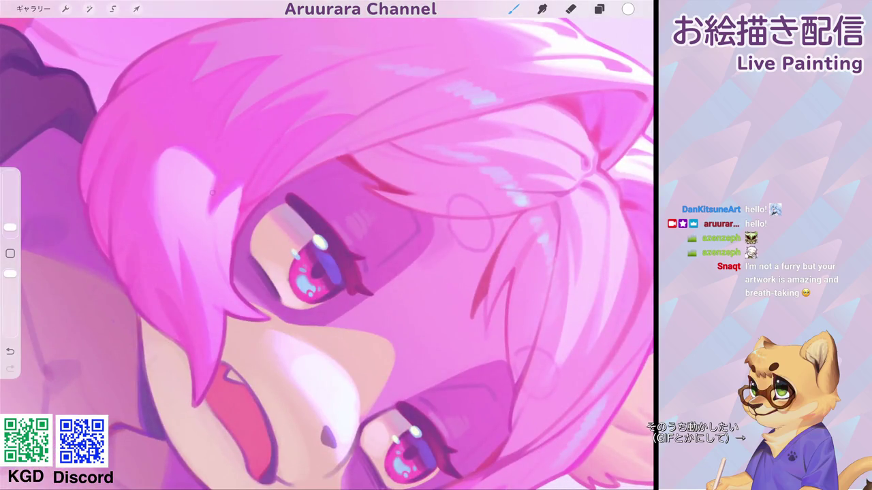
pyautogui.click(213, 184)
pyautogui.scroll(-5, 327, 252)
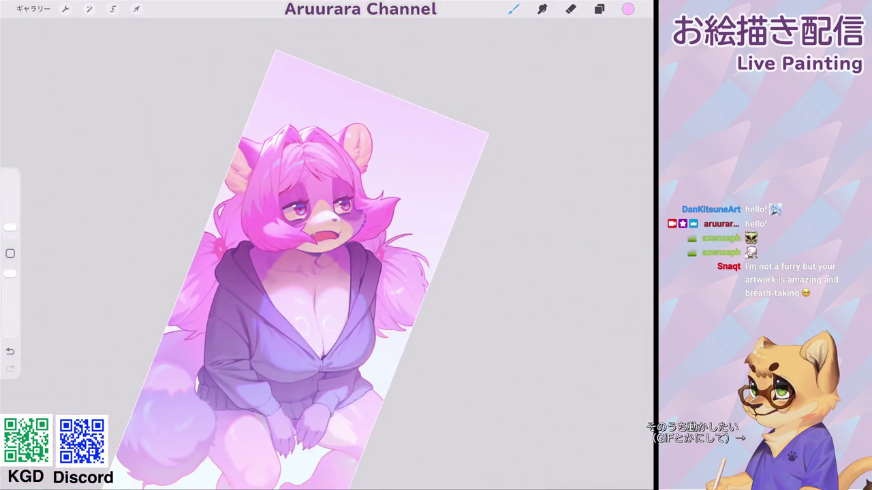
pyautogui.scroll(3, 327, 252)
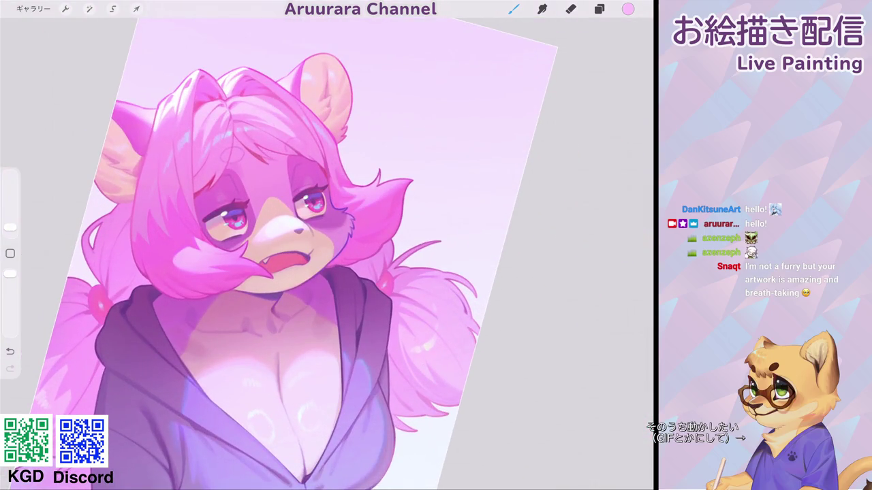
pyautogui.scroll(-2, 327, 252)
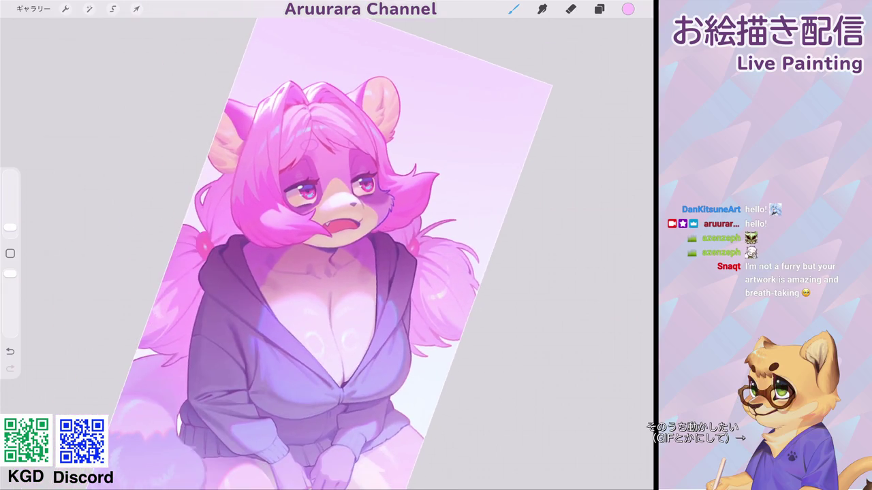
pyautogui.scroll(5, 326, 252)
pyautogui.click(407, 85)
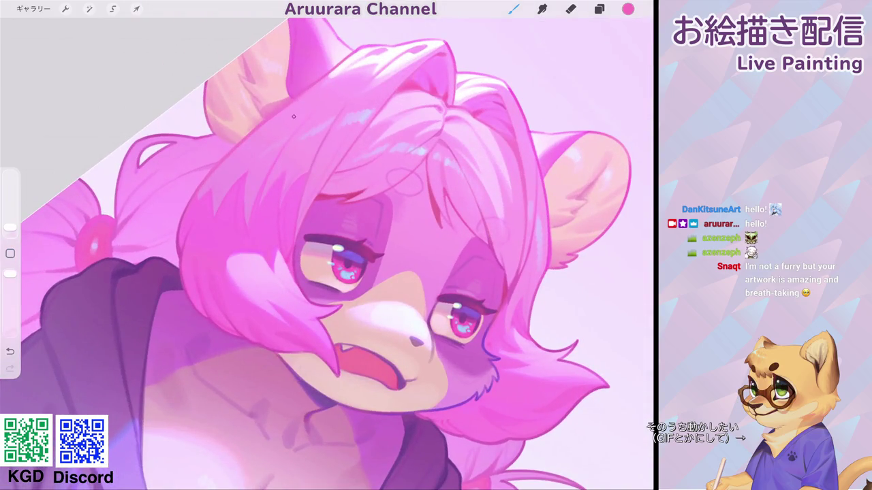
pyautogui.click(280, 109)
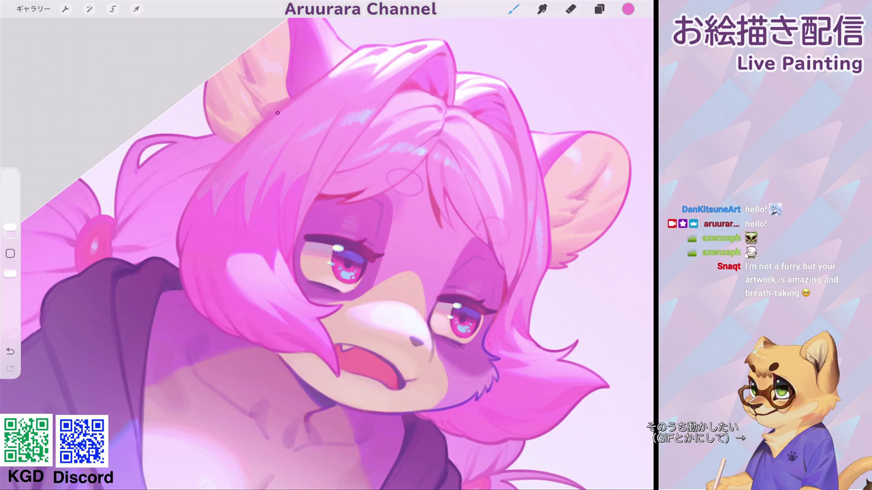
pyautogui.scroll(-5, 327, 252)
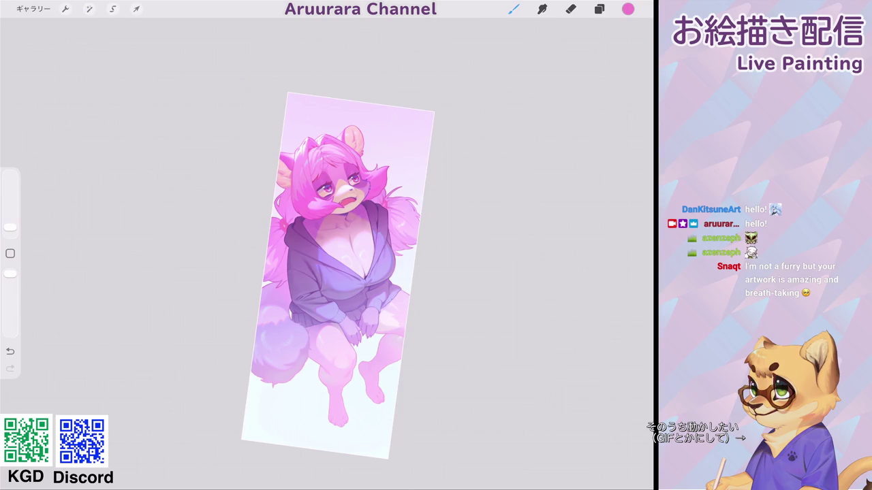
pyautogui.scroll(-1, 337, 272)
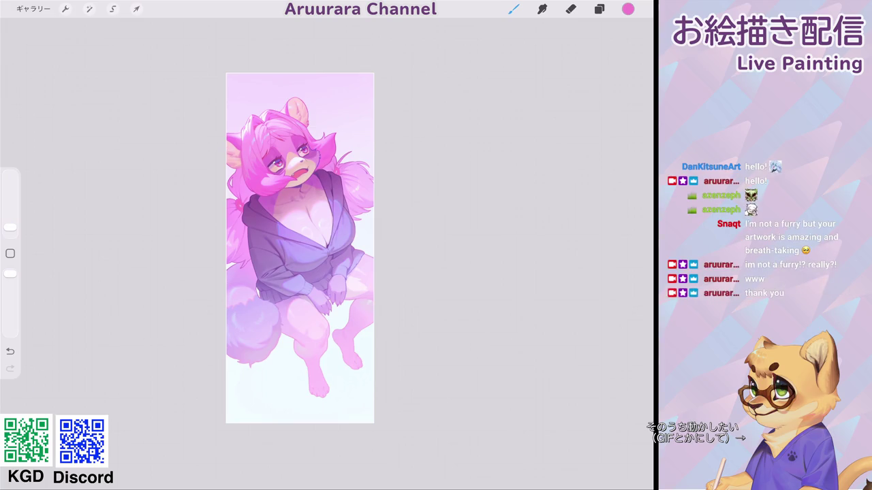
# Step: Choose a pale pink in the Colour panel for shading the chest
pyautogui.scroll(2, 327, 238)
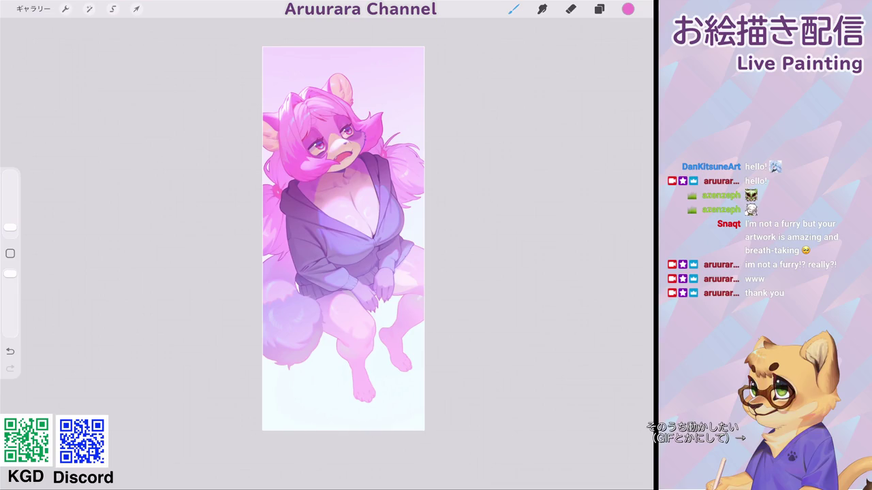
pyautogui.scroll(2, 350, 243)
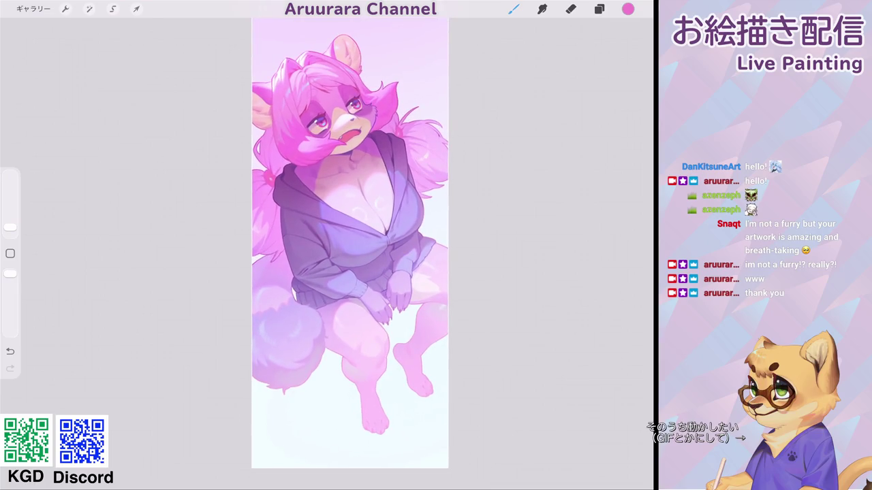
pyautogui.hscroll(3, 319, 241)
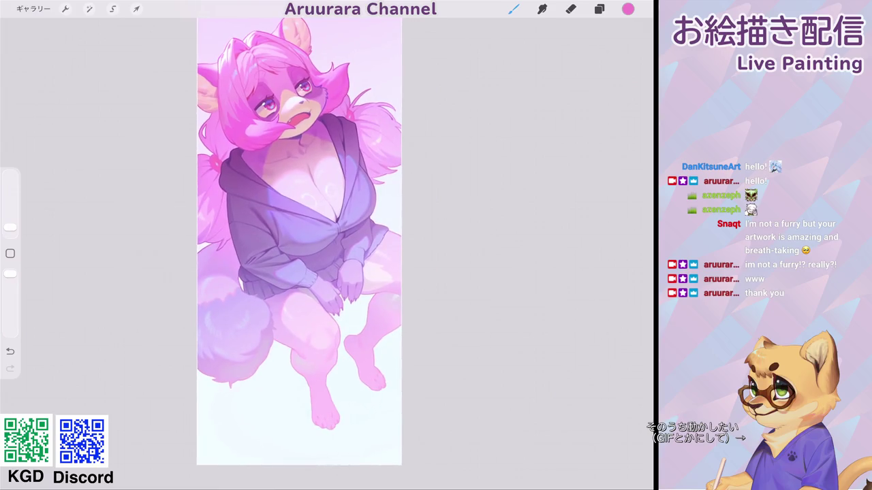
pyautogui.hscroll(-2, 309, 245)
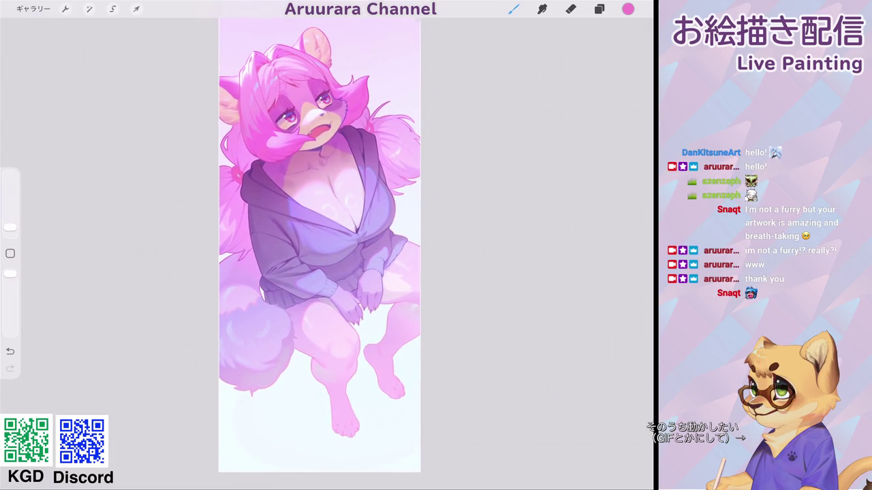
pyautogui.scroll(3, 347, 252)
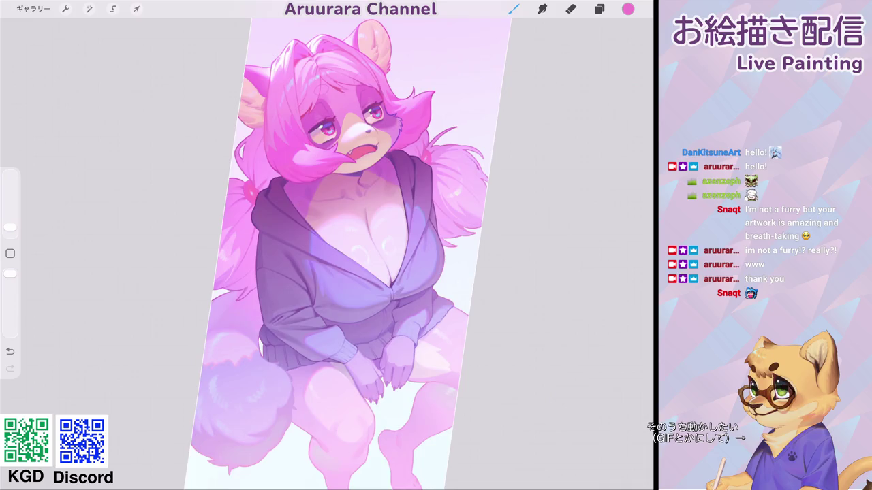
pyautogui.scroll(3, 340, 238)
pyautogui.scroll(3, 341, 238)
pyautogui.scroll(2, 341, 238)
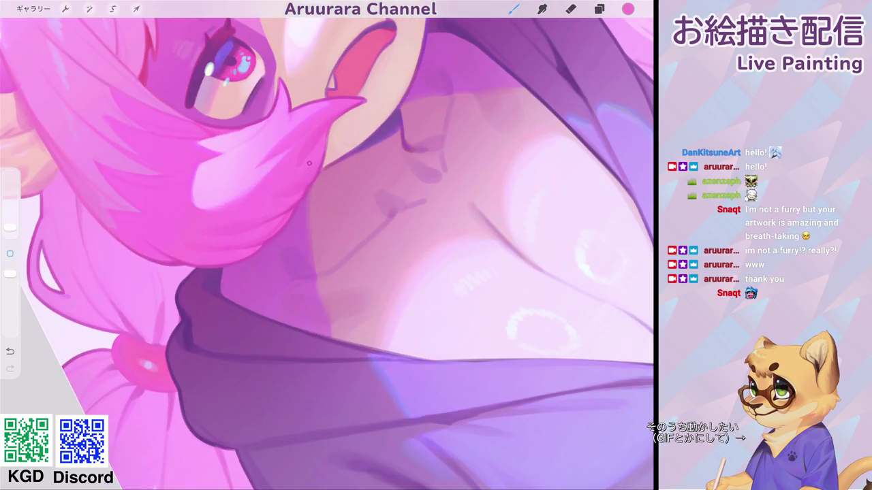
pyautogui.scroll(-3, 327, 245)
pyautogui.scroll(-5, 327, 245)
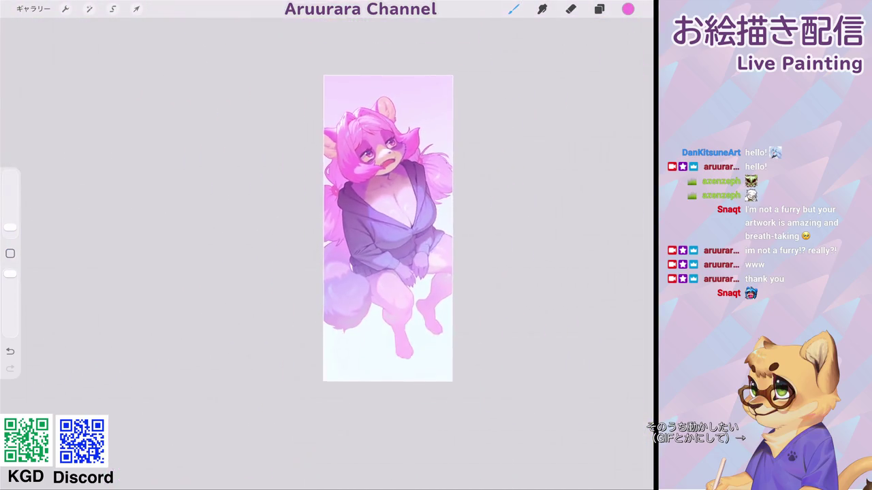
pyautogui.scroll(5, 388, 204)
pyautogui.click(627, 9)
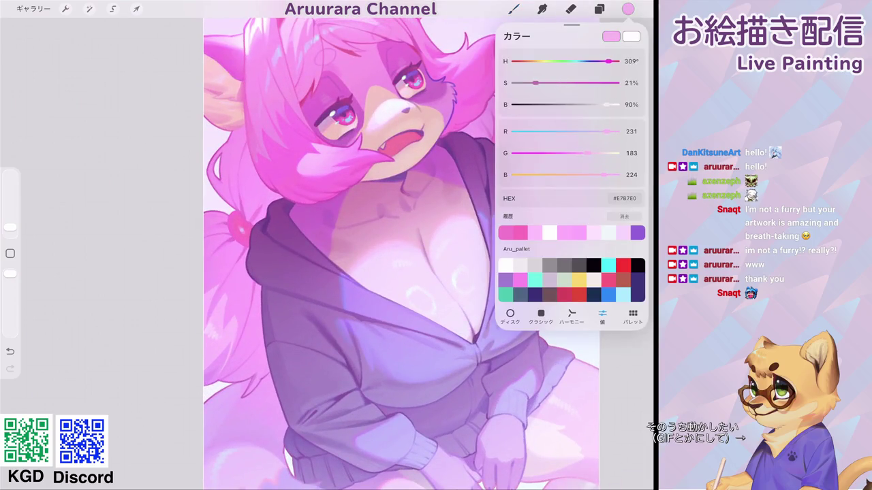
pyautogui.click(513, 9)
pyautogui.scroll(5, 354, 245)
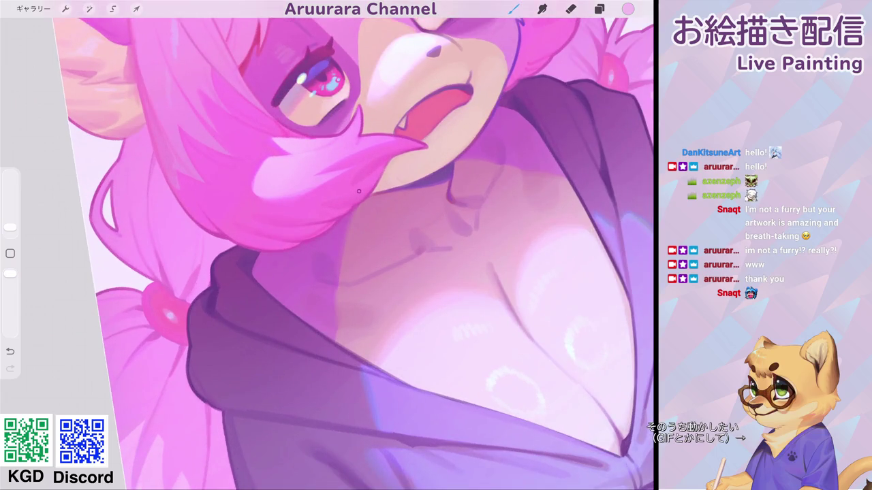
pyautogui.scroll(3, 359, 191)
# Step: Undo the failed stroke and touch up the chest with pale pink
pyautogui.hotkey('ctrl', 'z')
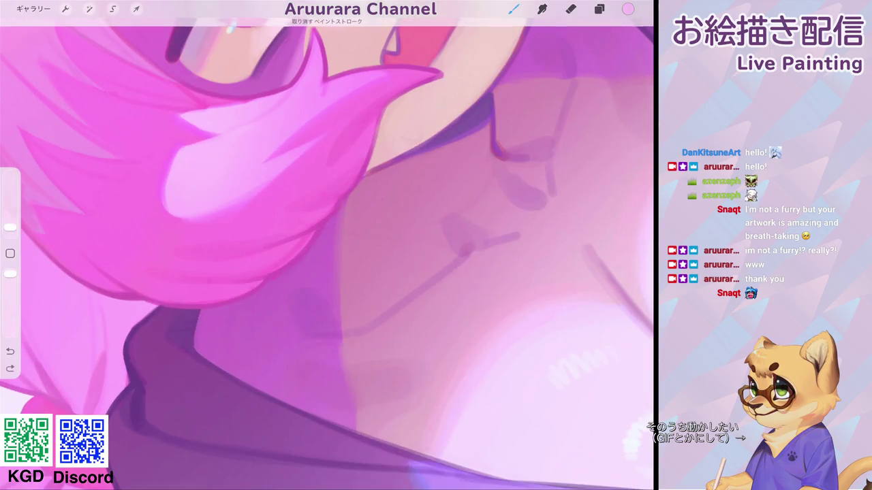
pyautogui.scroll(-5, 326, 245)
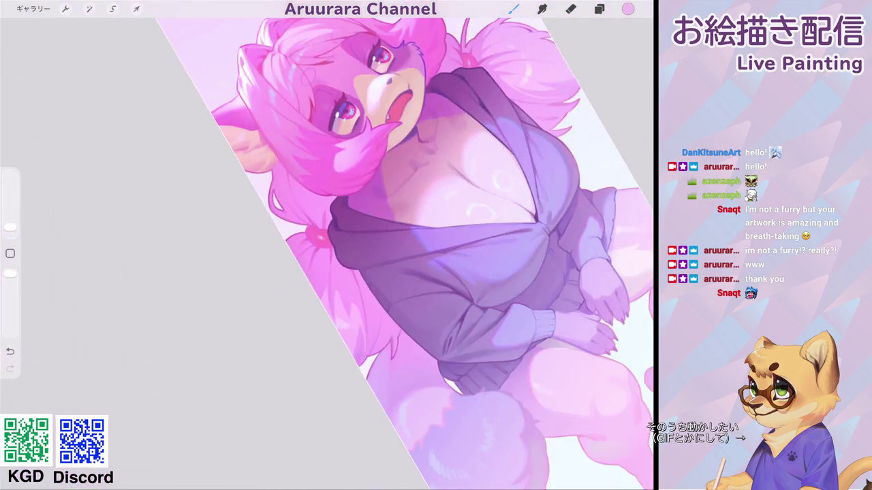
pyautogui.scroll(2, 382, 204)
pyautogui.scroll(3, 381, 205)
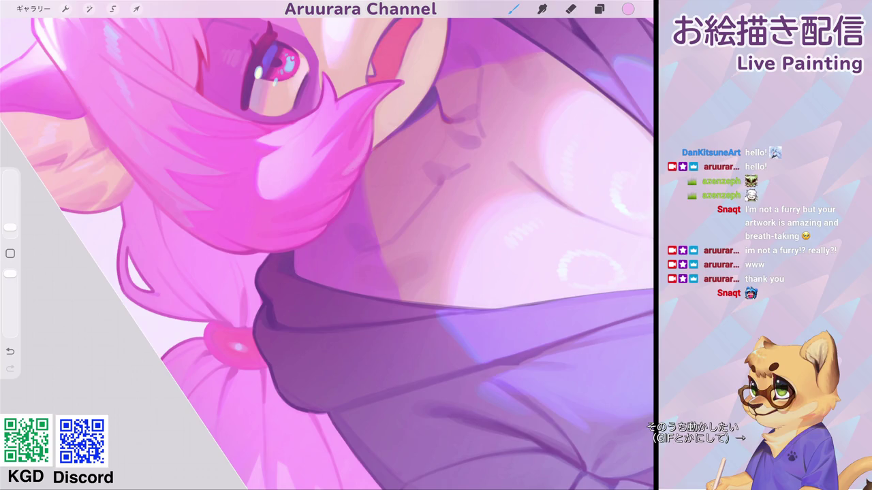
pyautogui.scroll(-5, 364, 156)
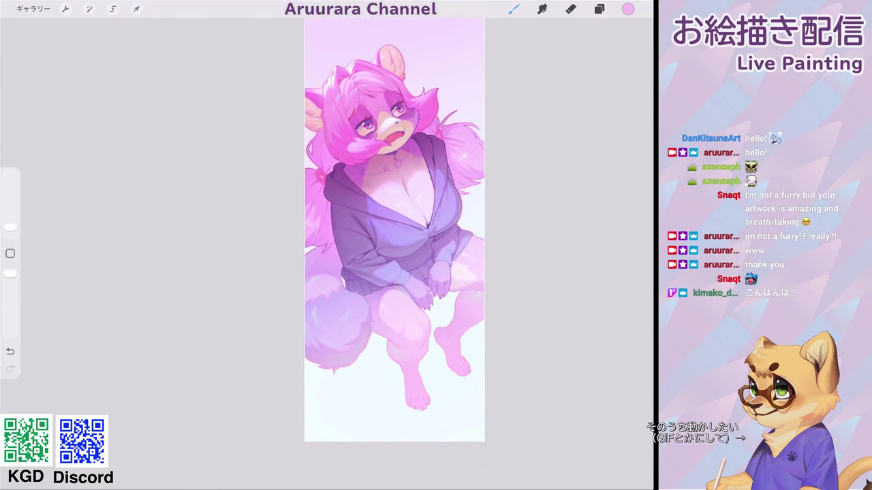
pyautogui.scroll(5, 381, 204)
pyautogui.scroll(3, 381, 204)
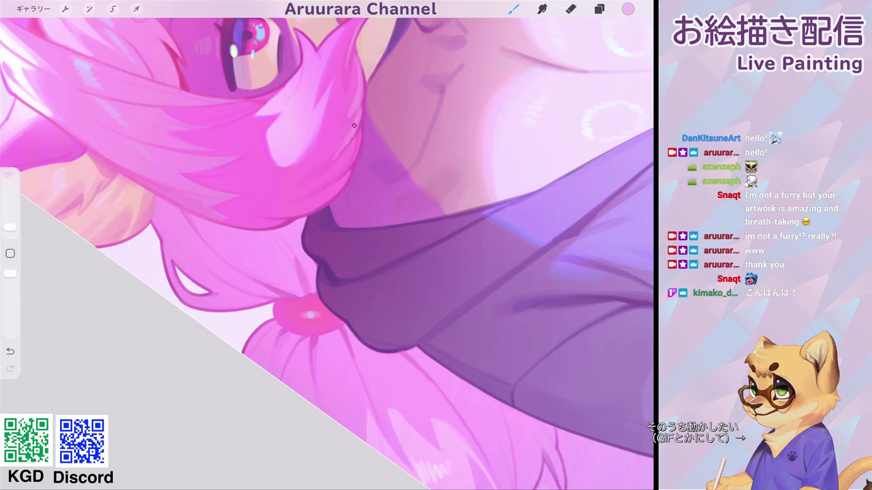
pyautogui.scroll(-5, 350, 133)
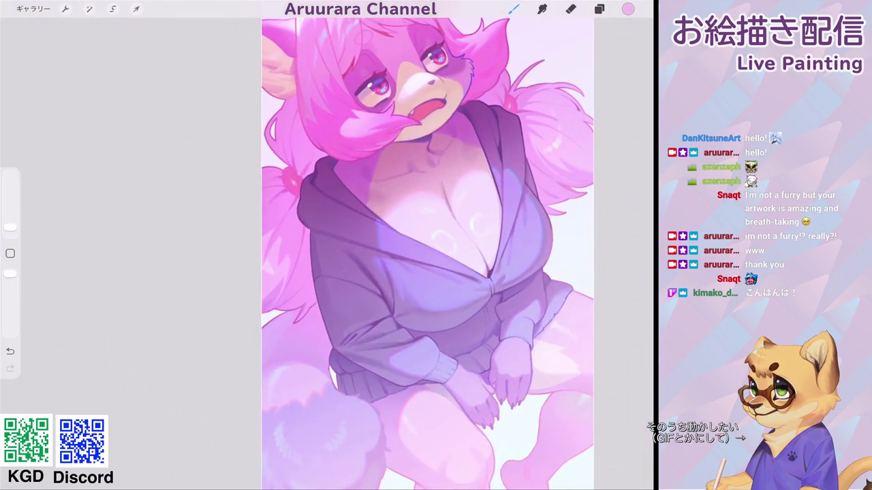
pyautogui.scroll(-2, 388, 252)
pyautogui.scroll(5, 300, 182)
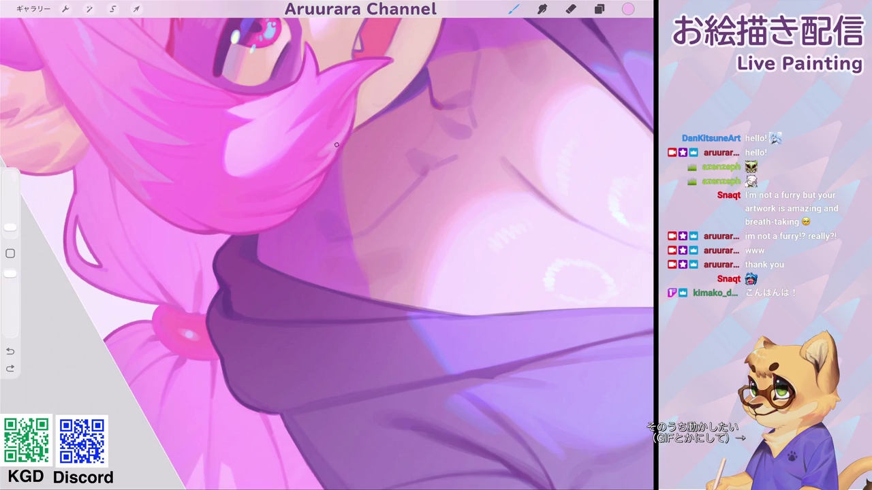
pyautogui.click(316, 169)
pyautogui.scroll(-5, 327, 245)
pyautogui.scroll(2, 327, 245)
pyautogui.scroll(2, 327, 246)
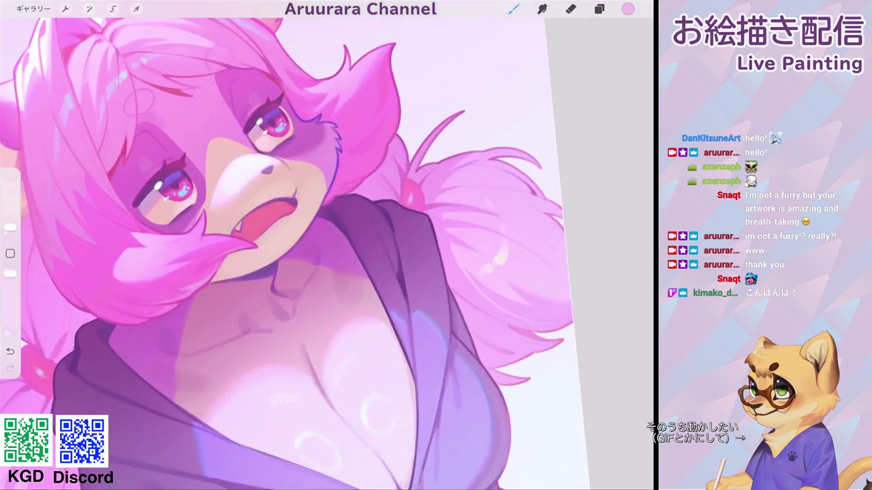
pyautogui.scroll(2, 326, 245)
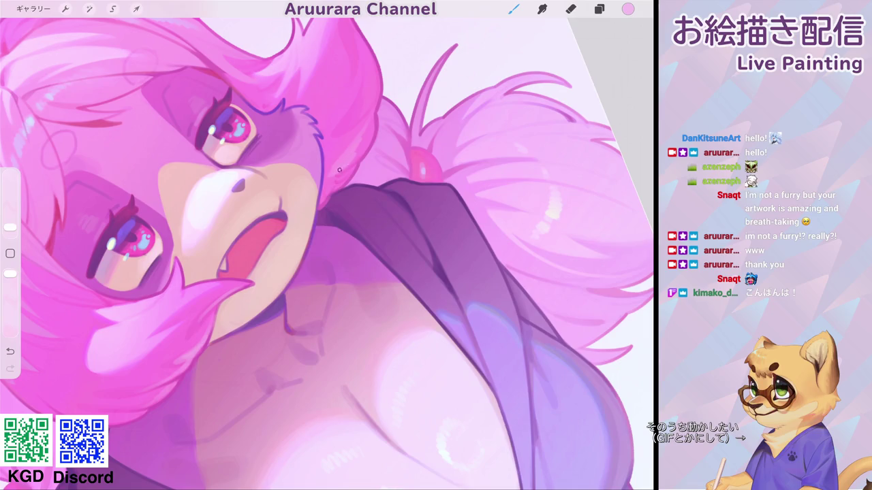
# Step: Eyedrop the pink hair colour and inspect the shaded hair
pyautogui.click(352, 155)
pyautogui.scroll(-5, 329, 185)
pyautogui.scroll(-3, 319, 254)
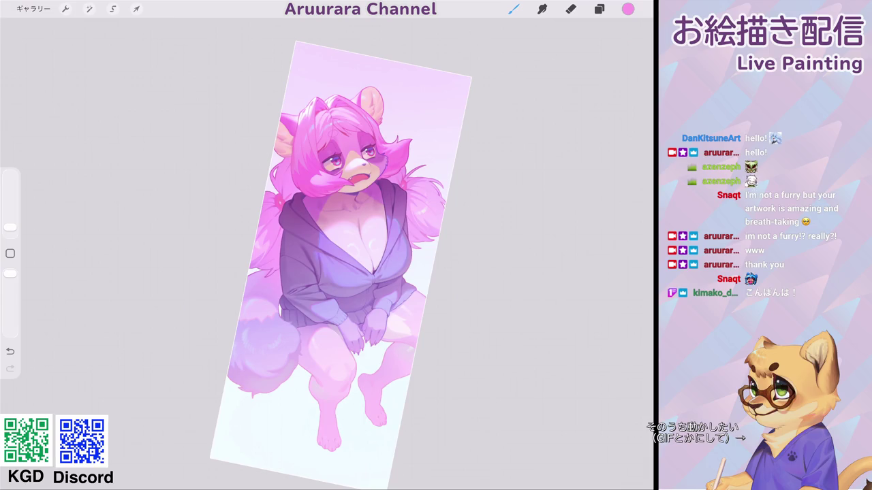
pyautogui.scroll(2, 340, 163)
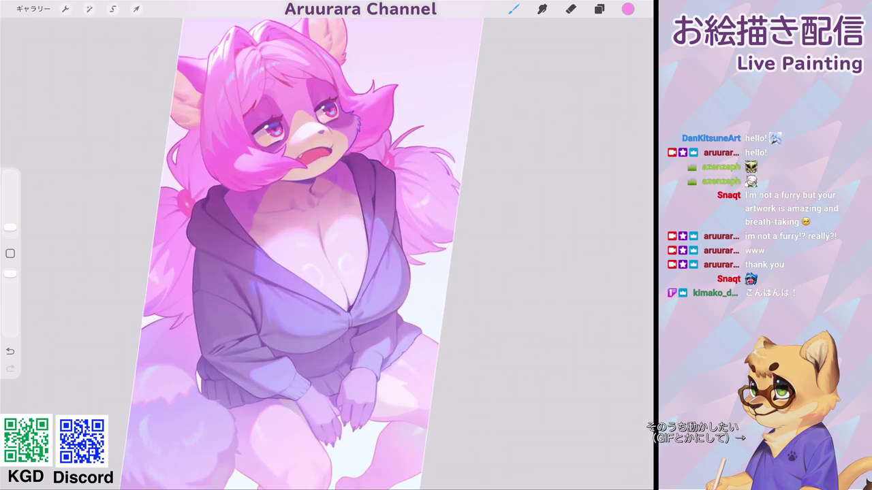
pyautogui.scroll(3, 341, 163)
pyautogui.scroll(3, 340, 163)
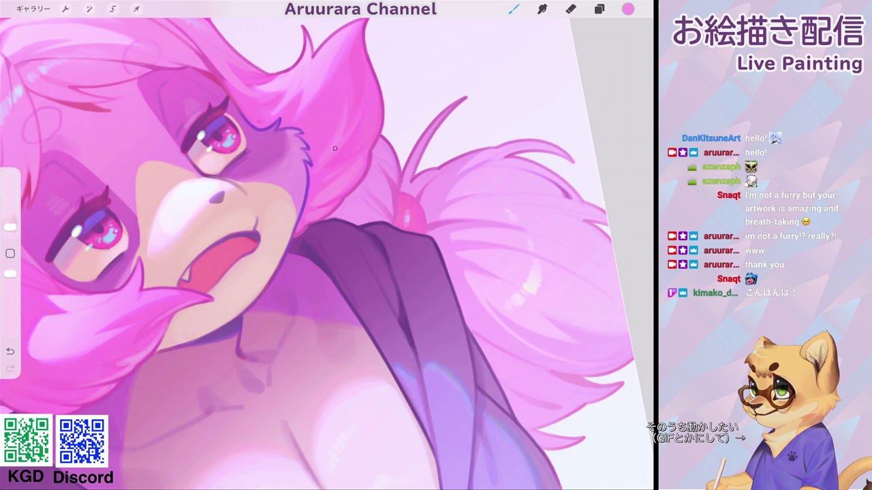
pyautogui.scroll(-5, 327, 252)
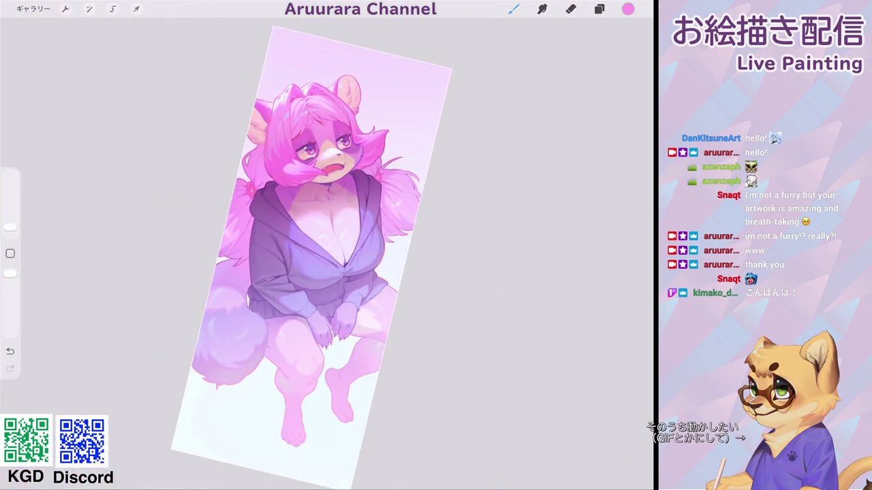
pyautogui.scroll(-2, 332, 265)
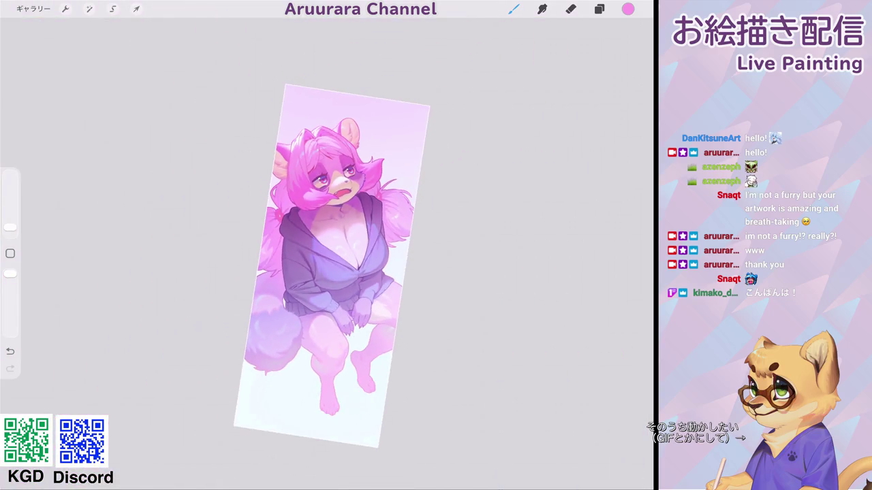
pyautogui.scroll(5, 327, 266)
pyautogui.scroll(-5, 326, 272)
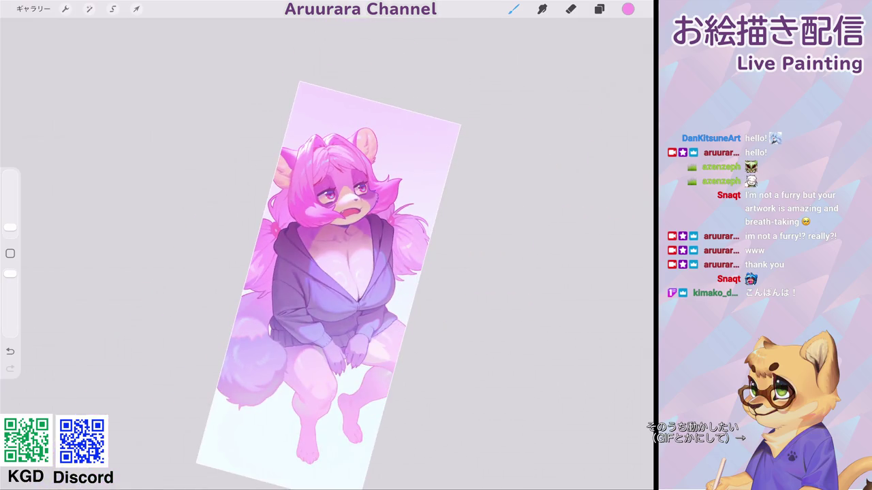
pyautogui.scroll(3, 327, 205)
pyautogui.scroll(3, 327, 205)
pyautogui.scroll(3, 327, 205)
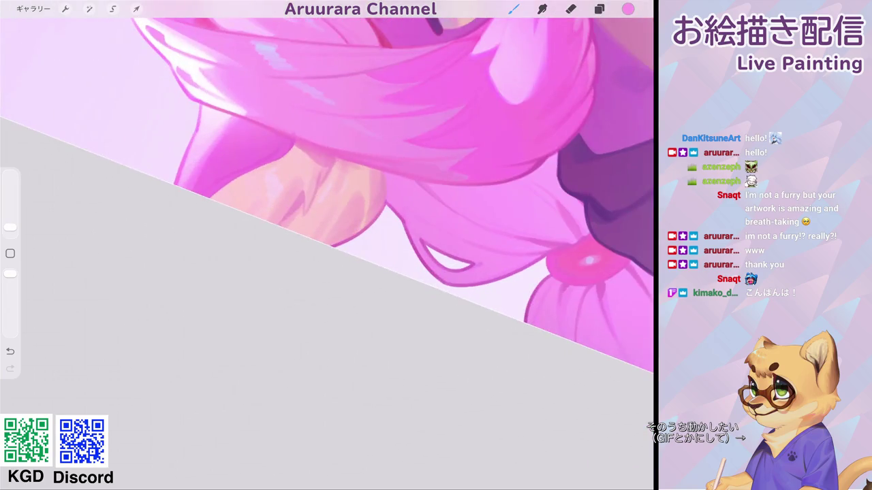
# Step: Pick the deeper pink #DD8BB5 and review the whole painting upright
pyautogui.click(627, 9)
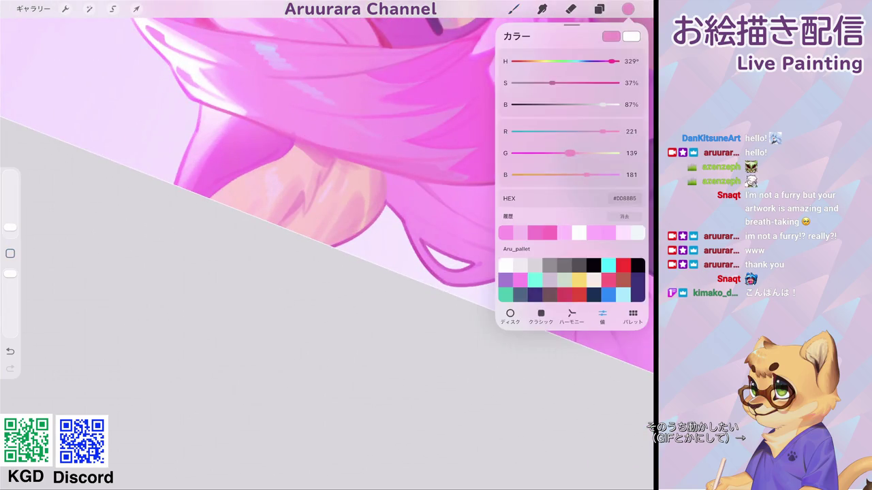
pyautogui.click(294, 205)
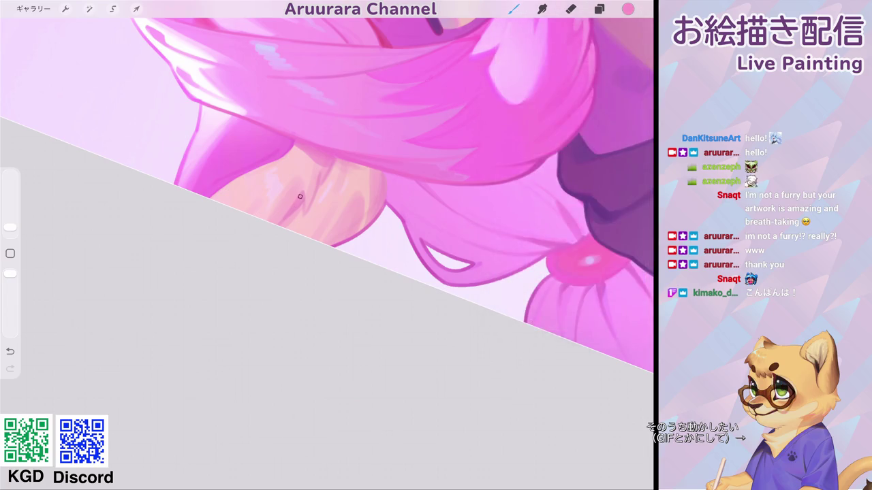
pyautogui.scroll(-3, 327, 245)
pyautogui.scroll(-3, 327, 245)
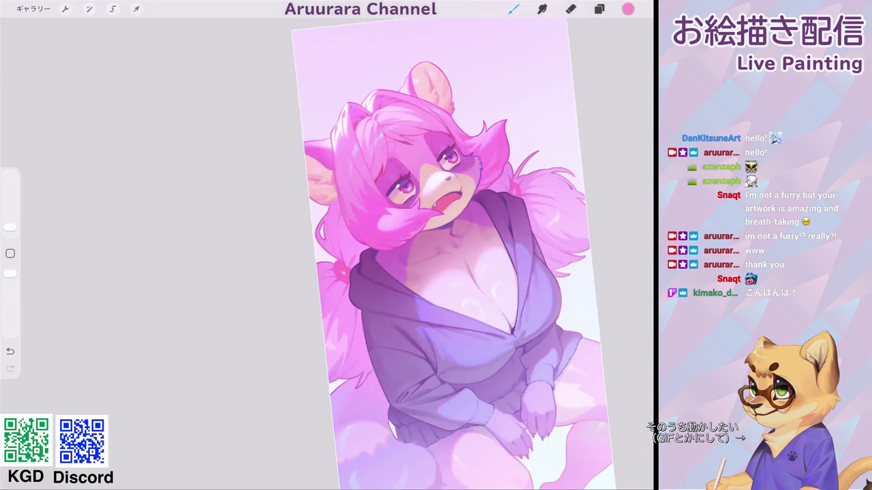
pyautogui.scroll(3, 409, 204)
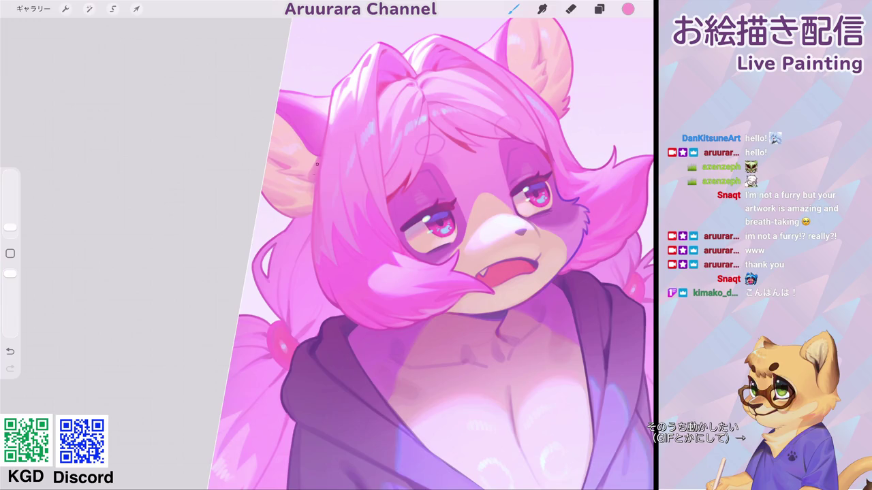
pyautogui.scroll(-3, 381, 245)
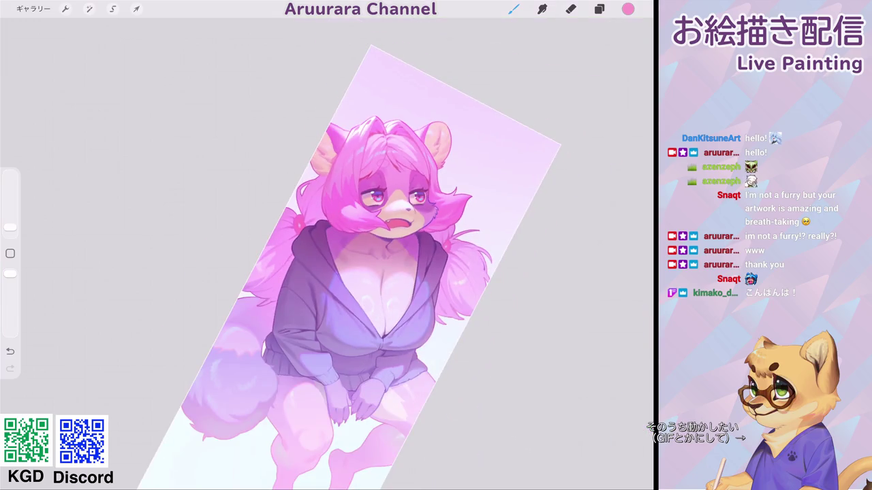
pyautogui.scroll(3, 409, 204)
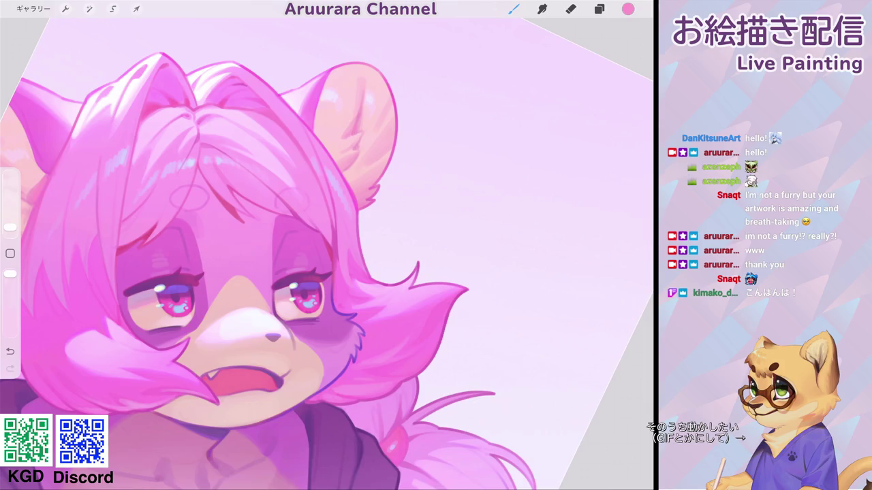
pyautogui.scroll(-3, 382, 245)
pyautogui.scroll(1, 354, 239)
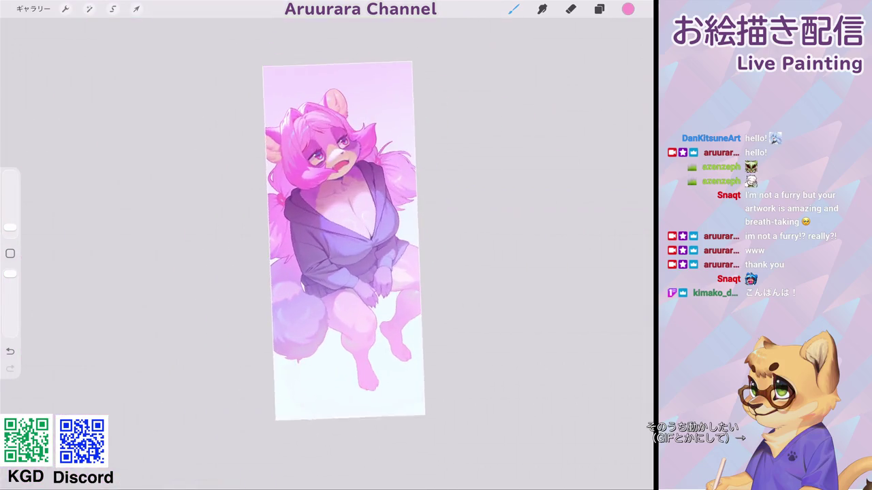
pyautogui.click(598, 9)
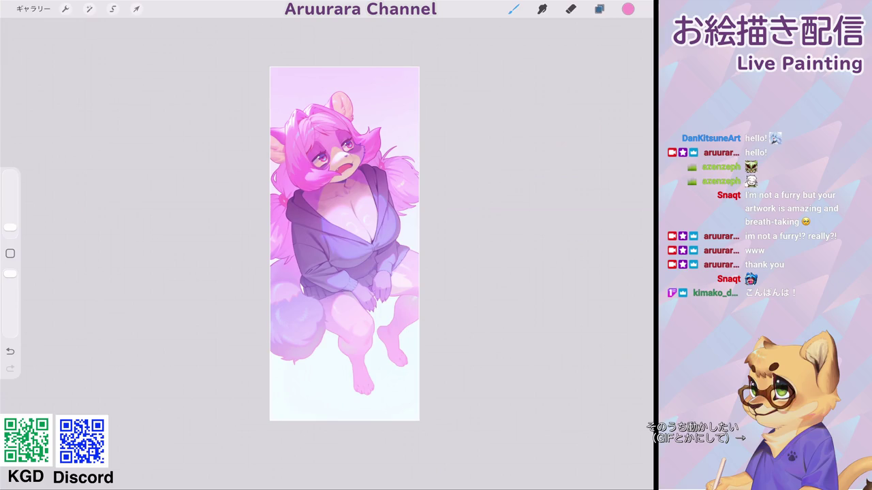
# Step: Toggle grayscale layer 29 on and off to check the painting's values
pyautogui.click(632, 62)
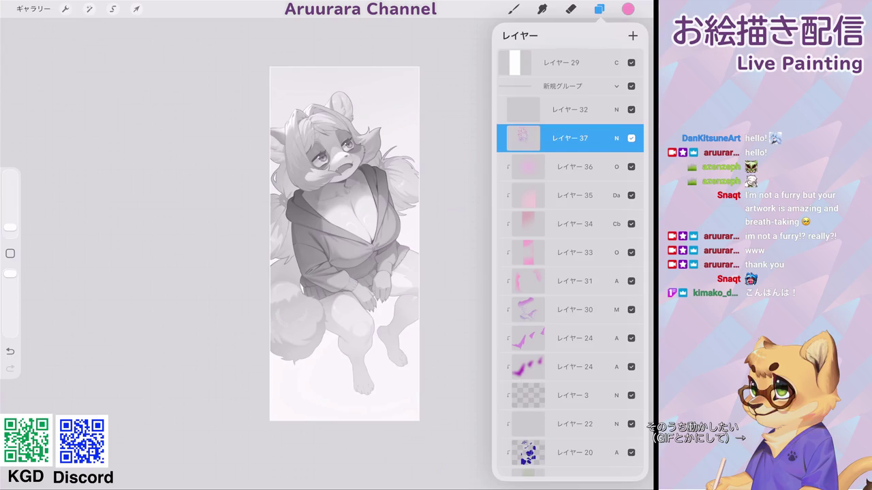
pyautogui.click(632, 62)
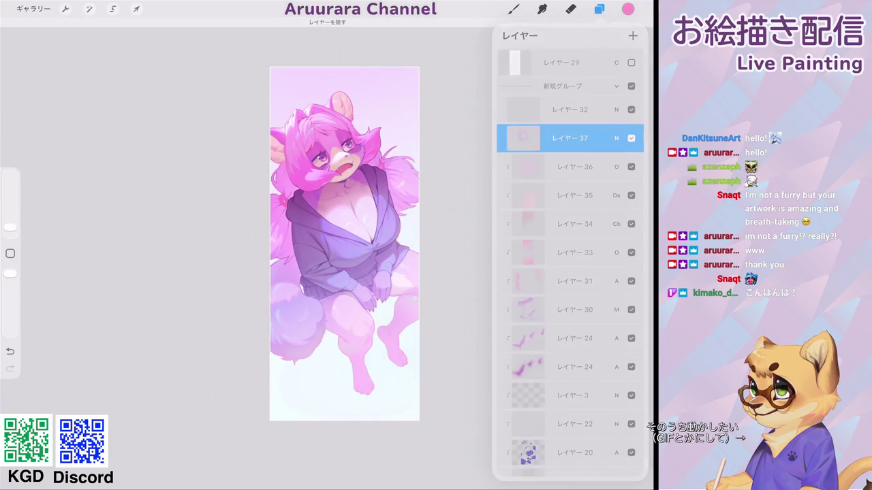
pyautogui.click(599, 9)
pyautogui.scroll(-2, 324, 245)
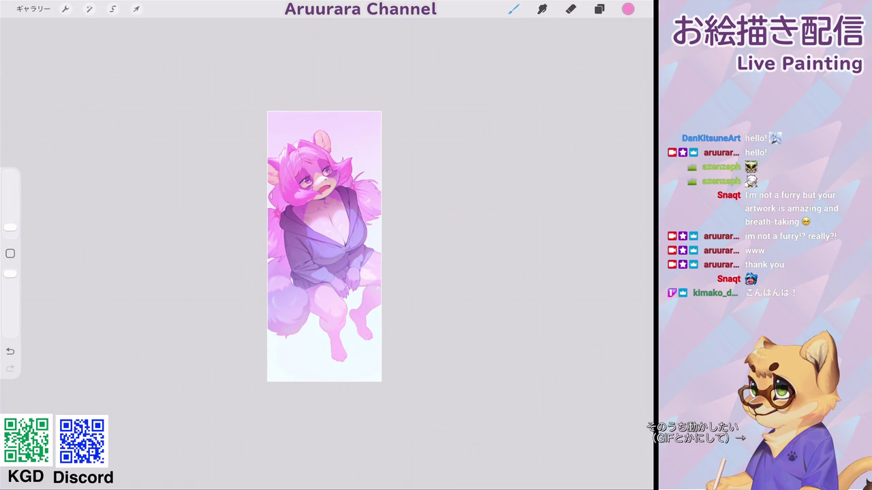
pyautogui.scroll(2, 321, 265)
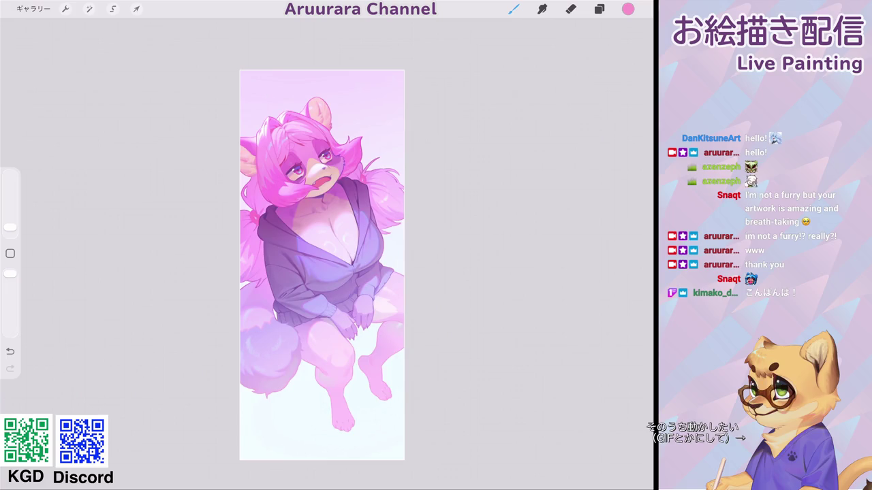
# Step: Duplicate the painting in the gallery, reopen it and expand the 新規グループ layers
pyautogui.click(598, 8)
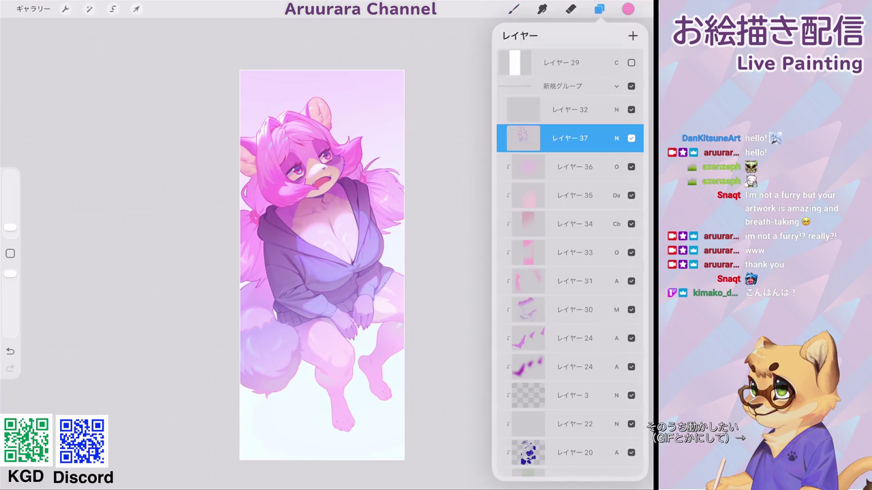
pyautogui.click(617, 86)
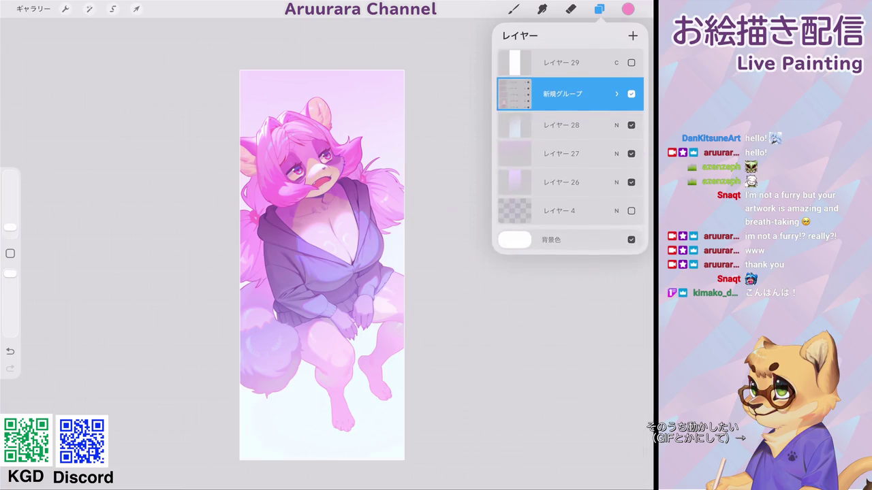
pyautogui.click(33, 9)
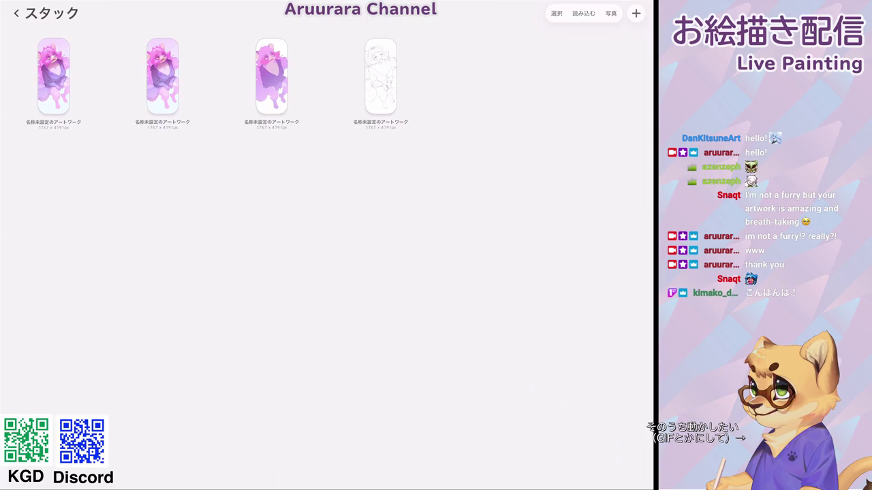
pyautogui.moveTo(68, 76); pyautogui.dragTo(27, 76)
pyautogui.click(55, 76)
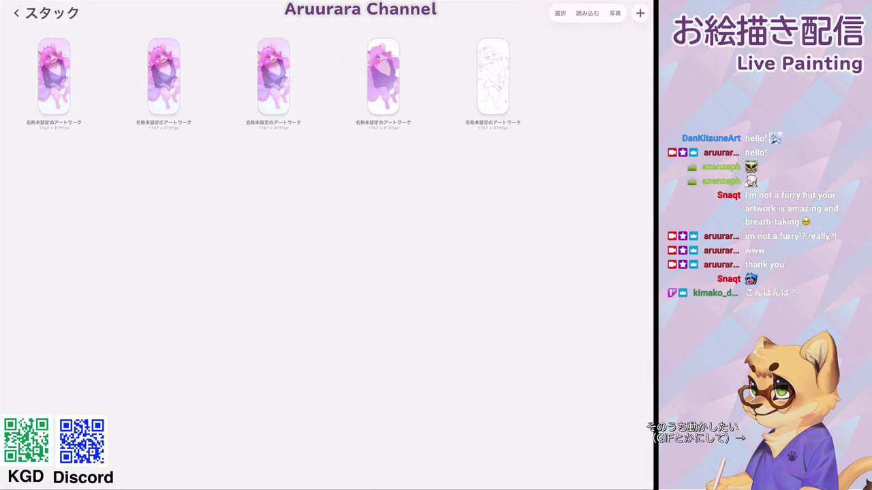
pyautogui.click(271, 75)
pyautogui.click(599, 9)
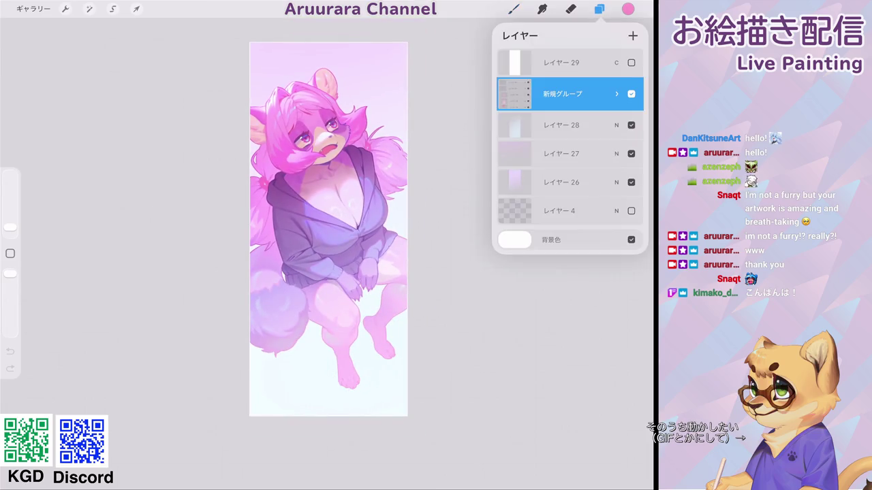
pyautogui.click(617, 94)
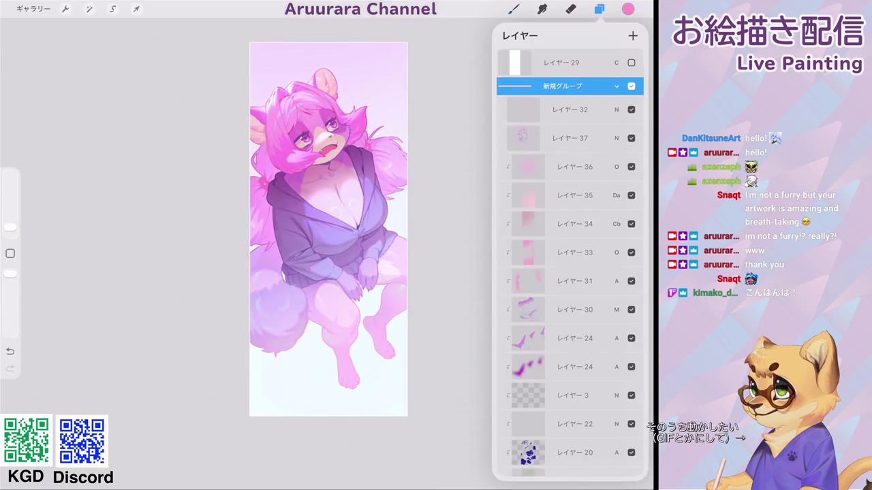
pyautogui.scroll(5, 327, 136)
pyautogui.scroll(3, 327, 136)
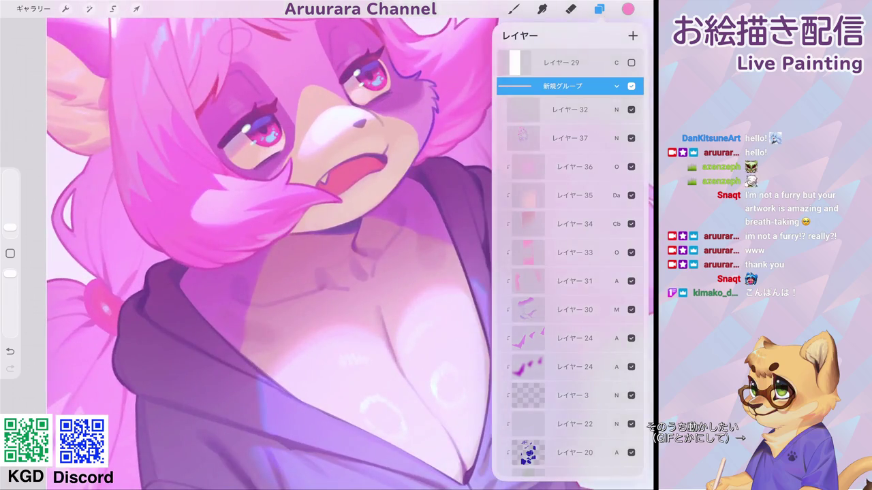
pyautogui.scroll(-5, 569, 272)
pyautogui.click(572, 188)
pyautogui.click(631, 189)
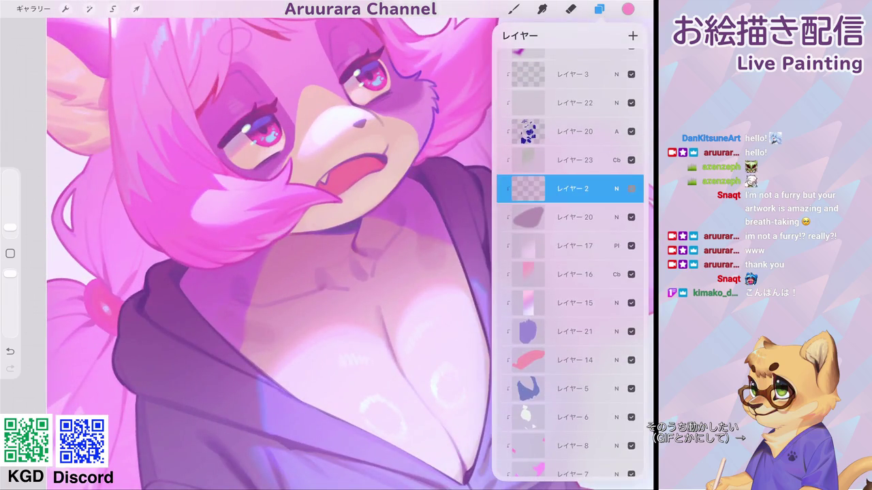
pyautogui.click(631, 188)
pyautogui.click(572, 188)
pyautogui.click(631, 189)
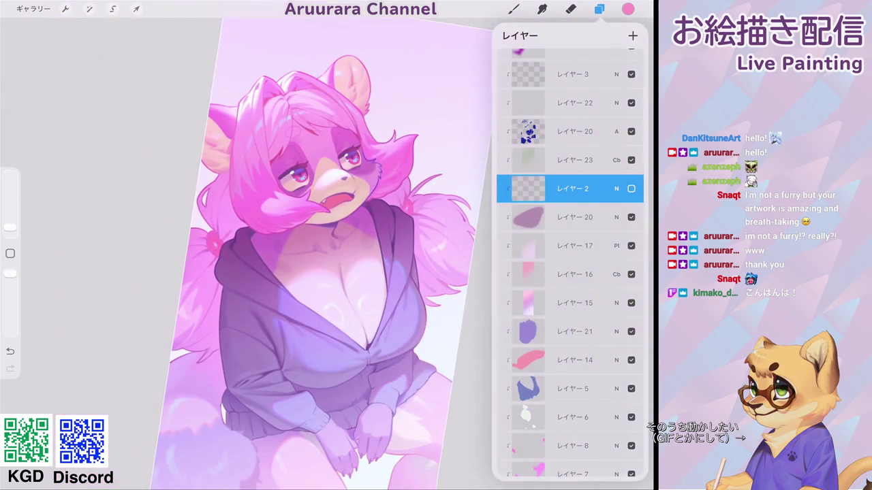
pyautogui.click(513, 9)
pyautogui.scroll(-5, 327, 272)
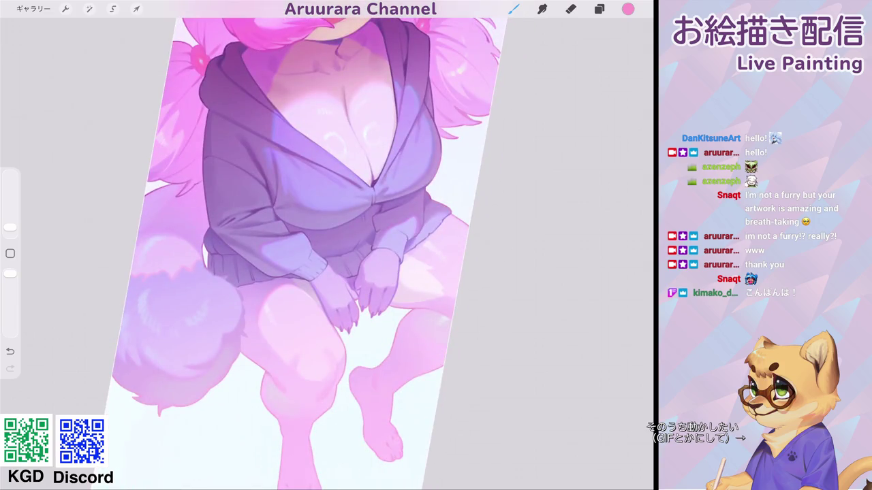
pyautogui.hscroll(-3, 306, 252)
pyautogui.scroll(3, 333, 252)
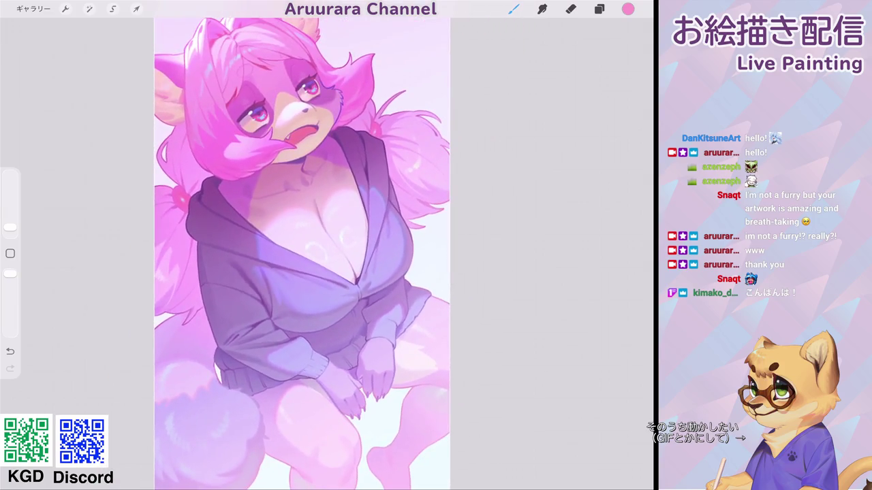
pyautogui.scroll(2, 307, 252)
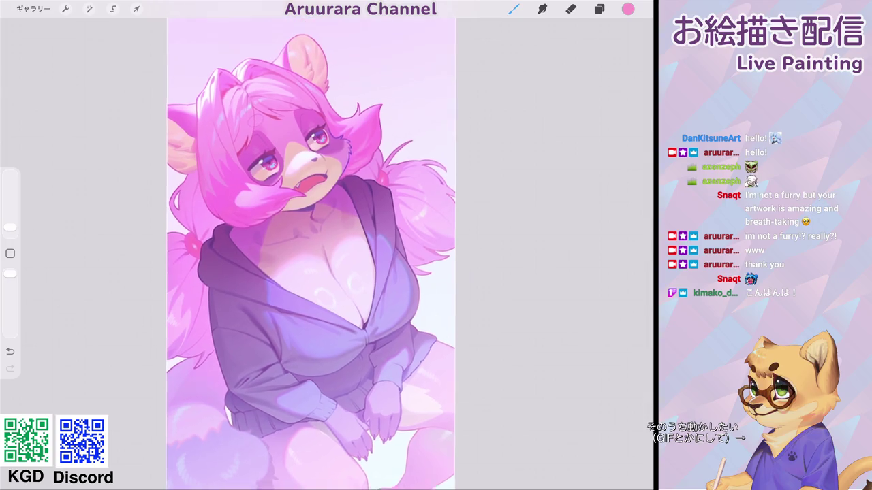
pyautogui.scroll(2, 306, 252)
pyautogui.click(599, 9)
pyautogui.scroll(5, 570, 273)
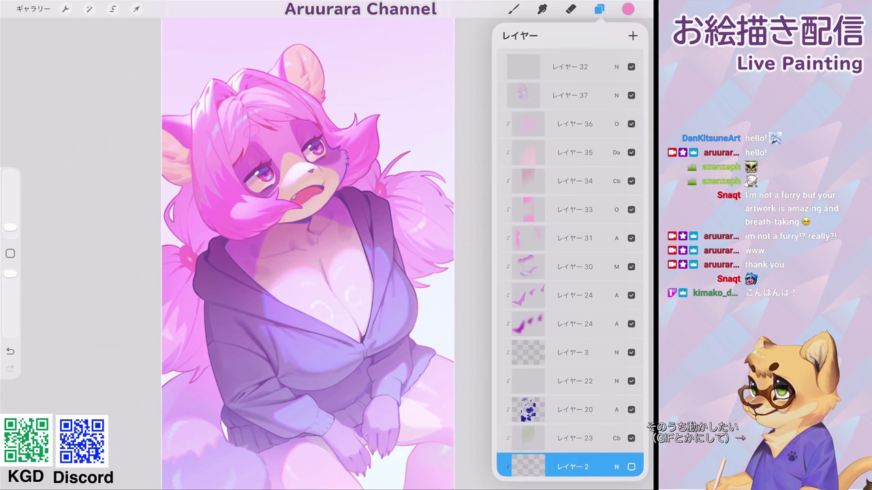
pyautogui.click(569, 95)
pyautogui.click(599, 9)
# Step: Shade the inner ear with two darker strokes
pyautogui.scroll(3, 306, 204)
pyautogui.scroll(3, 306, 205)
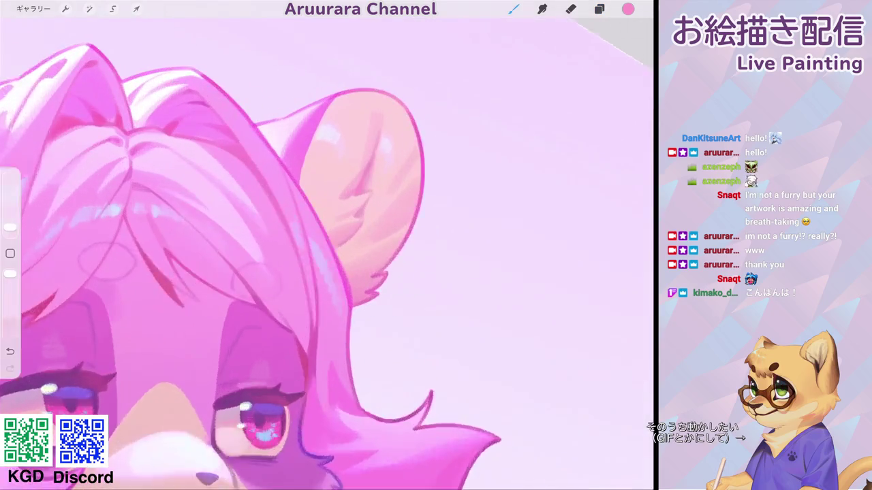
pyautogui.scroll(3, 341, 204)
pyautogui.scroll(3, 340, 204)
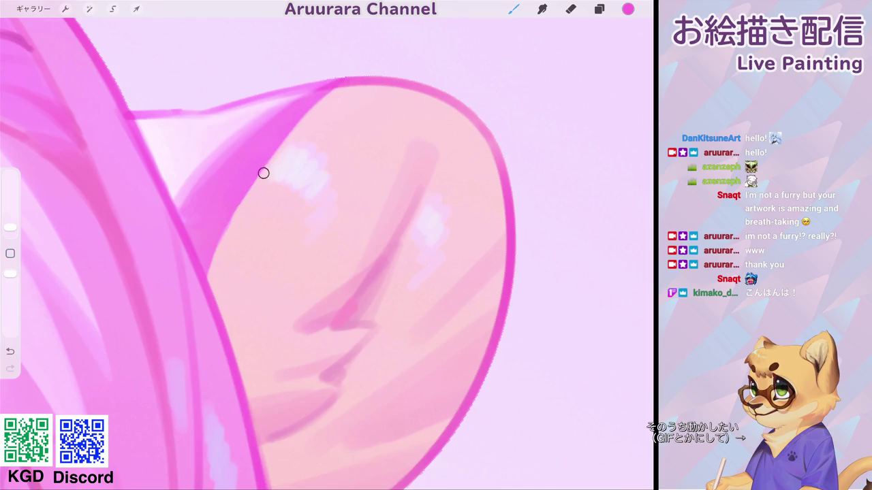
pyautogui.moveTo(205, 279); pyautogui.dragTo(279, 143)
pyautogui.moveTo(220, 238); pyautogui.dragTo(337, 85)
pyautogui.scroll(-5, 327, 245)
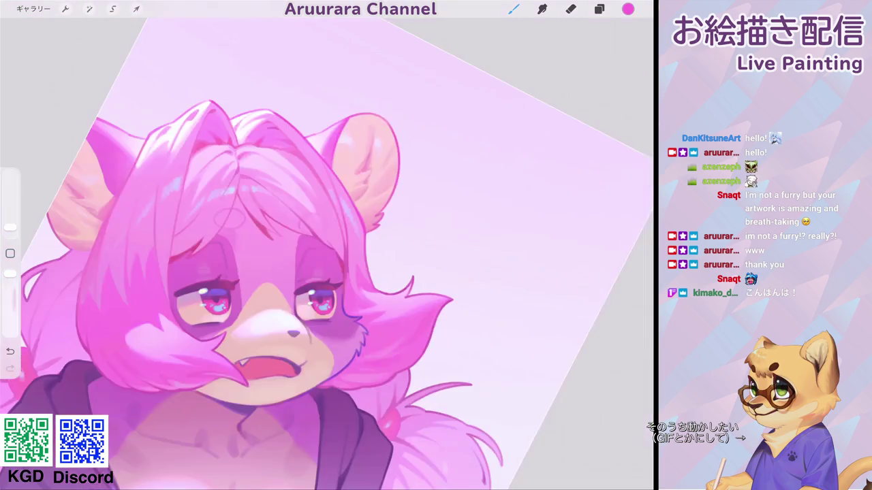
pyautogui.scroll(-3, 327, 254)
pyautogui.scroll(-3, 327, 254)
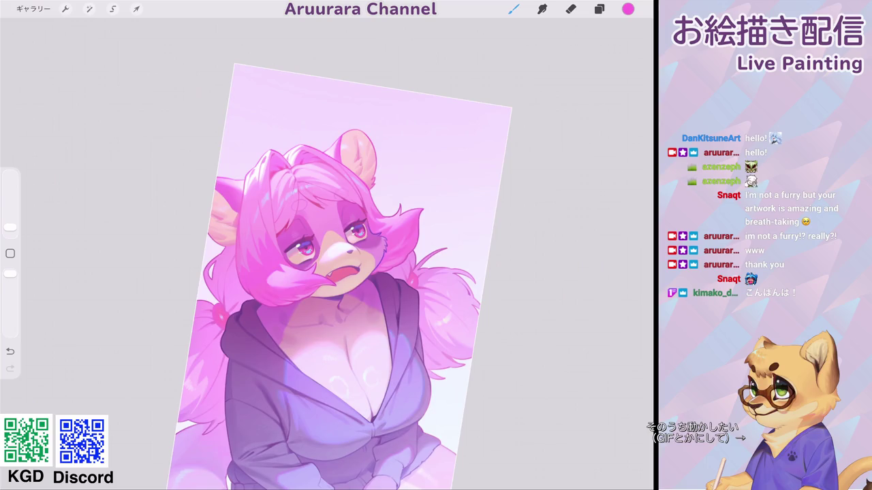
pyautogui.scroll(3, 327, 254)
pyautogui.scroll(3, 327, 254)
pyautogui.scroll(3, 327, 254)
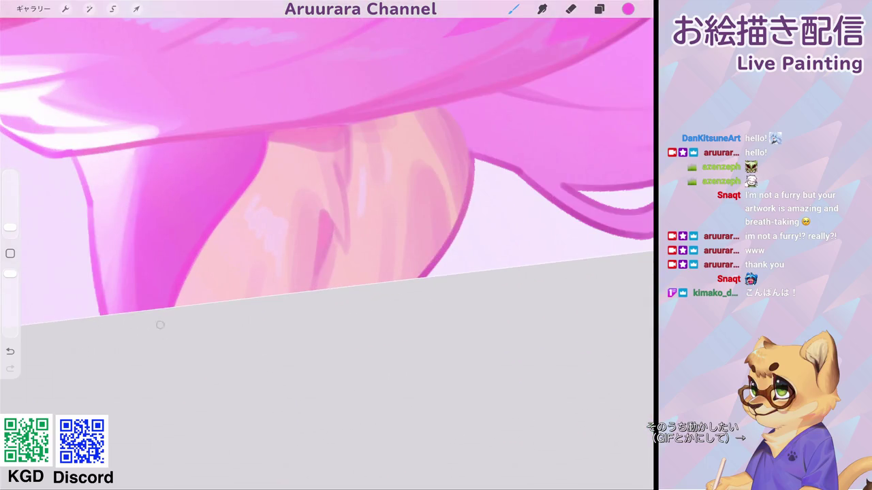
pyautogui.scroll(-3, 327, 254)
pyautogui.scroll(-3, 327, 254)
pyautogui.scroll(-2, 327, 254)
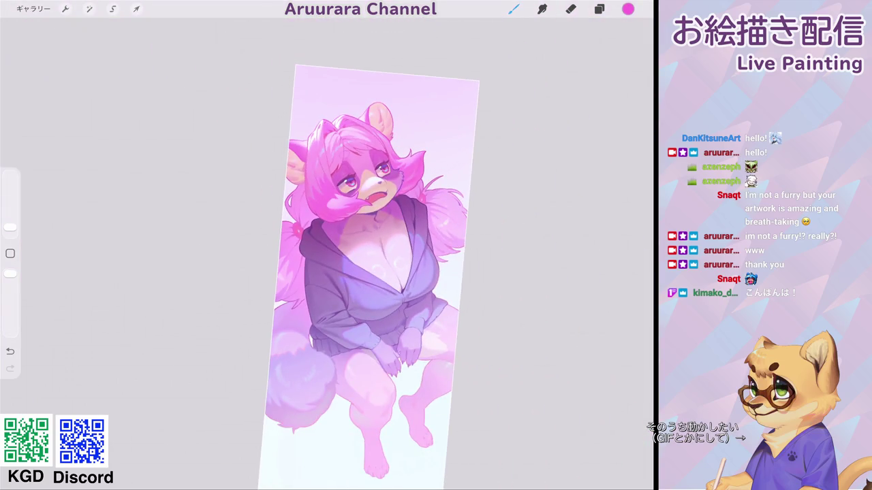
pyautogui.scroll(3, 327, 254)
# Step: Switch to the Aru_plane_hs brush and paint a near-white highlight on the chest
pyautogui.click(514, 9)
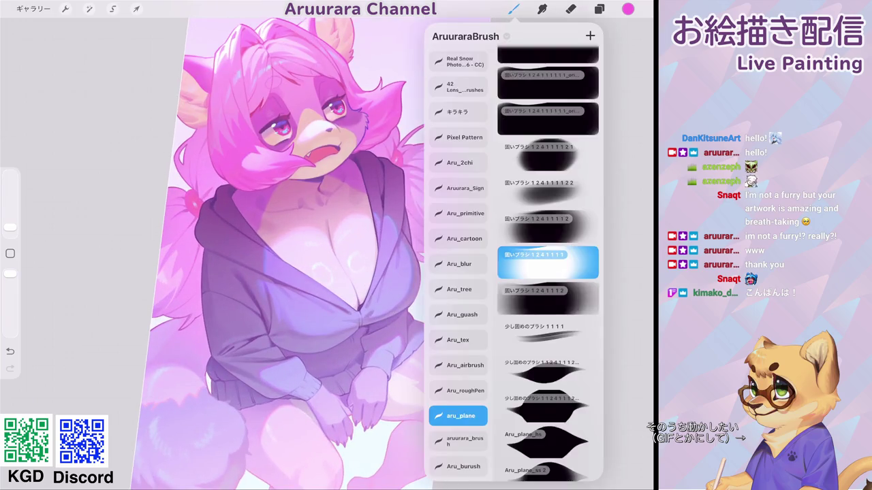
pyautogui.click(547, 406)
pyautogui.click(547, 443)
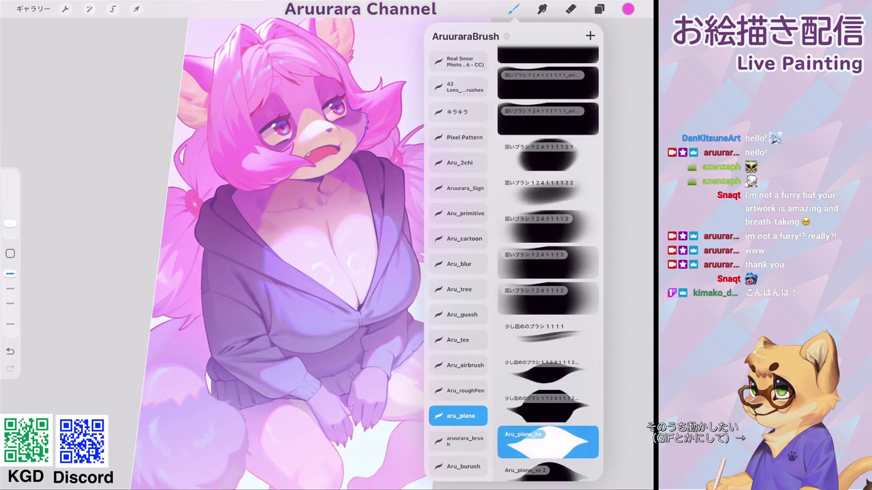
pyautogui.scroll(2, 320, 272)
pyautogui.scroll(5, 320, 273)
pyautogui.click(249, 222)
pyautogui.moveTo(244, 228); pyautogui.dragTo(295, 182)
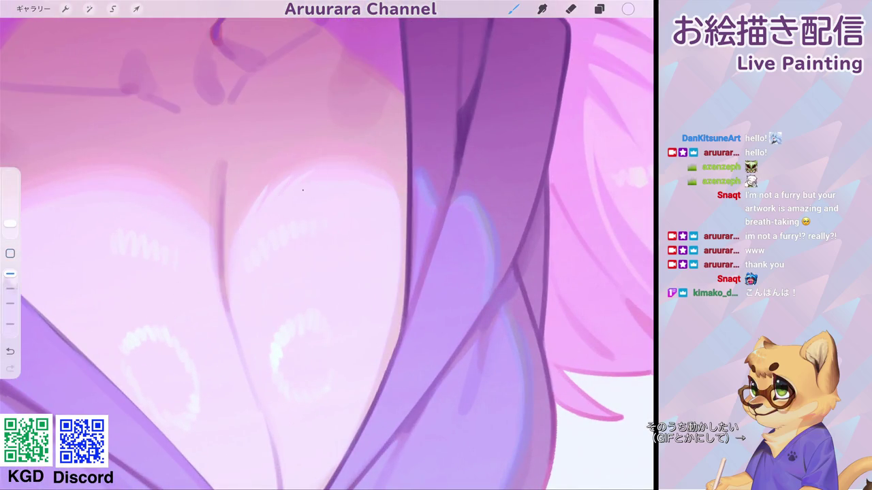
# Step: Add another pale chest stroke, undo it, and brush faint highlights onto the hoodie
pyautogui.scroll(-5, 327, 245)
pyautogui.scroll(3, 327, 245)
pyautogui.scroll(3, 327, 245)
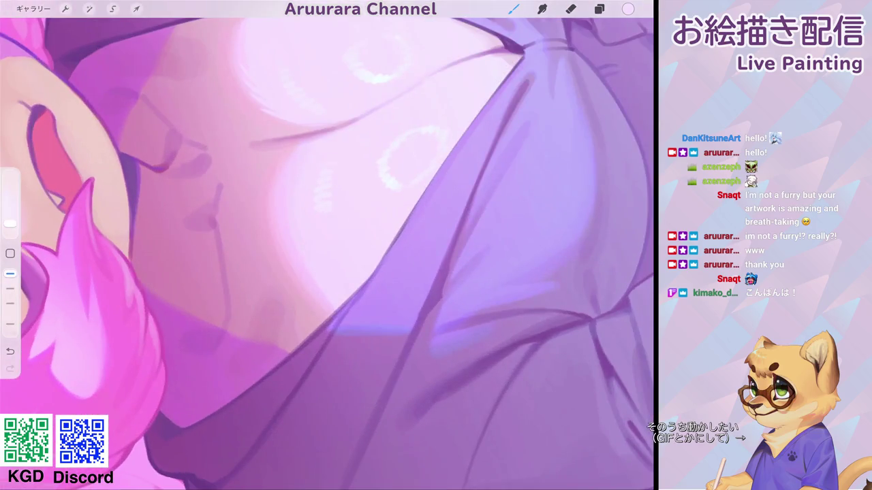
pyautogui.moveTo(270, 188); pyautogui.dragTo(294, 162)
pyautogui.hotkey('ctrl', 'z')
pyautogui.moveTo(312, 254); pyautogui.dragTo(307, 283)
pyautogui.scroll(-5, 310, 297)
pyautogui.scroll(-2, 380, 254)
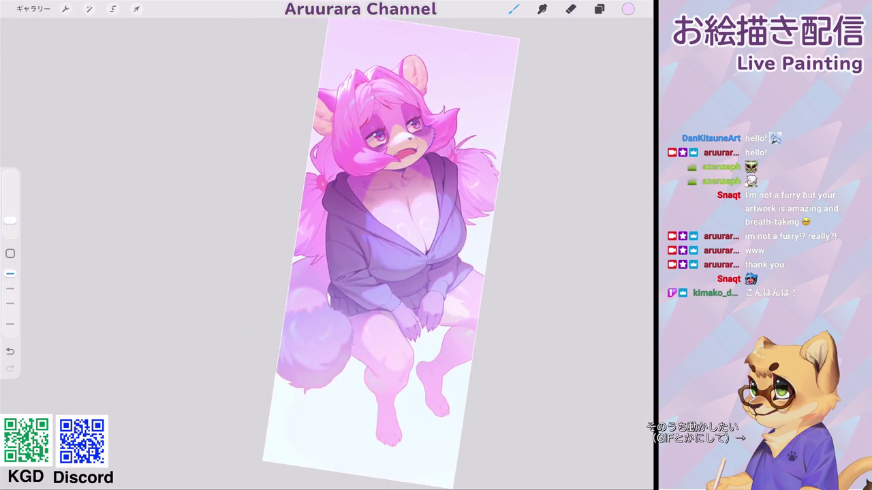
# Step: Eyedrop the darker purple from the paw as the painting colour
pyautogui.scroll(3, 392, 238)
pyautogui.scroll(3, 392, 238)
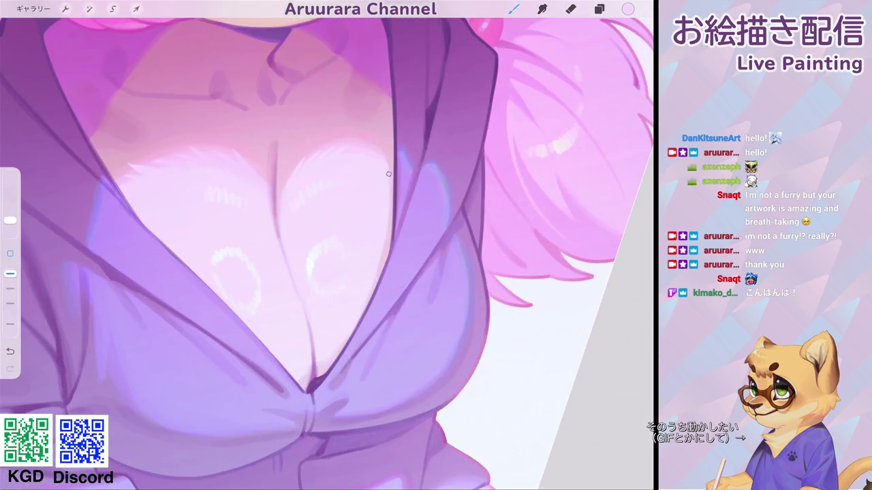
pyautogui.scroll(-5, 392, 194)
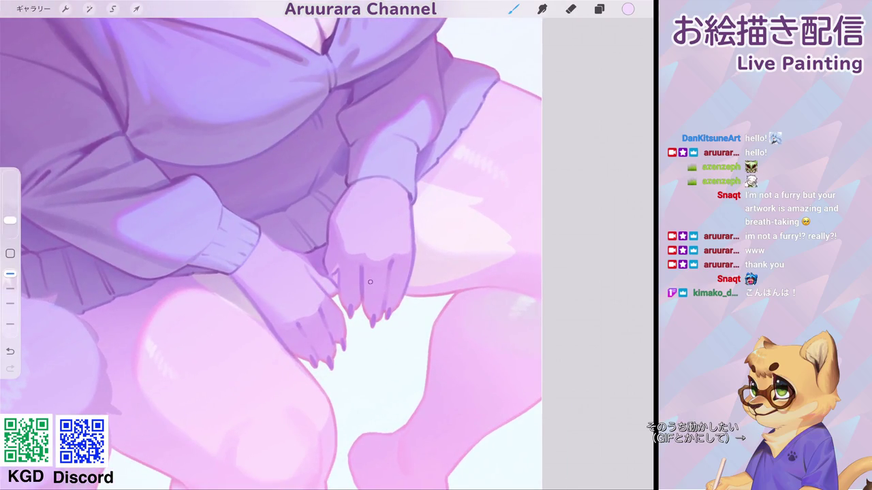
pyautogui.click(358, 274)
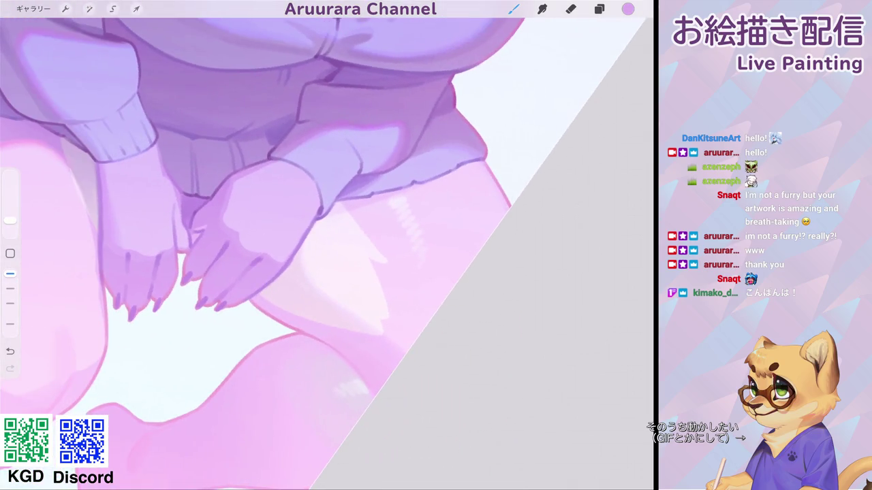
# Step: Add faint white fur strokes by the paw and on the thigh, undoing a test stroke
pyautogui.click(310, 260)
pyautogui.moveTo(301, 261); pyautogui.dragTo(302, 292)
pyautogui.hotkey('ctrl', 'z')
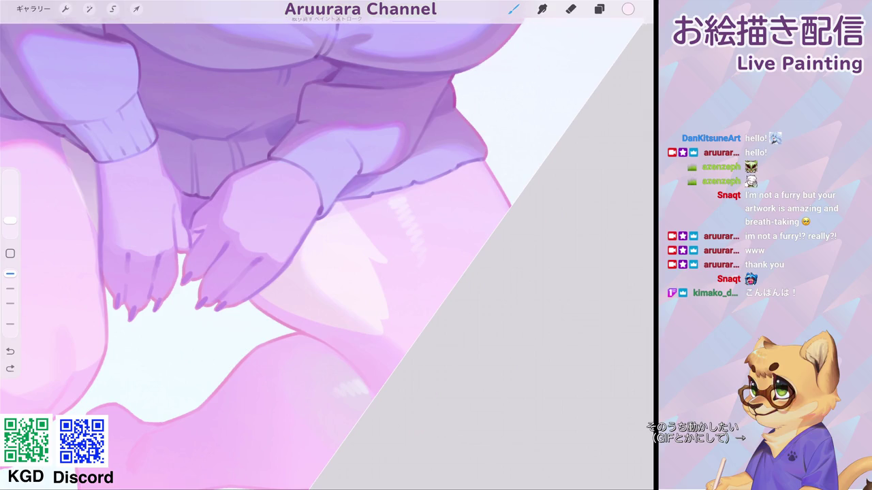
pyautogui.moveTo(301, 258); pyautogui.dragTo(301, 280)
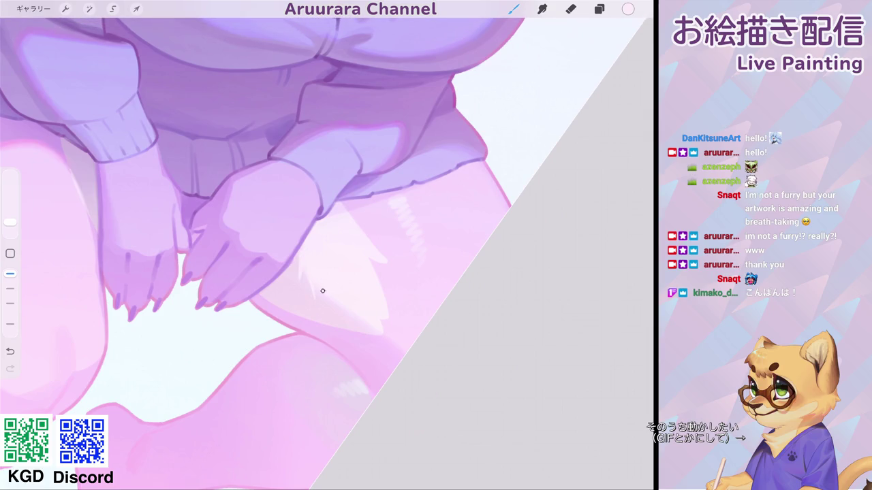
pyautogui.moveTo(204, 272); pyautogui.dragTo(477, 259)
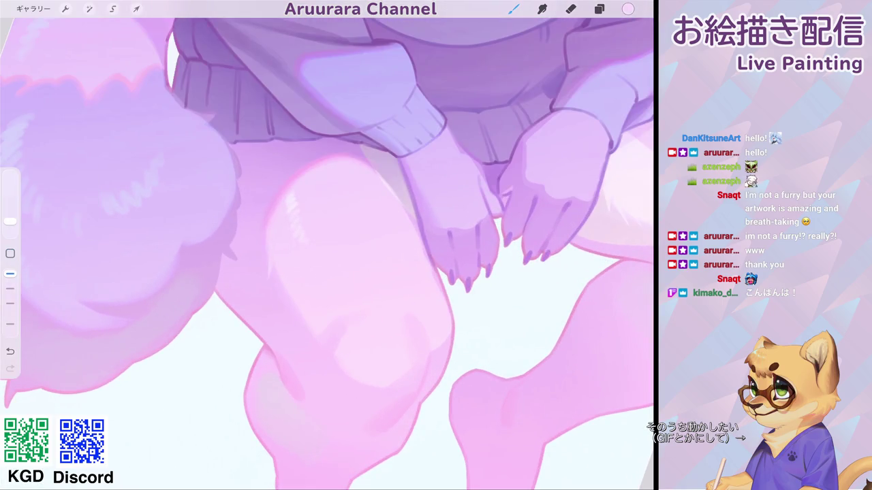
pyautogui.moveTo(276, 269); pyautogui.dragTo(288, 310)
# Step: Zoom closer, add fluffy fur along the thigh's top edge, and bring up the brush library
pyautogui.moveTo(327, 245); pyautogui.dragTo(354, 259)
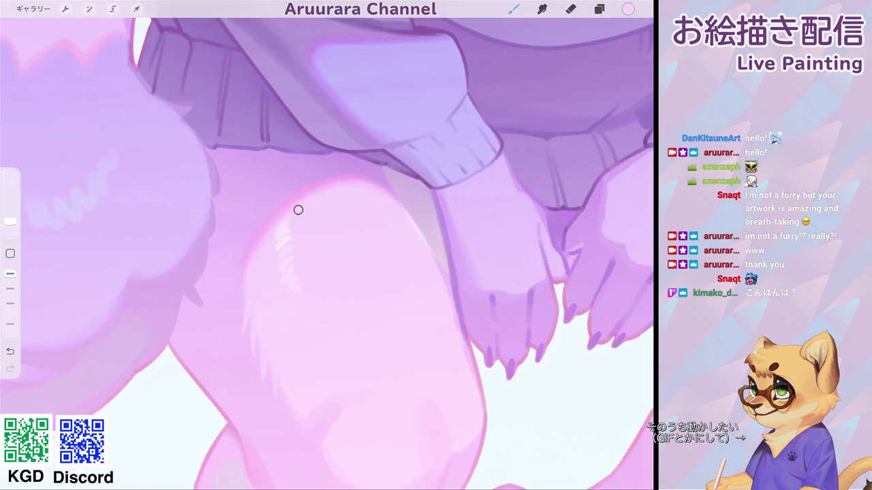
pyautogui.moveTo(299, 202)
pyautogui.mouseDown()
pyautogui.moveTo(326, 183)
pyautogui.moveTo(363, 175)
pyautogui.moveTo(382, 225)
pyautogui.mouseUp()
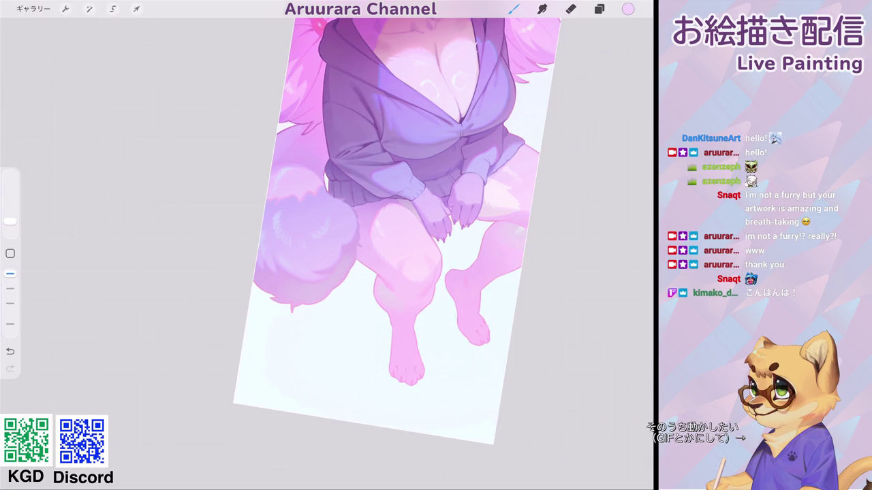
pyautogui.scroll(5, 327, 246)
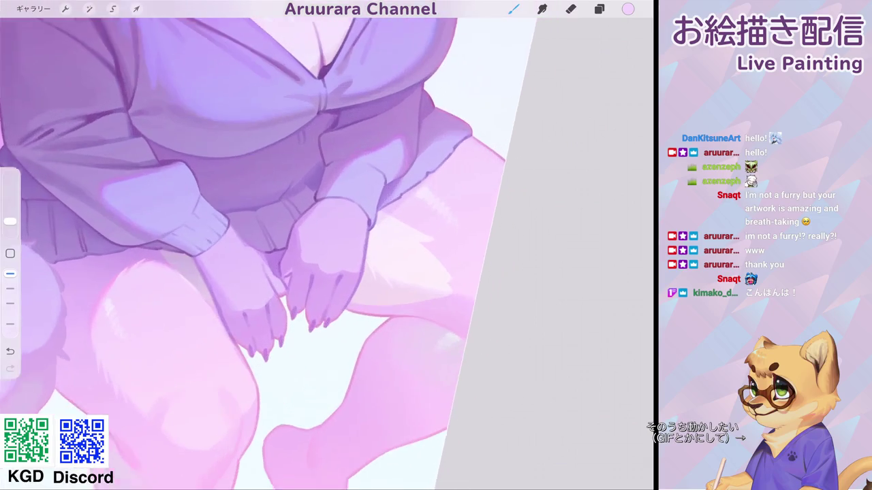
pyautogui.scroll(3, 327, 245)
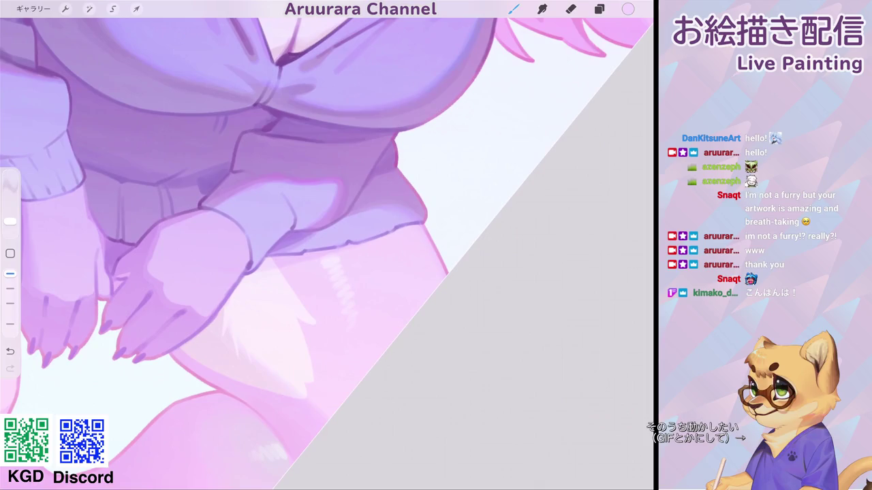
pyautogui.click(513, 9)
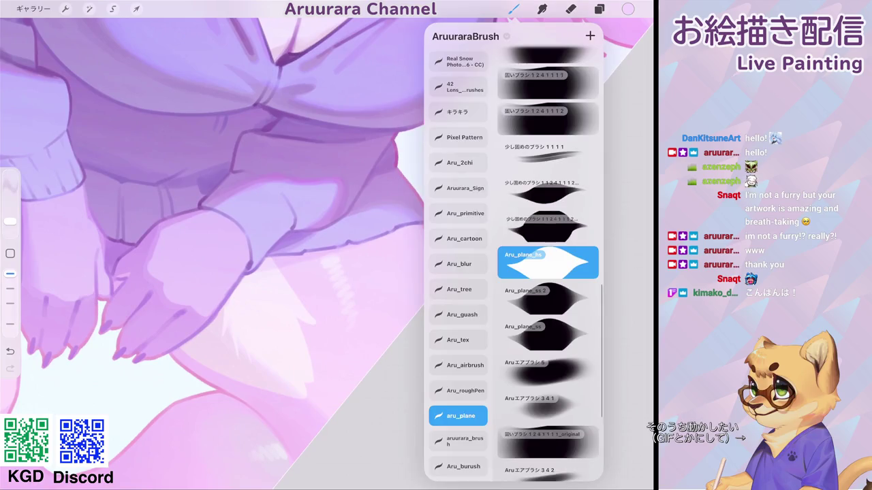
# Step: Switch to the Aru_plane brush and draw three dark fold lines in the sweater purple on the hoodie hem
pyautogui.scroll(3, 548, 258)
pyautogui.click(548, 203)
pyautogui.click(272, 272)
pyautogui.scroll(3, 272, 273)
pyautogui.scroll(2, 327, 245)
pyautogui.click(374, 188)
pyautogui.moveTo(352, 185); pyautogui.dragTo(366, 257)
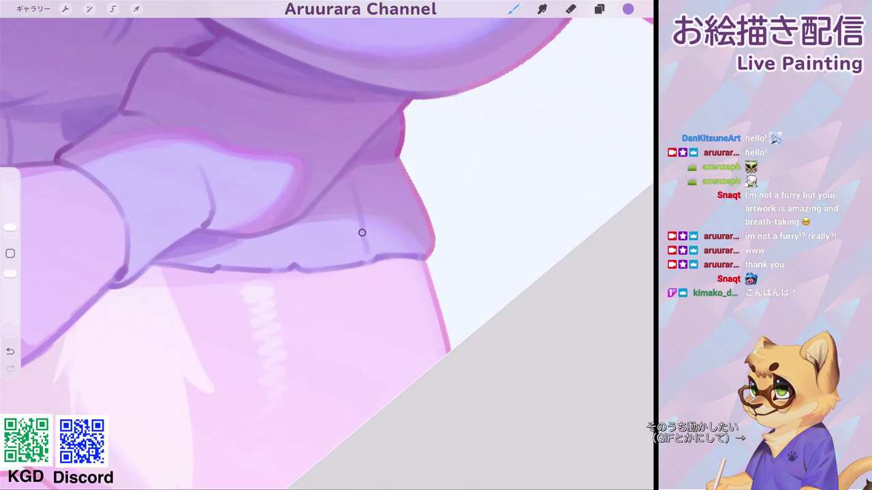
pyautogui.moveTo(294, 231); pyautogui.dragTo(295, 264)
pyautogui.moveTo(220, 241); pyautogui.dragTo(219, 265)
# Step: Set a near-white paint colour from the sweater and a 3% brush size
pyautogui.scroll(-5, 327, 245)
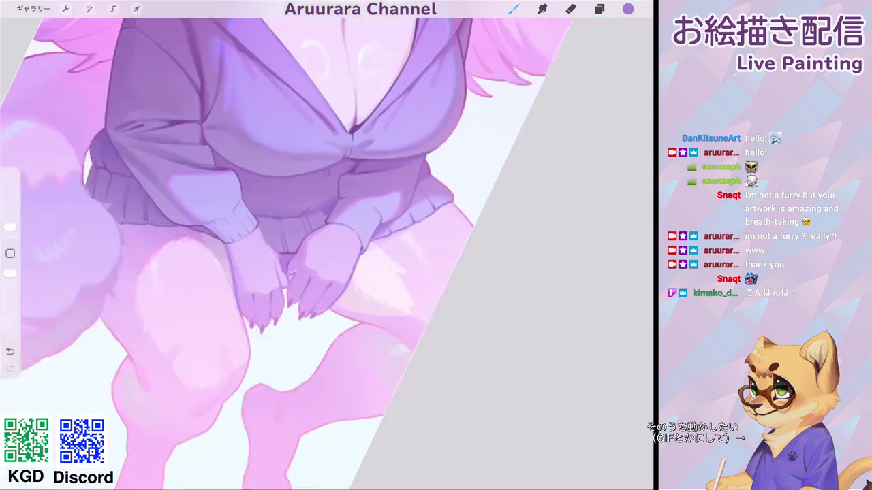
pyautogui.scroll(2, 272, 245)
pyautogui.scroll(2, 307, 245)
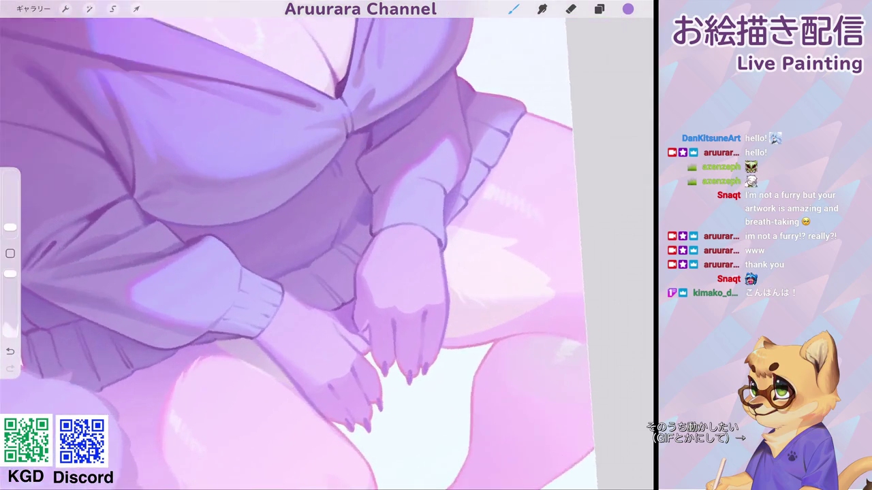
pyautogui.scroll(2, 306, 246)
pyautogui.scroll(2, 306, 245)
pyautogui.click(218, 264)
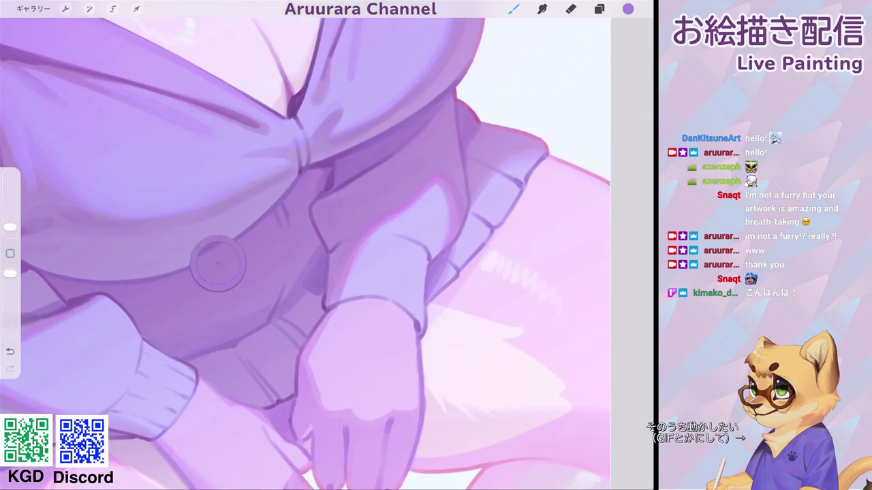
pyautogui.click(628, 9)
pyautogui.moveTo(592, 83); pyautogui.dragTo(516, 83)
pyautogui.click(514, 8)
pyautogui.moveTo(10, 227); pyautogui.dragTo(10, 224)
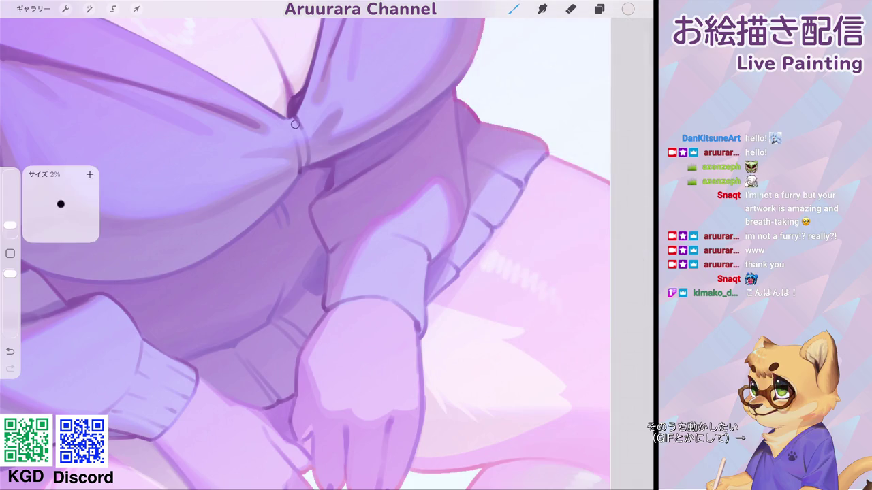
# Step: Undo the last stroke and paint a short light highlight on the lower hoodie
pyautogui.hotkey('ctrl', 'z')
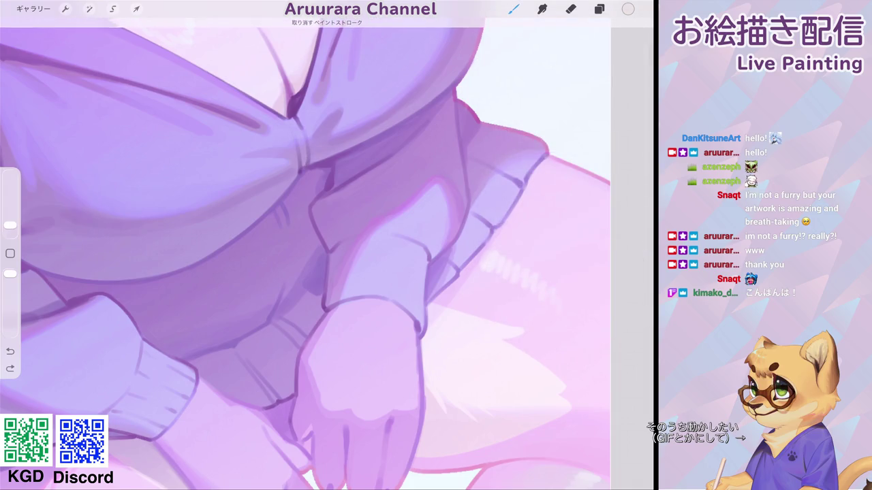
pyautogui.moveTo(276, 205); pyautogui.dragTo(278, 318)
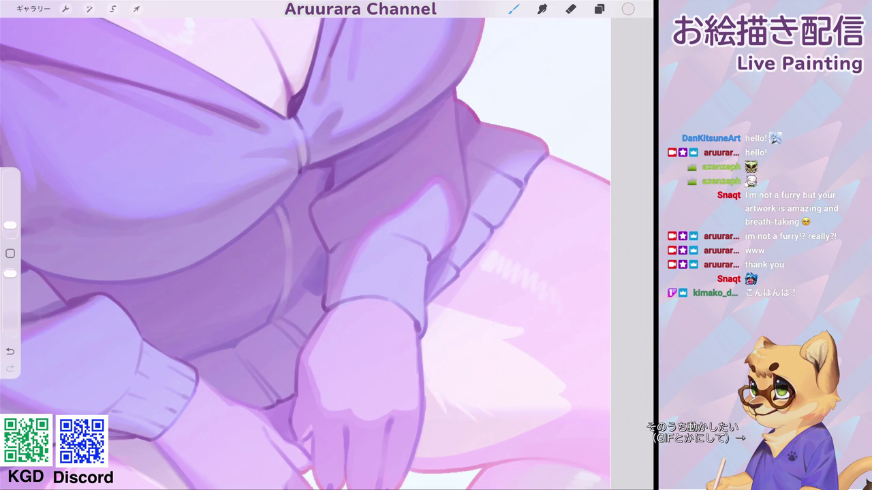
pyautogui.scroll(-5, 307, 245)
pyautogui.scroll(3, 286, 245)
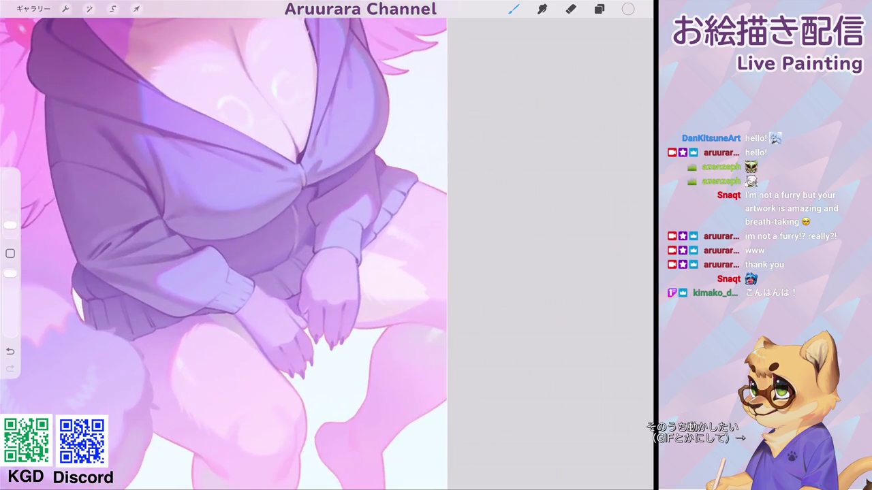
pyautogui.scroll(3, 286, 245)
pyautogui.scroll(3, 286, 245)
# Step: Trace a freehand selection along the bow knot, undo it, and return to the brush
pyautogui.click(113, 9)
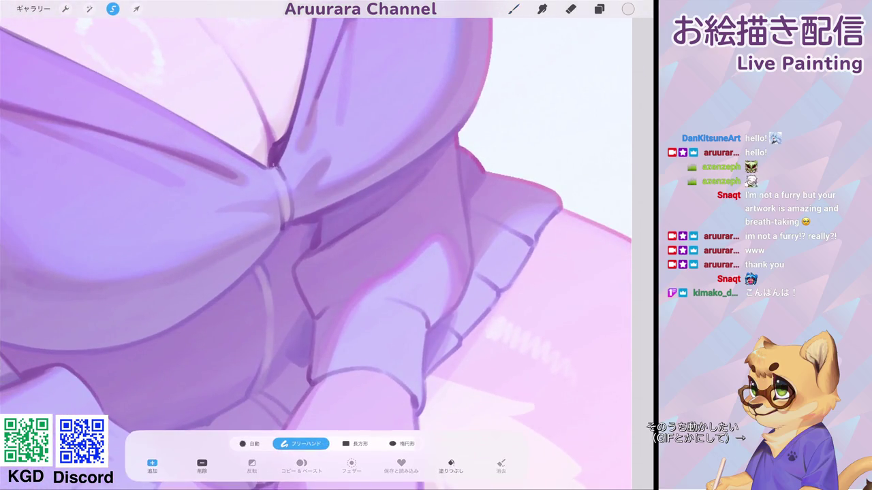
pyautogui.moveTo(269, 169); pyautogui.dragTo(288, 223)
pyautogui.click(269, 169)
pyautogui.moveTo(283, 204)
pyautogui.mouseDown()
pyautogui.moveTo(300, 157)
pyautogui.moveTo(320, 144)
pyautogui.mouseUp()
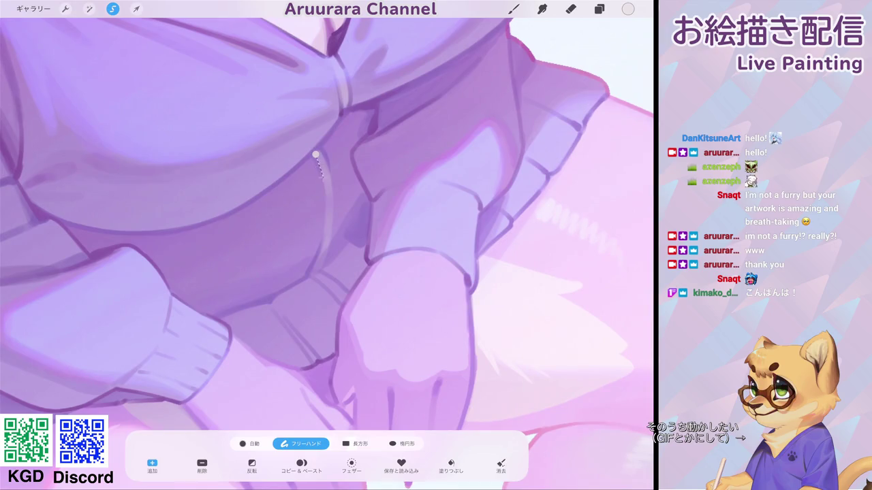
pyautogui.moveTo(326, 201); pyautogui.dragTo(310, 274)
pyautogui.hotkey('ctrl', 'z')
pyautogui.scroll(-3, 327, 246)
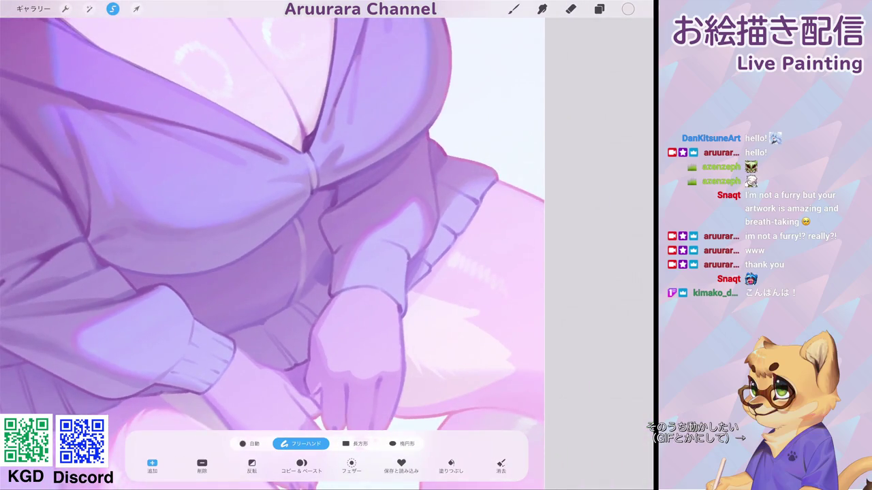
pyautogui.press('b')
# Step: Paint a light highlight on the fold below the knot, shade it darker purple, and pick a lighter purple
pyautogui.scroll(2, 327, 245)
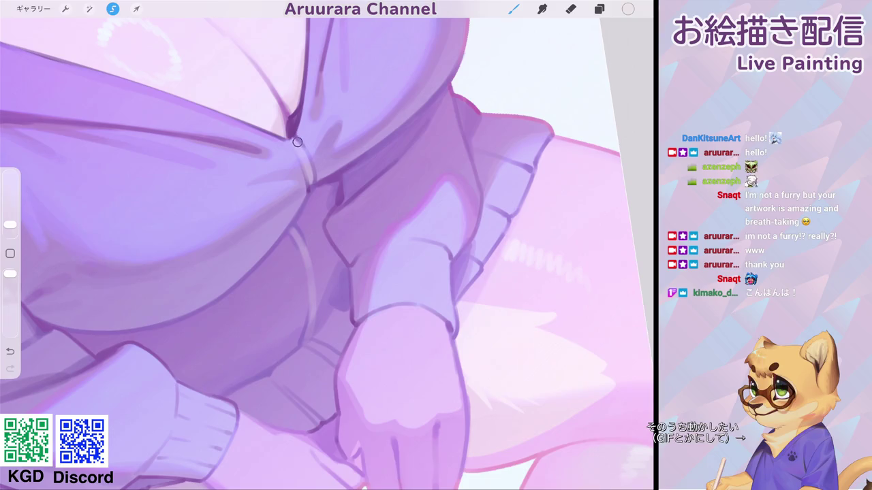
pyautogui.moveTo(298, 144); pyautogui.dragTo(294, 155)
pyautogui.scroll(-2, 326, 245)
pyautogui.click(308, 152)
pyautogui.moveTo(305, 165); pyautogui.dragTo(313, 180)
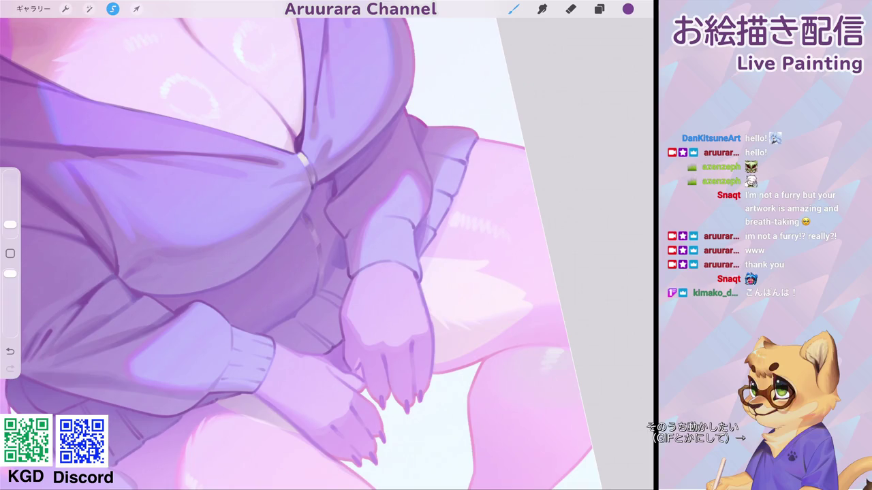
pyautogui.scroll(-5, 322, 262)
pyautogui.scroll(5, 286, 272)
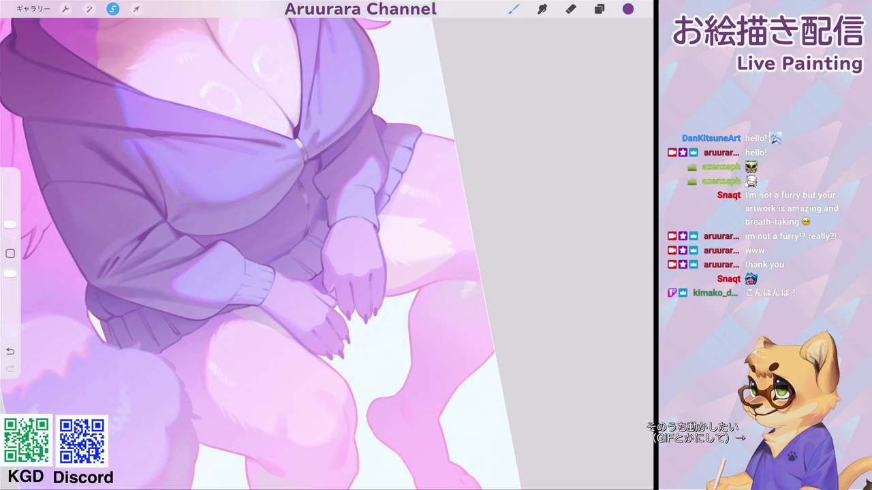
pyautogui.scroll(2, 286, 272)
pyautogui.click(10, 253)
pyautogui.click(308, 235)
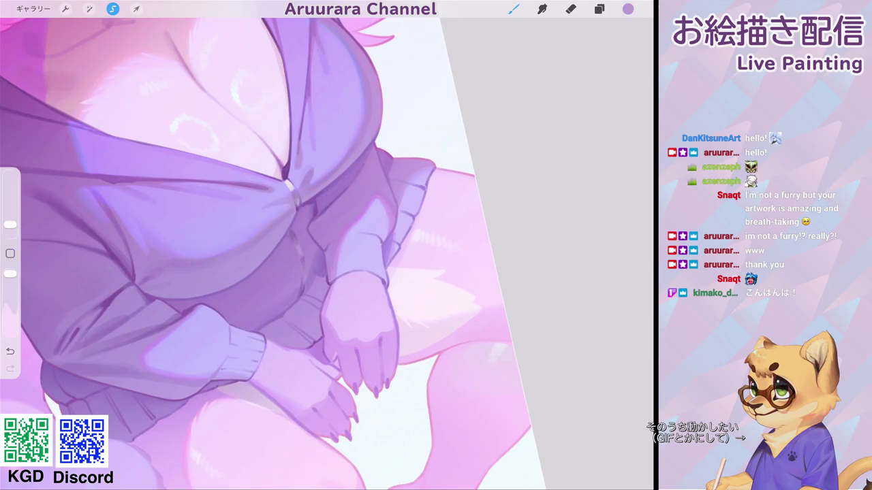
pyautogui.click(628, 9)
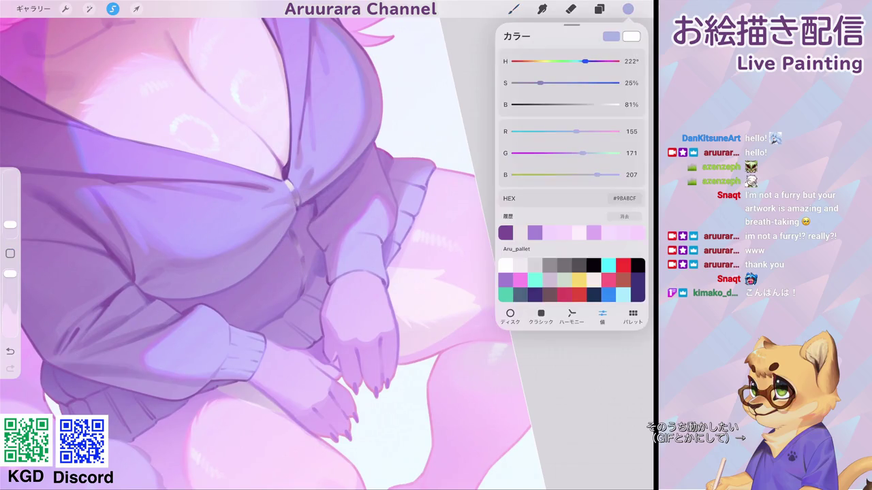
# Step: Eyedrop the hoodie's dark purple and make the brush slightly smaller
pyautogui.moveTo(11, 224); pyautogui.dragTo(10, 228)
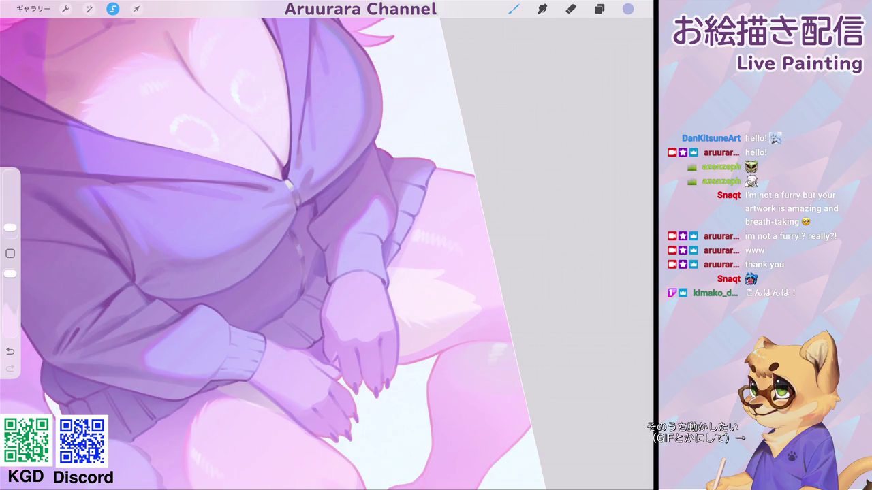
pyautogui.scroll(-3, 259, 251)
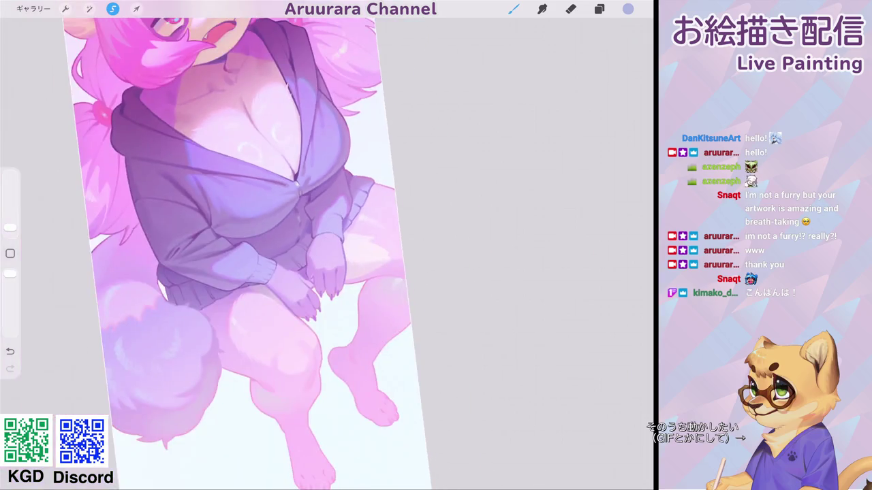
pyautogui.scroll(-2, 327, 245)
pyautogui.scroll(5, 327, 245)
pyautogui.scroll(3, 327, 246)
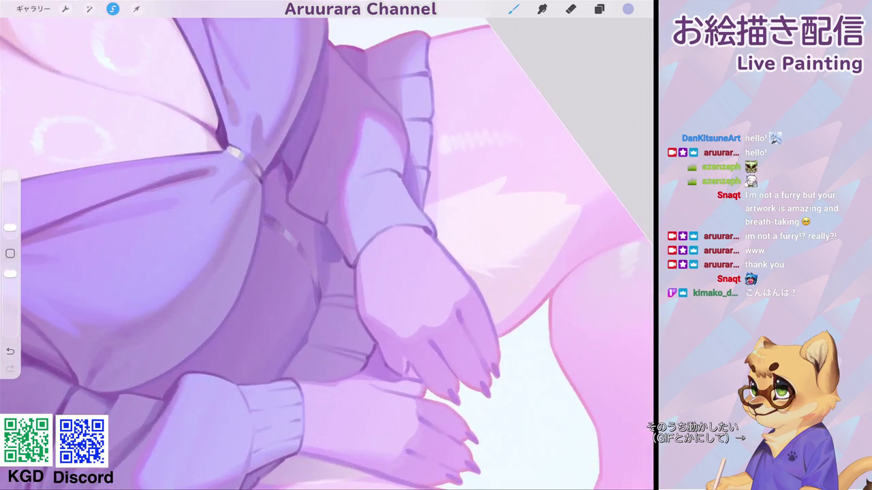
pyautogui.moveTo(288, 183); pyautogui.dragTo(222, 137)
pyautogui.moveTo(10, 227); pyautogui.dragTo(10, 230)
pyautogui.scroll(-5, 327, 245)
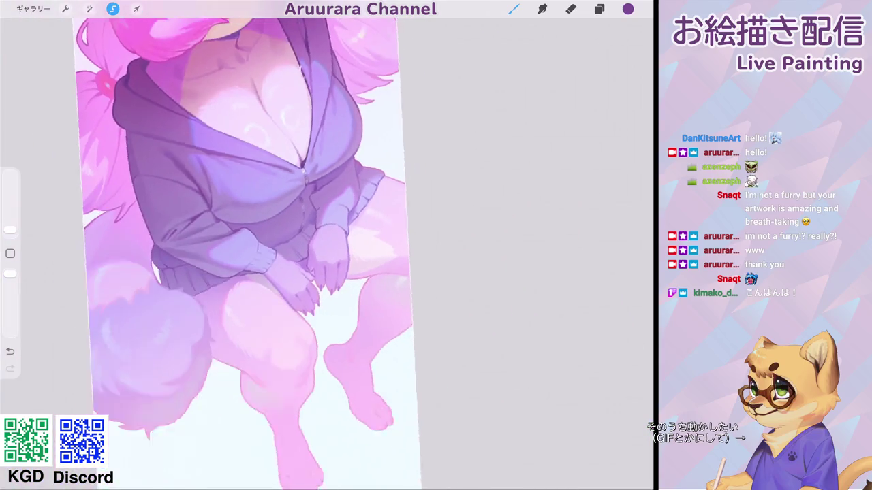
pyautogui.click(112, 9)
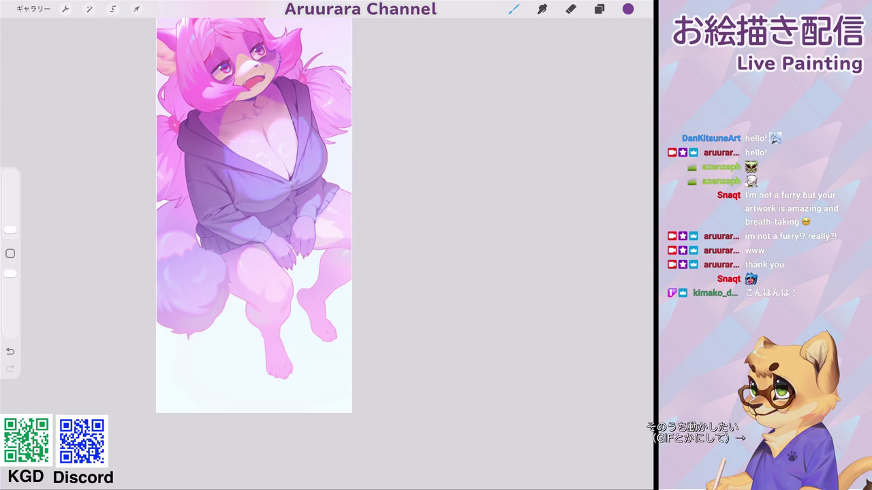
# Step: Draw three fine dark purple lines along both edges of the striped strip at the knot
pyautogui.scroll(10, 327, 245)
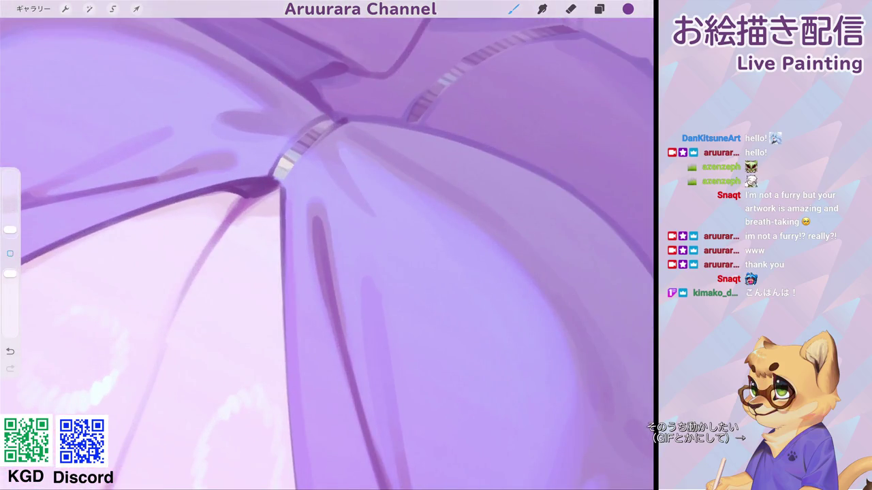
pyautogui.click(10, 229)
pyautogui.moveTo(267, 178)
pyautogui.mouseDown()
pyautogui.moveTo(299, 136)
pyautogui.moveTo(331, 119)
pyautogui.mouseUp()
pyautogui.moveTo(283, 187); pyautogui.dragTo(338, 126)
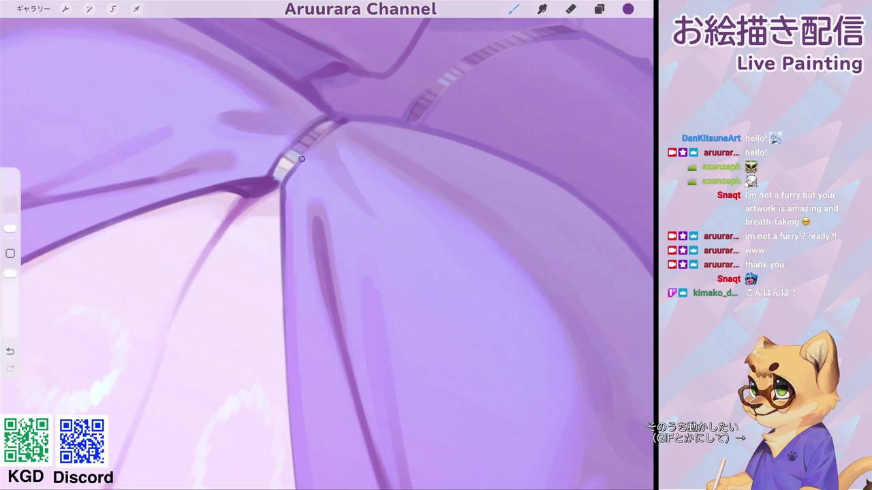
pyautogui.moveTo(264, 169); pyautogui.dragTo(308, 118)
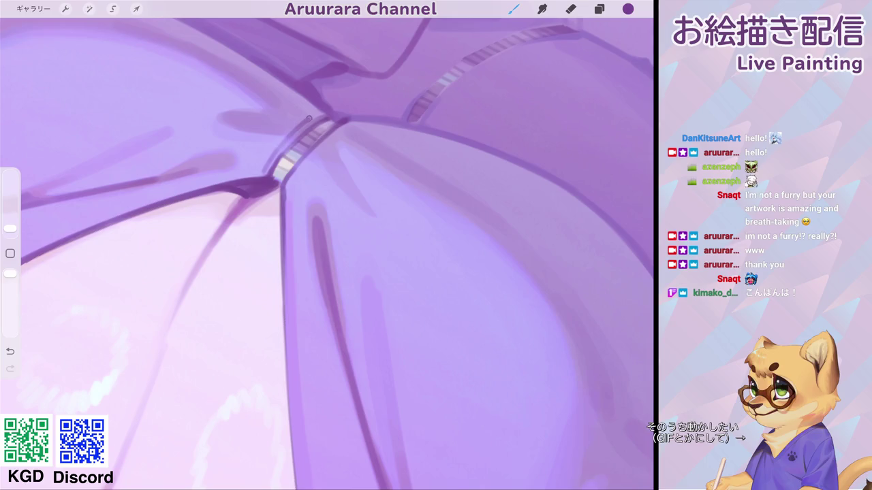
pyautogui.scroll(-5, 327, 245)
pyautogui.scroll(5, 326, 245)
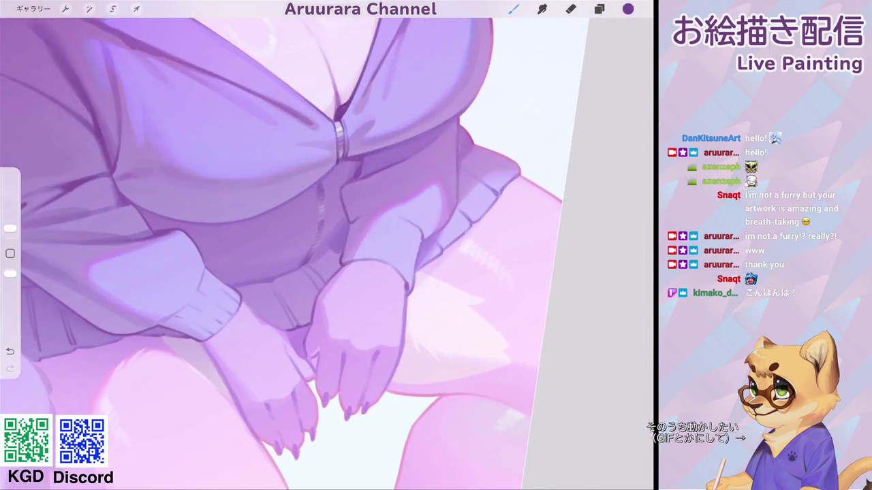
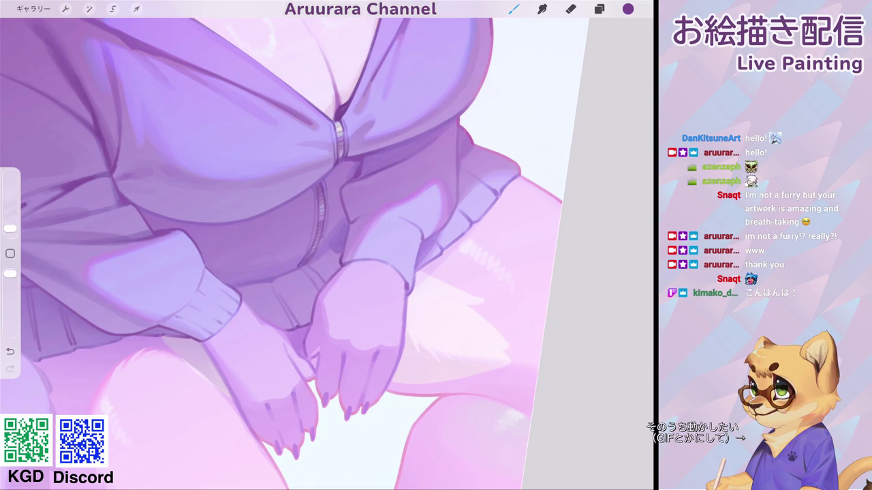
# Step: Zoom in on the hands and draw a short dark line near them
pyautogui.scroll(3, 327, 245)
pyautogui.moveTo(270, 203); pyautogui.dragTo(276, 254)
pyautogui.moveTo(286, 211); pyautogui.dragTo(293, 249)
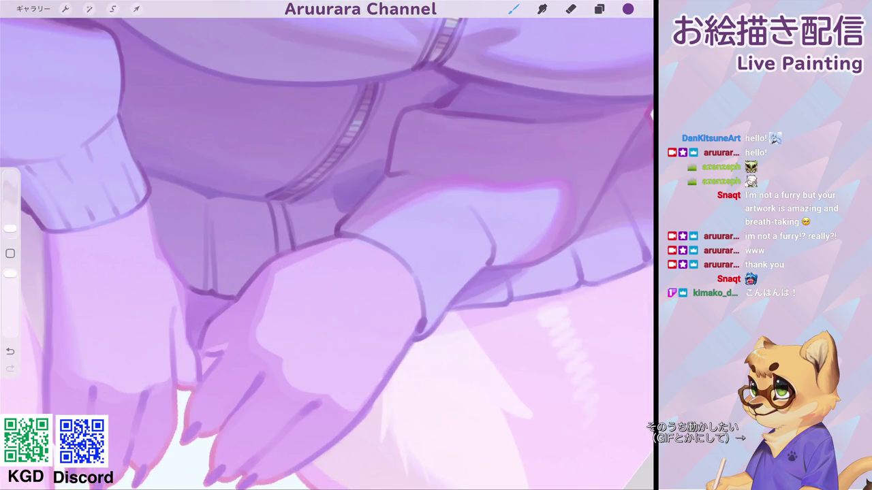
pyautogui.scroll(-5, 327, 245)
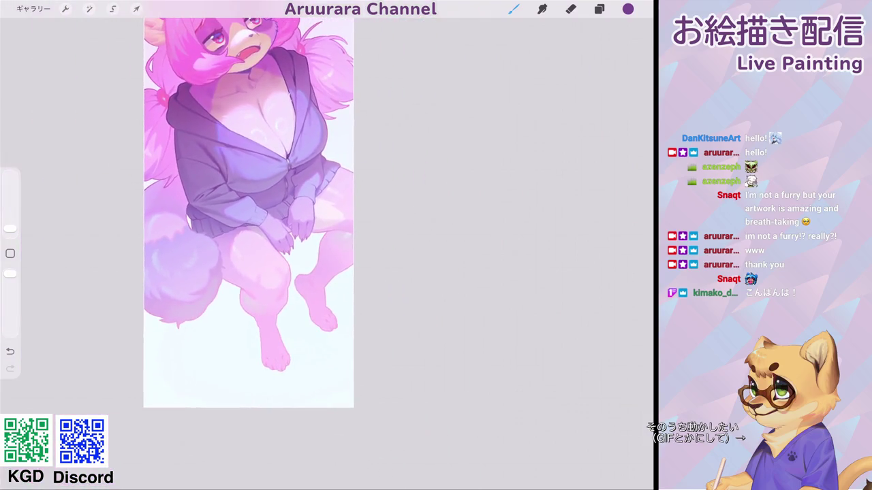
pyautogui.scroll(2, 286, 231)
pyautogui.scroll(2, 286, 232)
pyautogui.scroll(2, 286, 232)
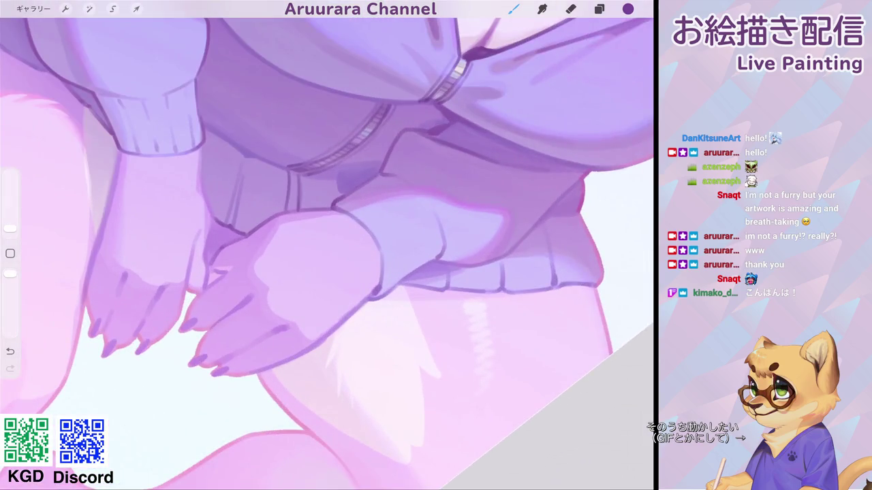
# Step: Set a small brush size and navigate around the hand area
pyautogui.moveTo(11, 229); pyautogui.dragTo(11, 229)
pyautogui.scroll(-3, 286, 205)
pyautogui.scroll(-1, 286, 204)
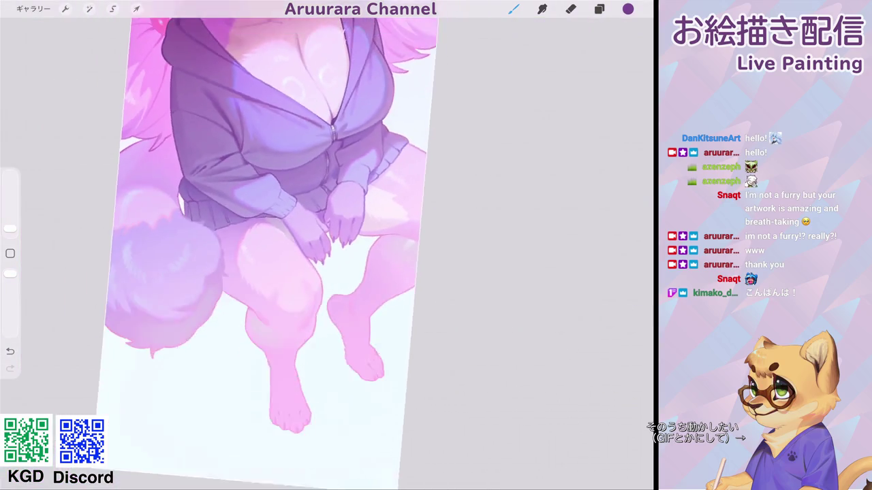
pyautogui.scroll(-1, 286, 204)
pyautogui.scroll(-2, 286, 204)
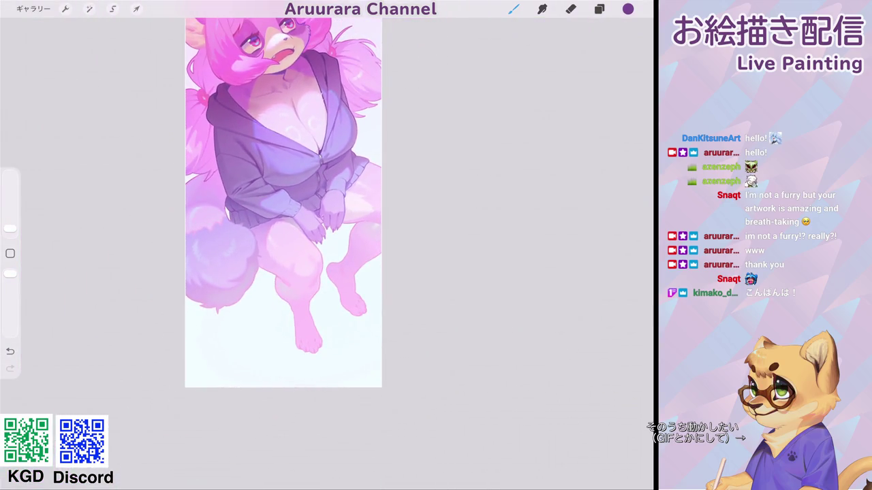
pyautogui.scroll(5, 307, 205)
pyautogui.scroll(-1, 327, 245)
pyautogui.scroll(-2, 327, 245)
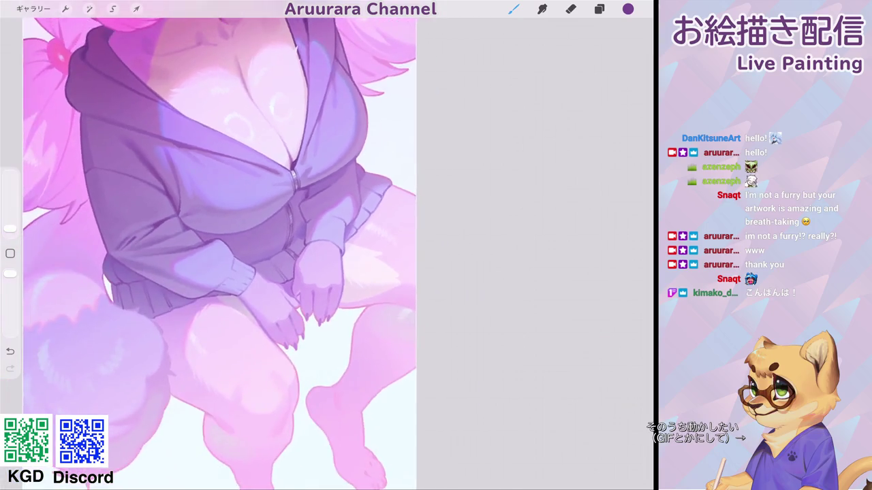
pyautogui.scroll(3, 326, 245)
pyautogui.scroll(3, 327, 245)
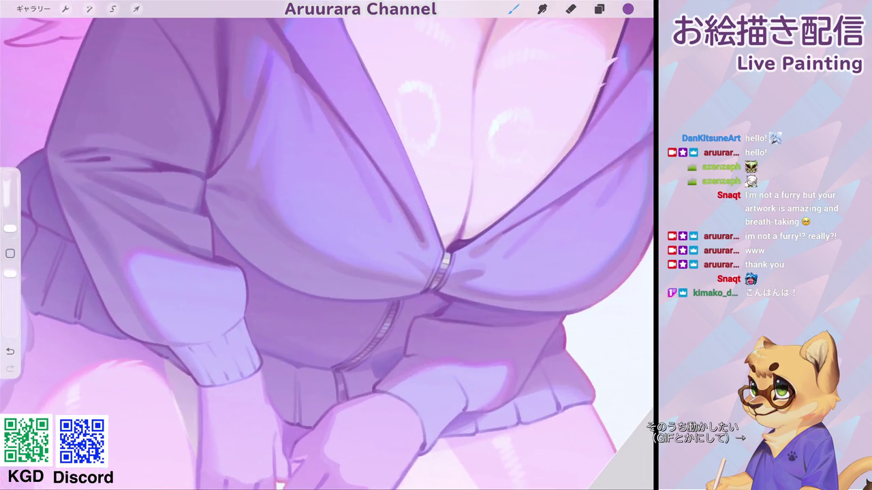
pyautogui.scroll(-2, 327, 245)
pyautogui.scroll(5, 327, 245)
pyautogui.scroll(1, 327, 246)
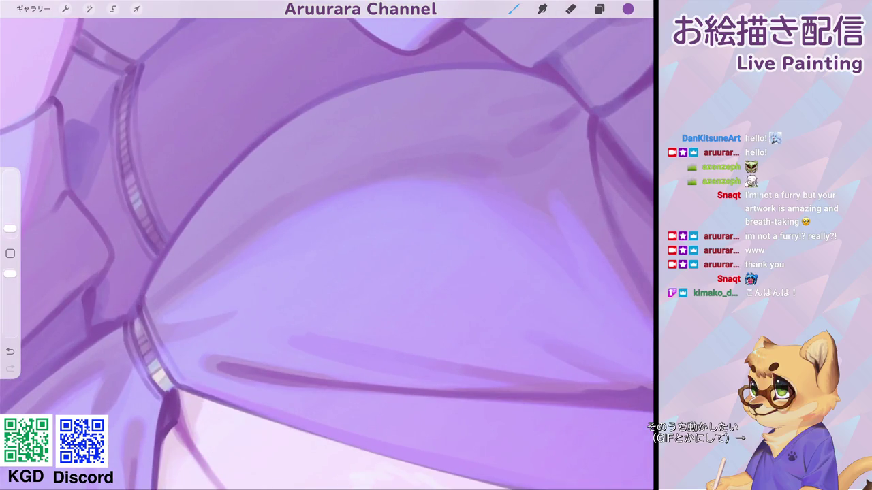
pyautogui.scroll(-3, 327, 245)
pyautogui.scroll(-3, 327, 245)
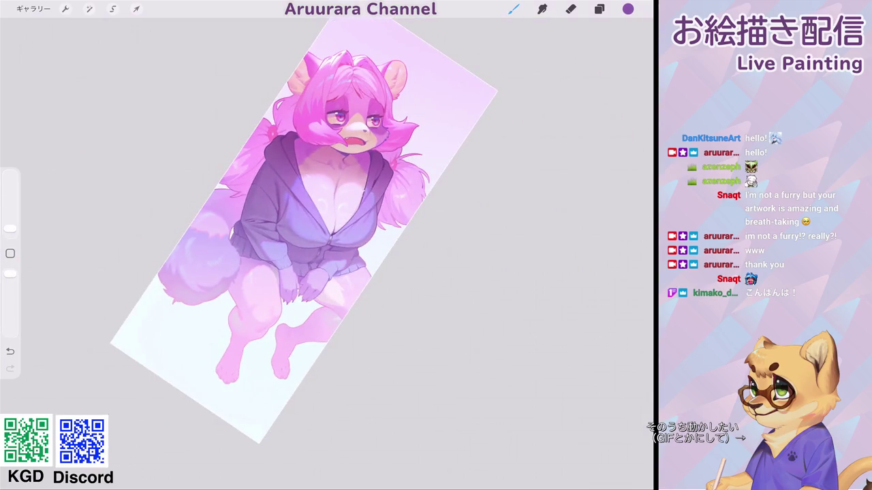
pyautogui.scroll(2, 327, 245)
pyautogui.scroll(2, 327, 245)
pyautogui.scroll(2, 327, 245)
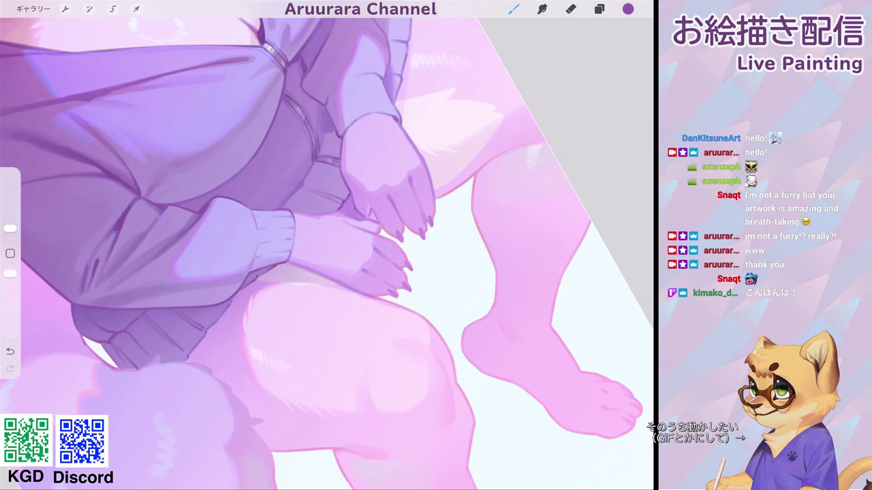
# Step: Resize the brush and paint pale colour into the gap between sleeve and thigh
pyautogui.moveTo(10, 228); pyautogui.dragTo(10, 226)
pyautogui.scroll(-3, 327, 245)
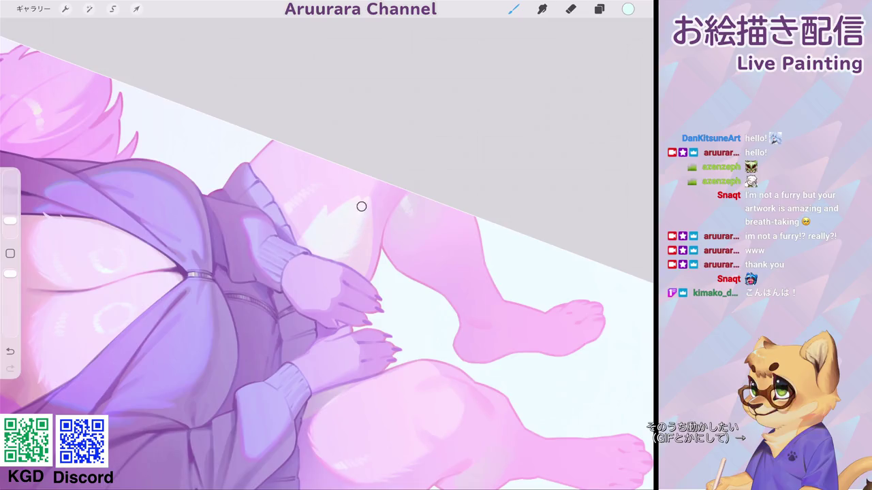
pyautogui.scroll(-2, 326, 245)
pyautogui.scroll(-2, 326, 245)
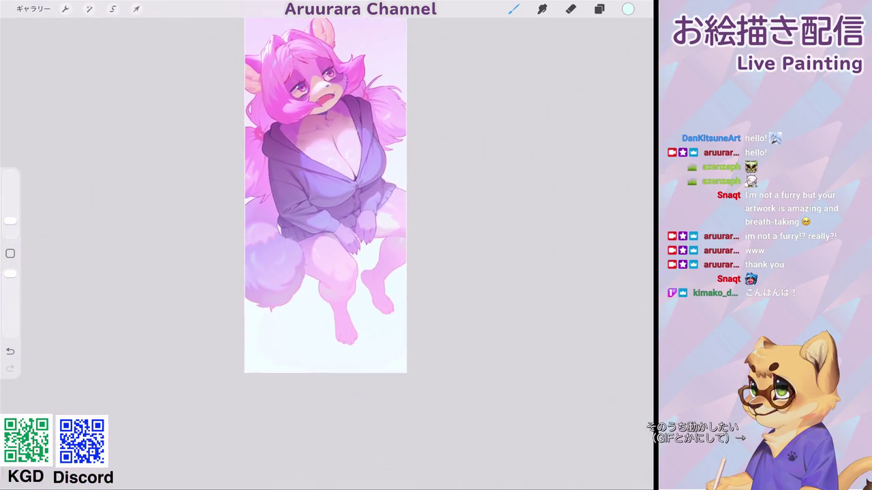
pyautogui.scroll(3, 327, 245)
pyautogui.scroll(3, 327, 245)
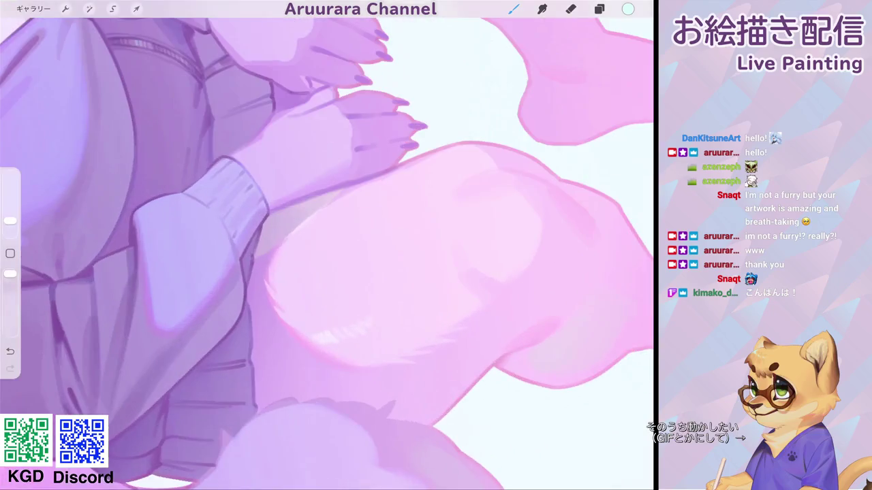
pyautogui.scroll(2, 326, 246)
pyautogui.moveTo(10, 221); pyautogui.dragTo(10, 223)
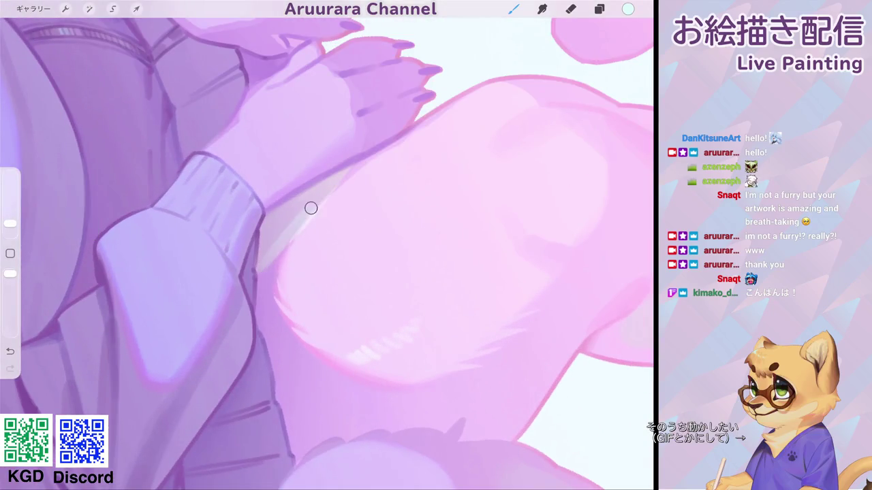
pyautogui.moveTo(269, 246)
pyautogui.mouseDown()
pyautogui.moveTo(268, 224)
pyautogui.moveTo(312, 195)
pyautogui.moveTo(308, 210)
pyautogui.mouseUp()
pyautogui.scroll(-3, 327, 245)
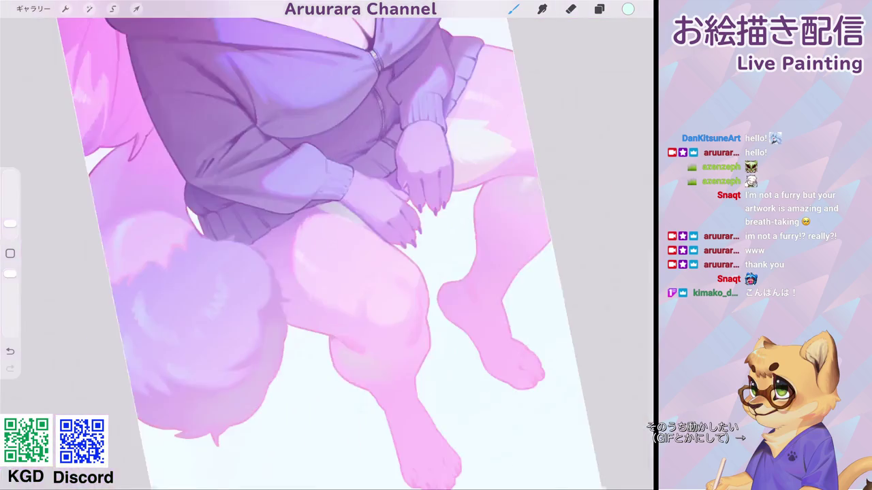
pyautogui.scroll(-2, 327, 246)
pyautogui.scroll(-2, 347, 204)
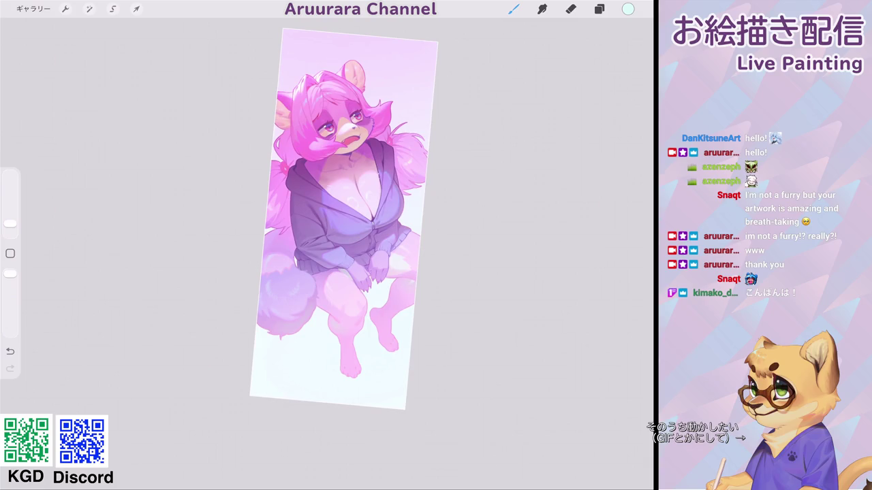
pyautogui.scroll(2, 327, 245)
pyautogui.scroll(-3, 327, 245)
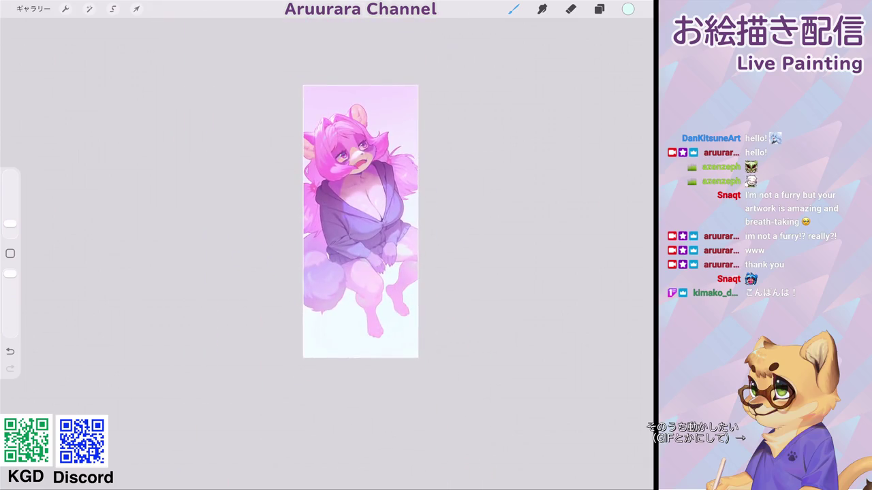
pyautogui.scroll(2, 361, 222)
pyautogui.scroll(2, 326, 235)
# Step: Add a new layer with Darken blend mode
pyautogui.click(599, 9)
pyautogui.click(632, 35)
pyautogui.click(616, 138)
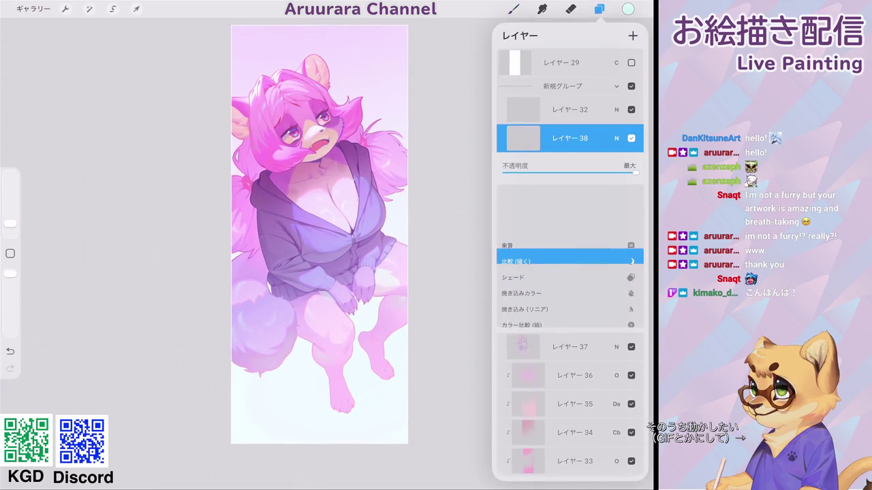
pyautogui.click(616, 139)
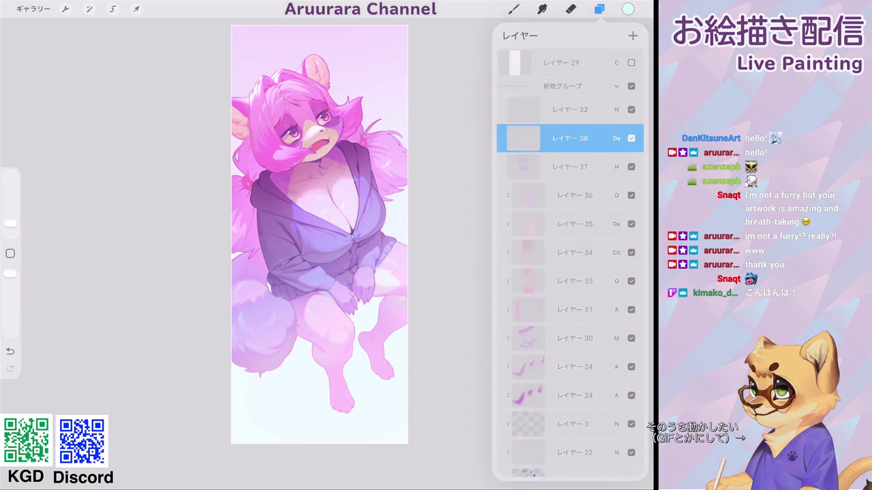
pyautogui.click(599, 9)
# Step: Pick a saturated pale green and enlarge the brush
pyautogui.scroll(2, 320, 238)
pyautogui.click(628, 9)
pyautogui.moveTo(528, 82); pyautogui.dragTo(534, 82)
pyautogui.moveTo(611, 174)
pyautogui.mouseDown()
pyautogui.moveTo(599, 174)
pyautogui.moveTo(607, 153)
pyautogui.mouseUp()
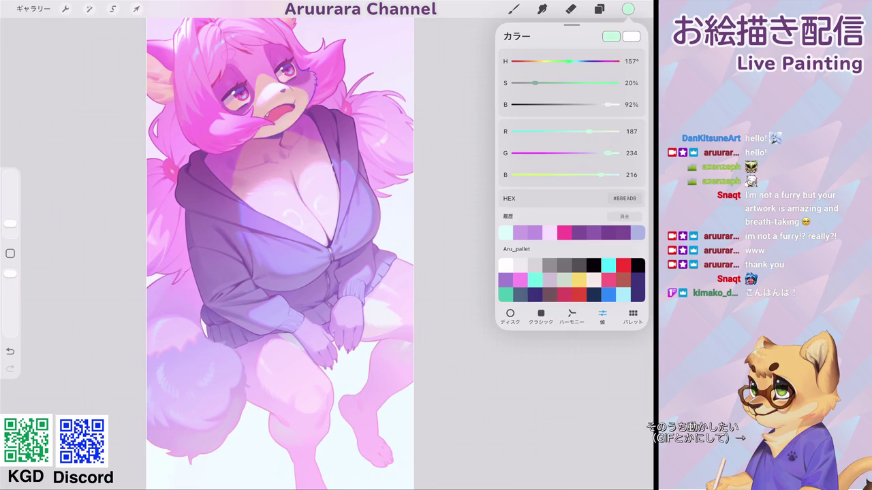
pyautogui.moveTo(11, 224); pyautogui.dragTo(10, 207)
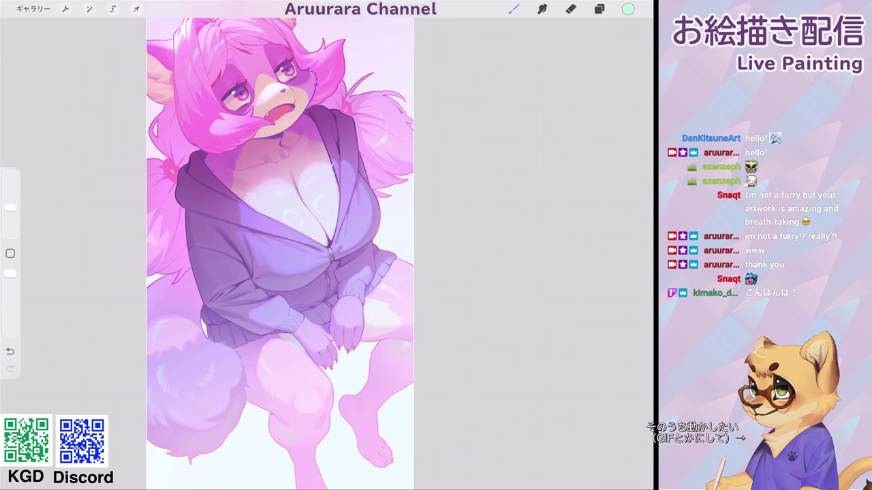
# Step: Turn the pale green layer back on and add another empty layer above it
pyautogui.click(599, 9)
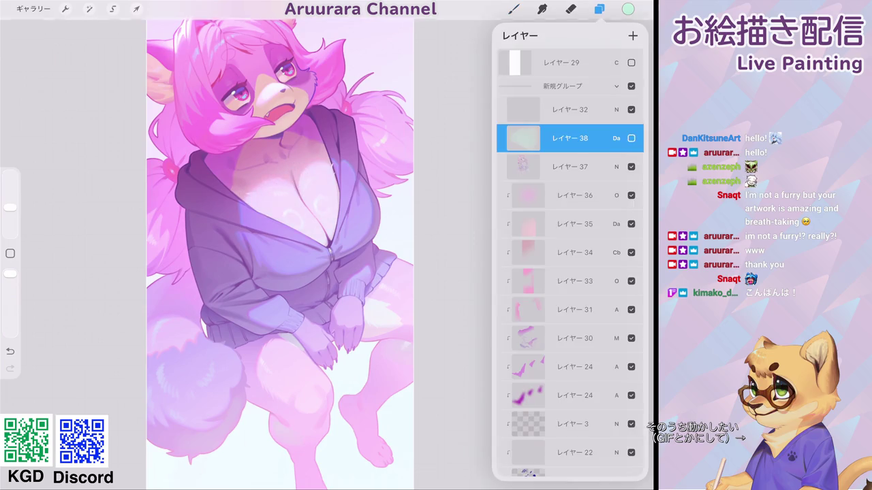
pyautogui.click(632, 138)
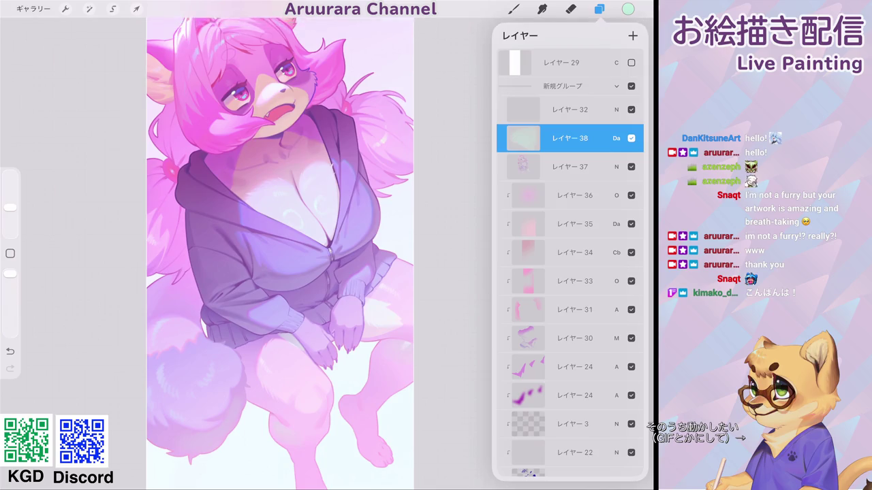
pyautogui.click(632, 35)
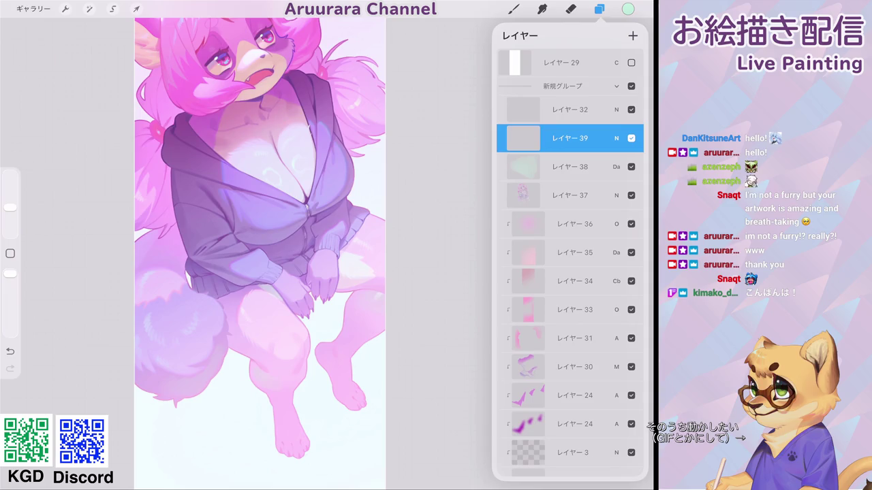
# Step: Set the new layer to Screen blending and pick a very pale greyish green
pyautogui.click(616, 139)
pyautogui.scroll(-2, 569, 258)
pyautogui.scroll(2, 569, 259)
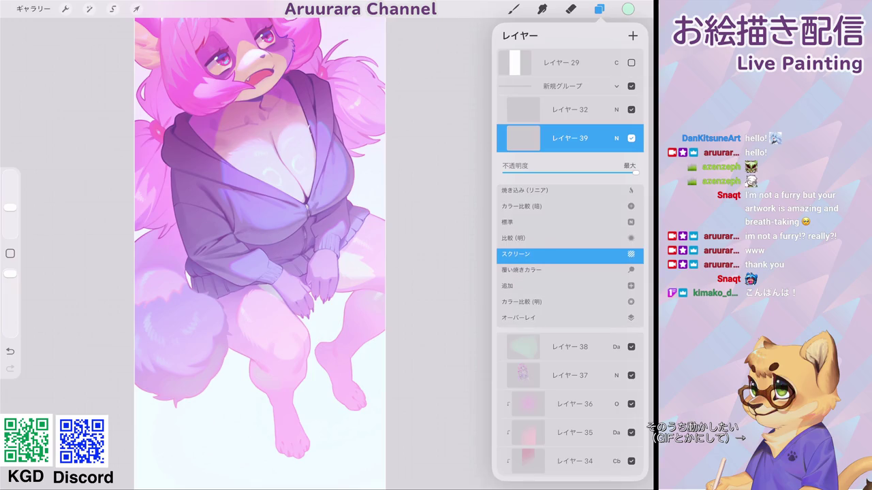
pyautogui.click(616, 138)
pyautogui.click(627, 9)
pyautogui.moveTo(589, 131); pyautogui.dragTo(604, 132)
pyautogui.moveTo(599, 174); pyautogui.dragTo(603, 174)
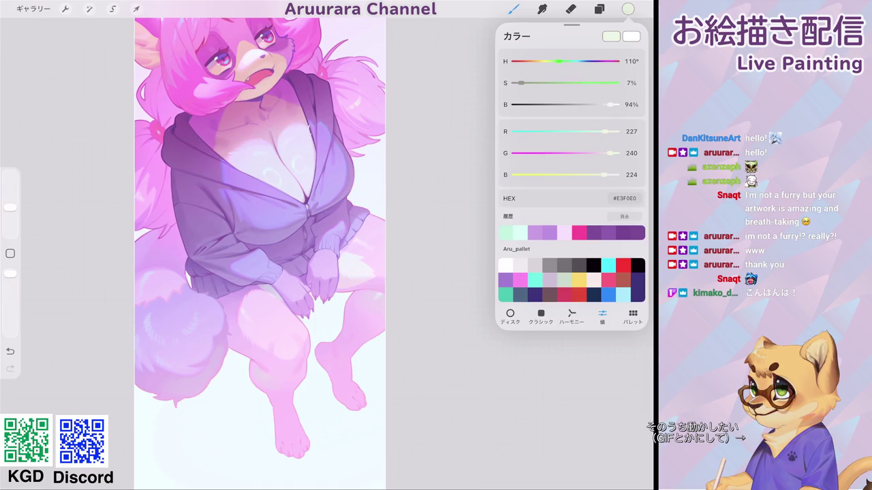
# Step: Switch to the airbrush brush set with a smaller brush size
pyautogui.click(514, 9)
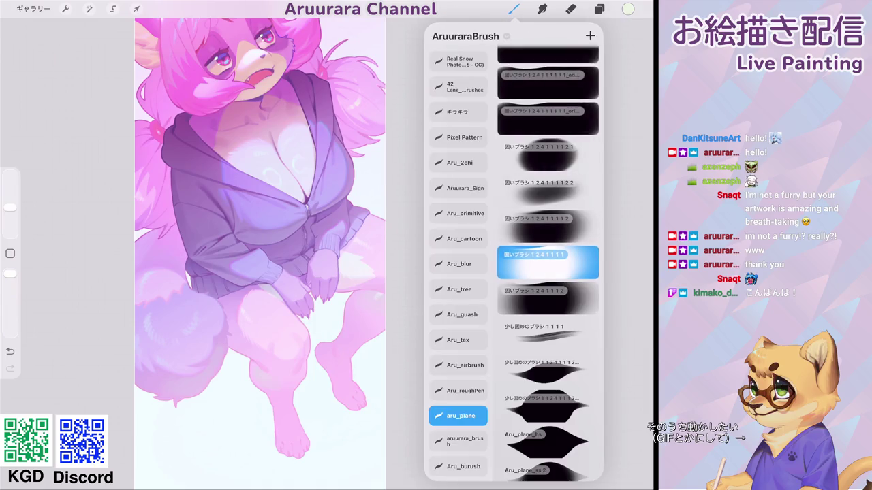
pyautogui.click(463, 365)
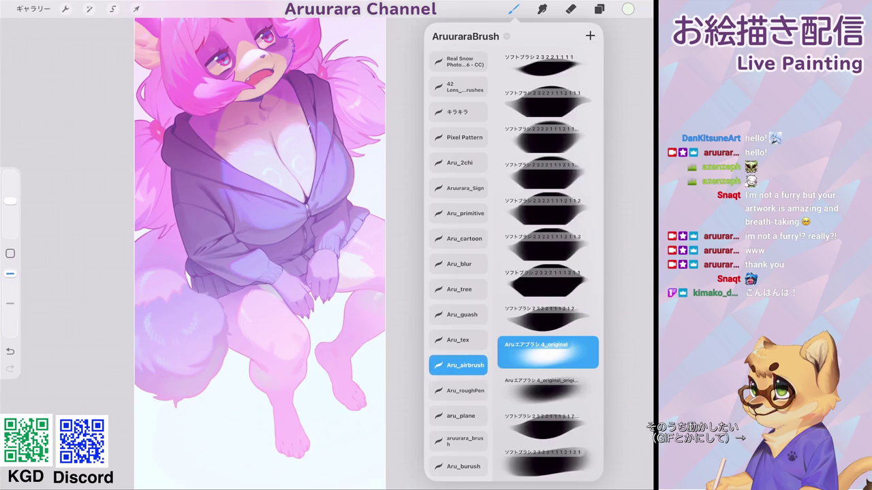
pyautogui.scroll(5, 258, 245)
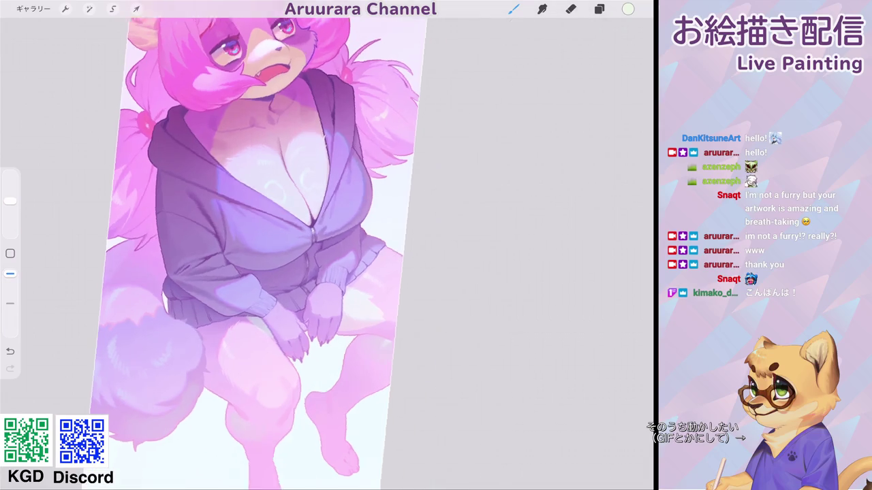
pyautogui.moveTo(10, 200); pyautogui.dragTo(10, 211)
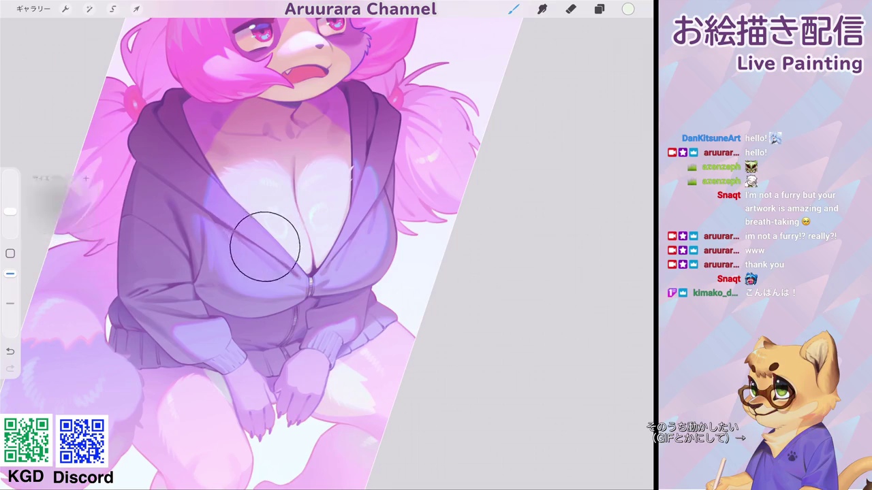
# Step: Undo the last stroke and repaint lighter shading across the chest
pyautogui.hotkey('ctrl', 'z')
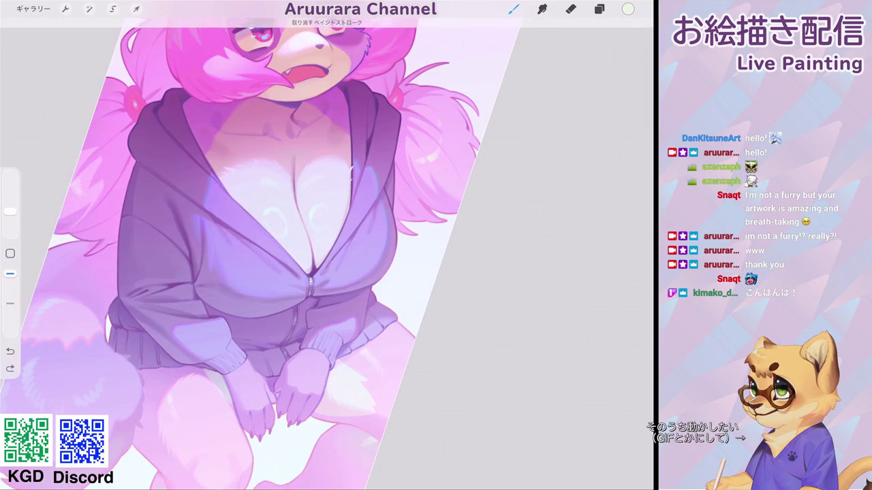
pyautogui.moveTo(254, 201)
pyautogui.mouseDown()
pyautogui.moveTo(334, 192)
pyautogui.moveTo(341, 201)
pyautogui.mouseUp()
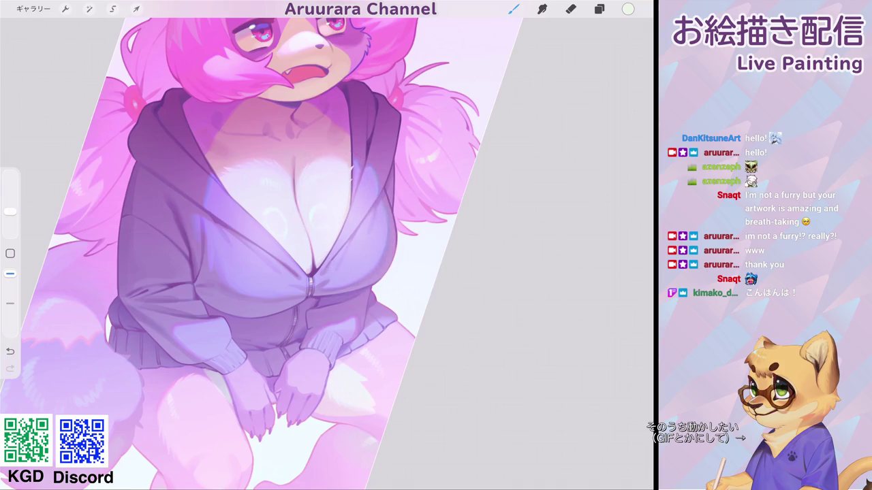
pyautogui.scroll(-5, 327, 224)
pyautogui.scroll(5, 320, 218)
pyautogui.scroll(-6, 313, 191)
pyautogui.scroll(-3, 313, 187)
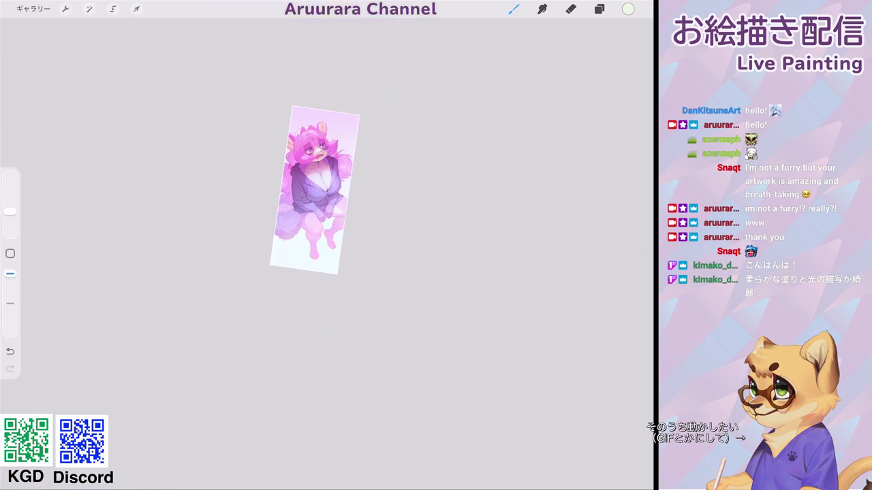
pyautogui.scroll(8, 273, 204)
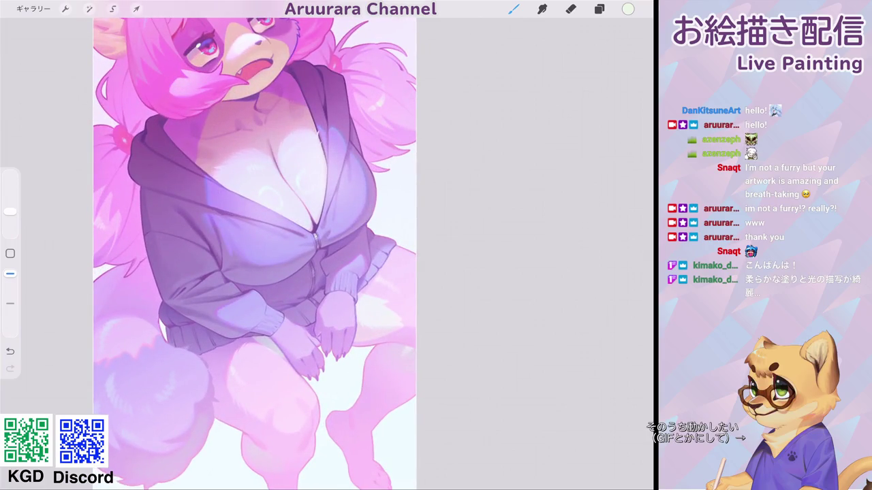
pyautogui.scroll(-4, 272, 252)
pyautogui.scroll(6, 307, 252)
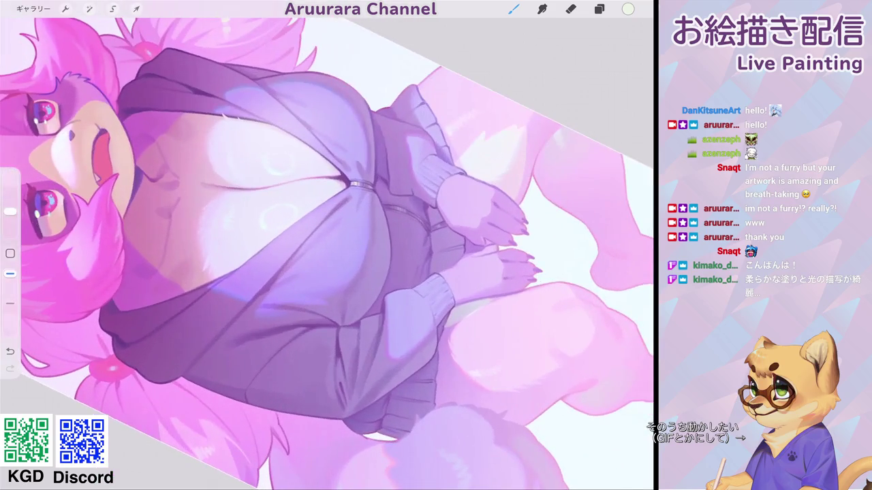
# Step: Switch to the eraser and make it larger
pyautogui.press('e')
pyautogui.moveTo(11, 229); pyautogui.dragTo(10, 223)
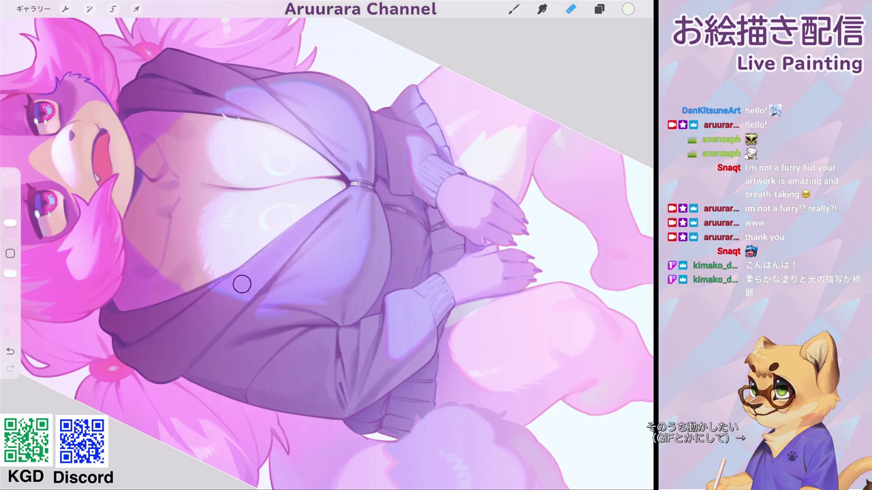
pyautogui.scroll(-3, 252, 278)
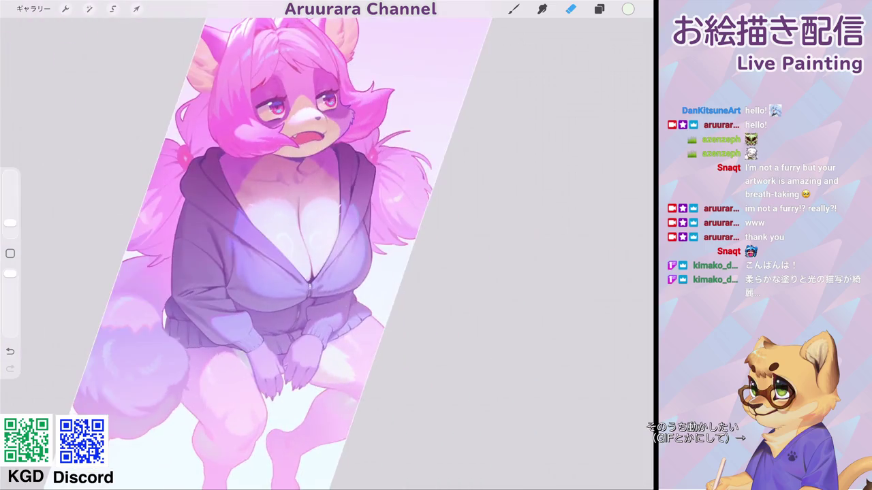
pyautogui.scroll(3, 292, 259)
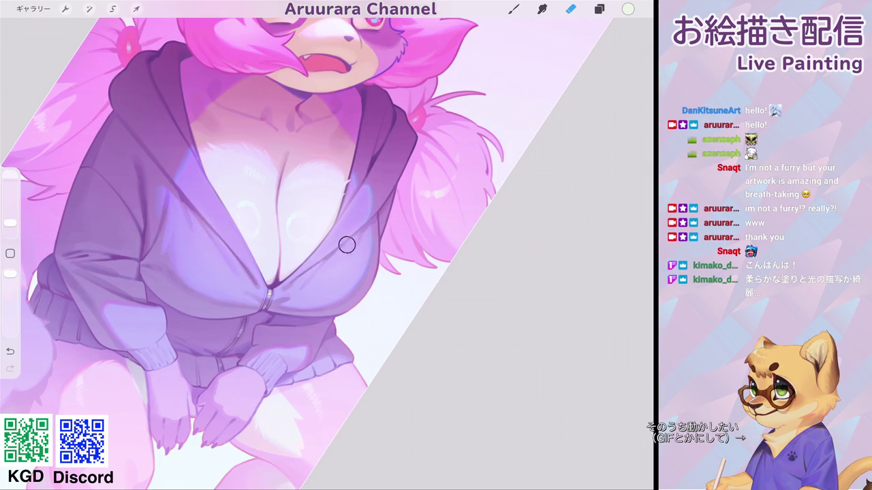
# Step: Review the chest lighting across the whole tall illustration and show the layer list
pyautogui.scroll(-5, 347, 244)
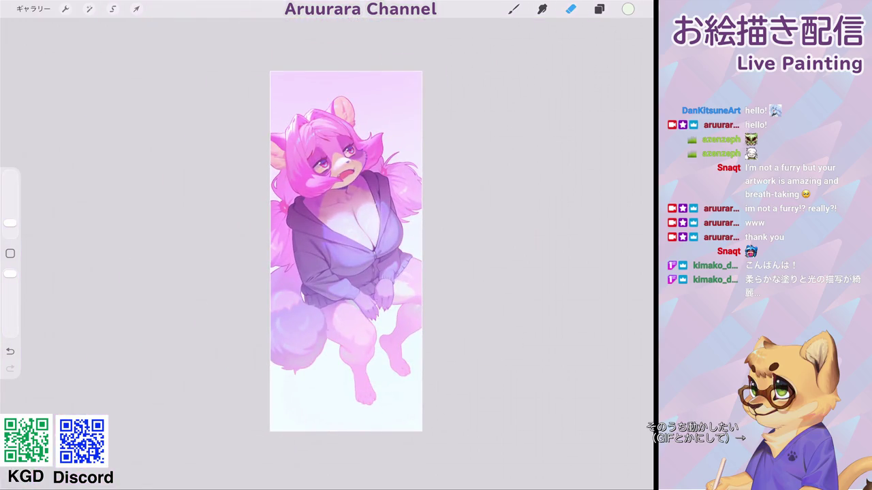
pyautogui.scroll(5, 346, 251)
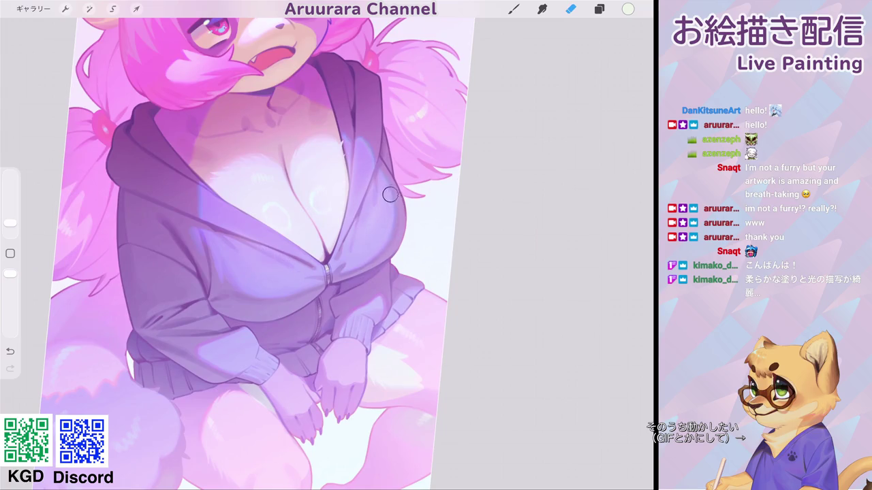
pyautogui.scroll(-5, 333, 252)
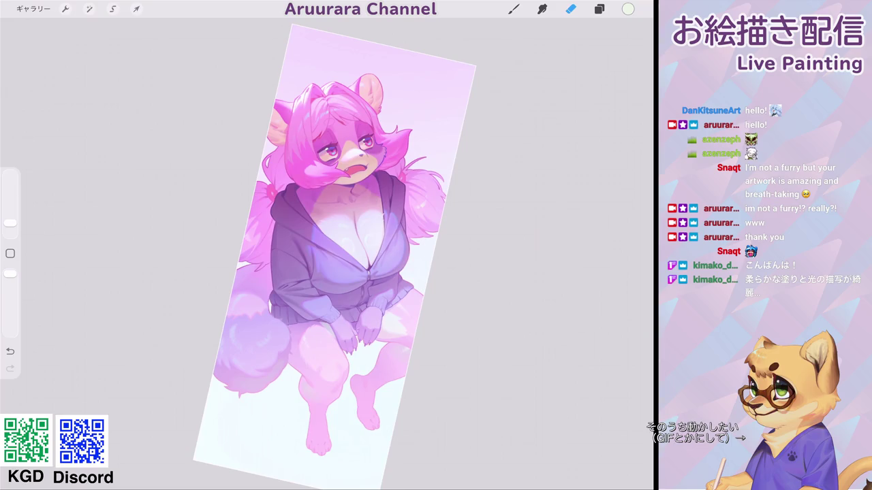
pyautogui.scroll(3, 334, 252)
pyautogui.scroll(2, 334, 252)
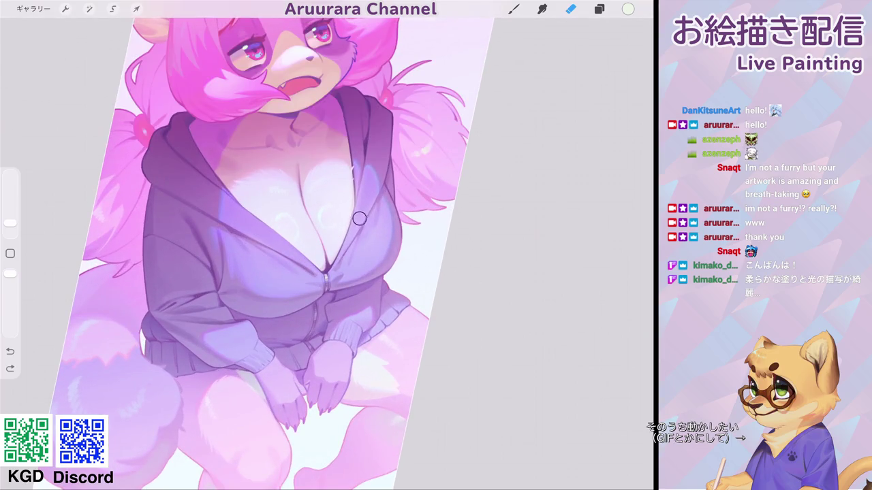
pyautogui.scroll(-2, 359, 218)
pyautogui.scroll(-3, 359, 218)
pyautogui.scroll(-2, 333, 252)
pyautogui.scroll(3, 334, 252)
pyautogui.scroll(2, 334, 252)
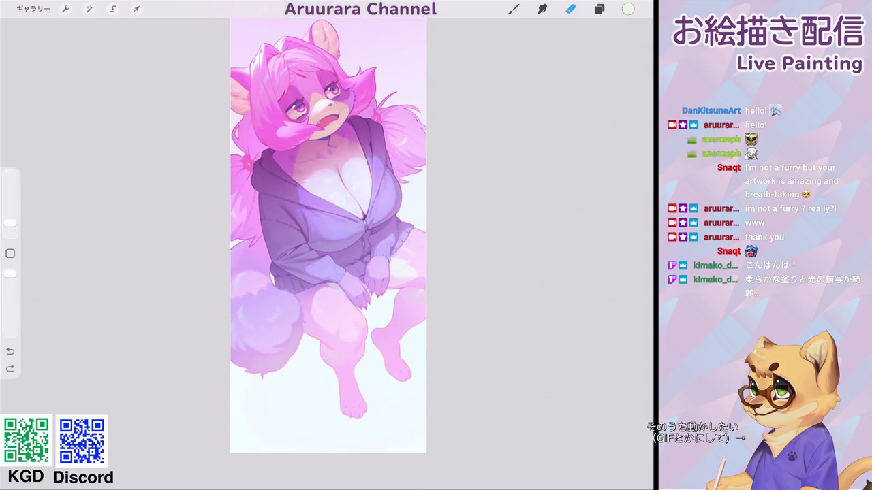
pyautogui.scroll(2, 334, 246)
pyautogui.scroll(-1, 341, 252)
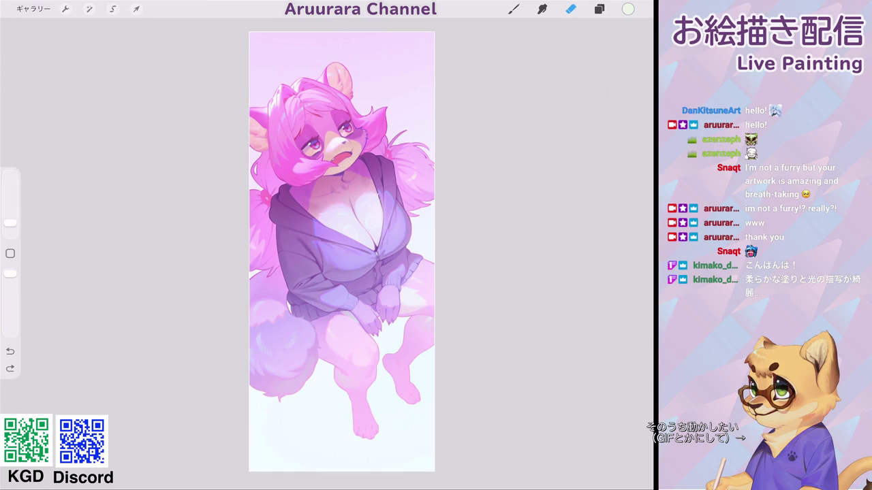
pyautogui.scroll(1, 340, 252)
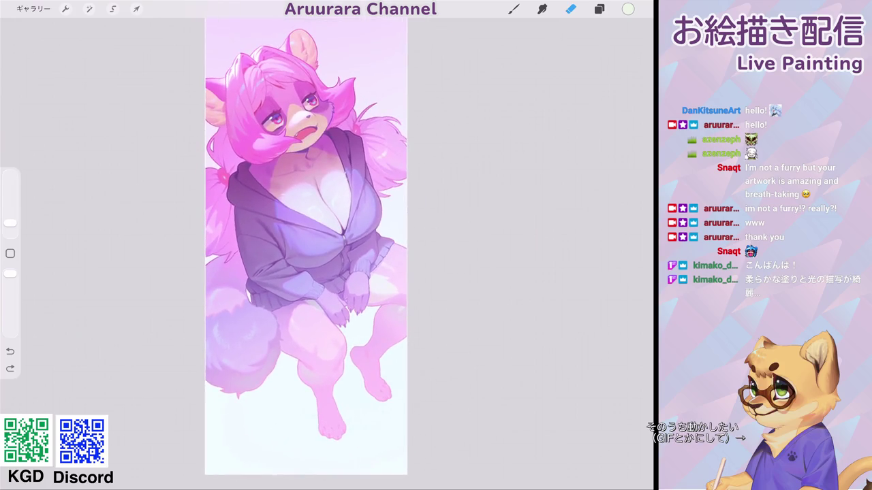
pyautogui.scroll(-2, 334, 245)
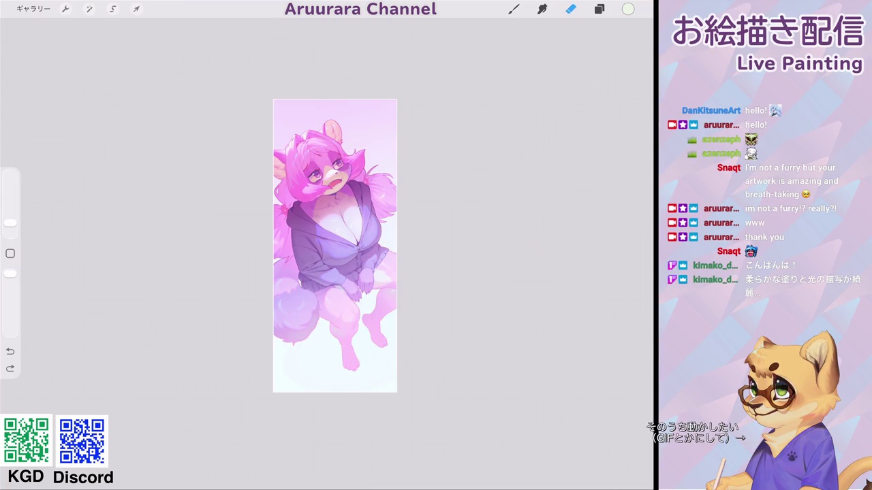
pyautogui.scroll(-1, 334, 245)
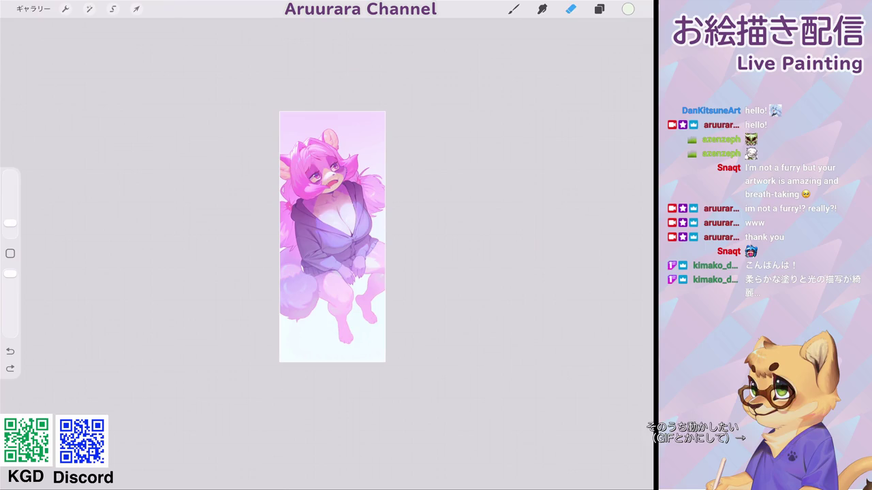
pyautogui.scroll(2, 313, 204)
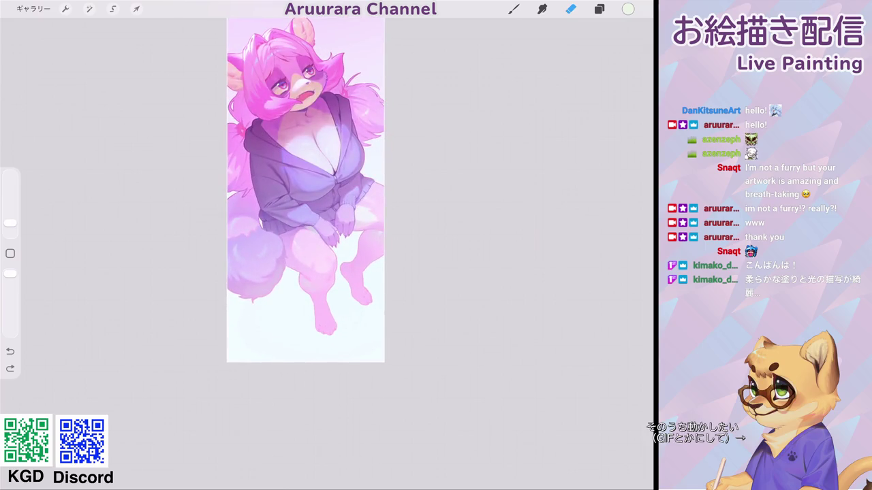
pyautogui.click(599, 9)
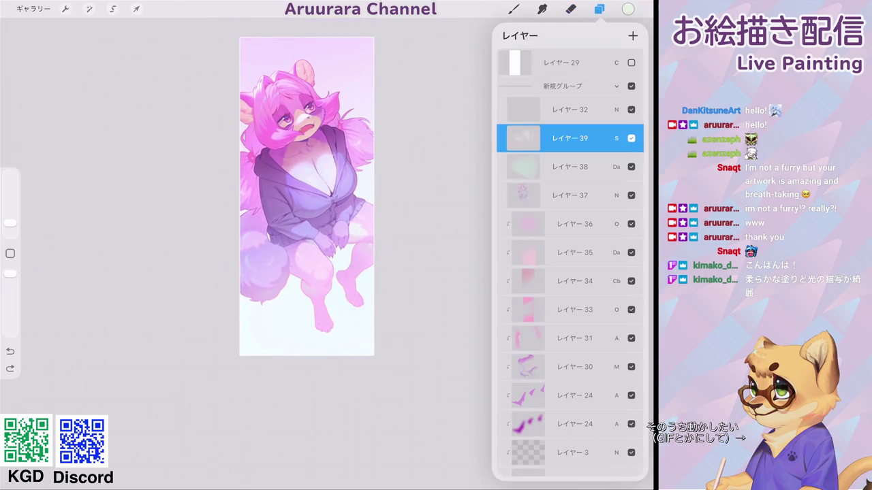
# Step: Add a new Screen-blend layer and set the colour to near-white #FFFFF5
pyautogui.click(633, 35)
pyautogui.click(616, 139)
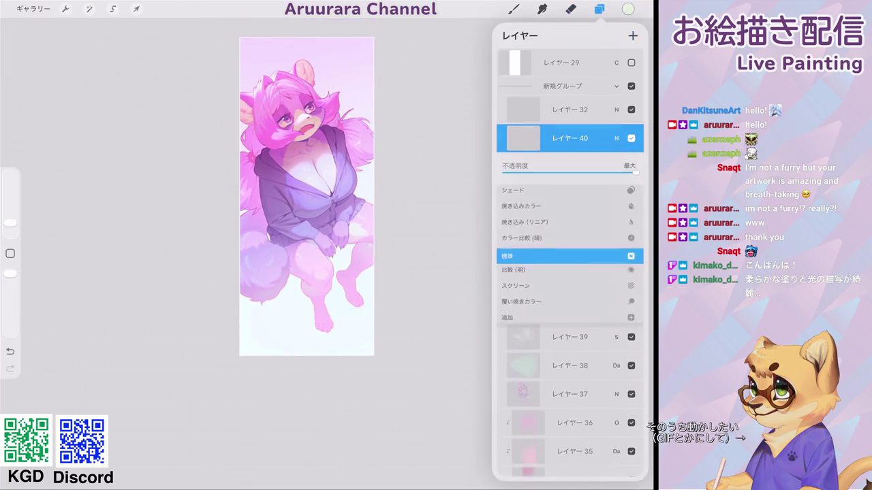
pyautogui.click(616, 138)
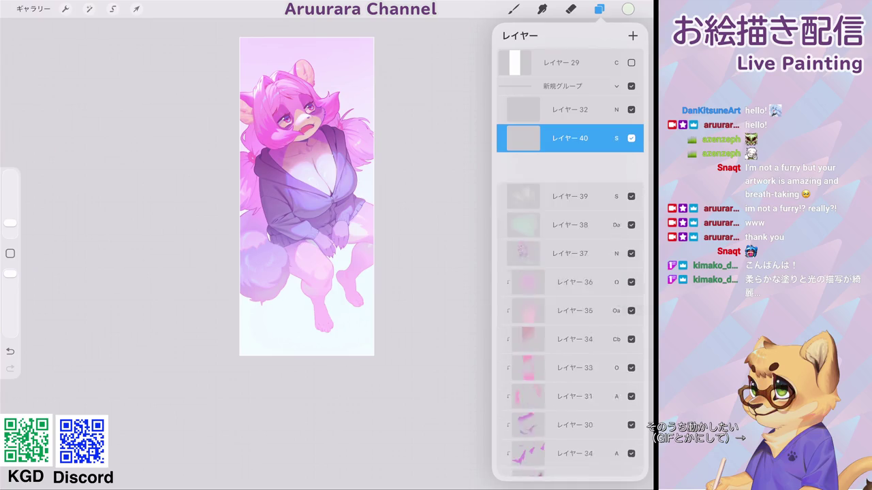
pyautogui.click(627, 9)
pyautogui.moveTo(604, 131)
pyautogui.mouseDown()
pyautogui.moveTo(616, 131)
pyautogui.moveTo(616, 154)
pyautogui.mouseUp()
pyautogui.moveTo(604, 175); pyautogui.dragTo(612, 175)
# Step: Choose the Aru_airbrush soft airbrush and adjust its size
pyautogui.click(514, 8)
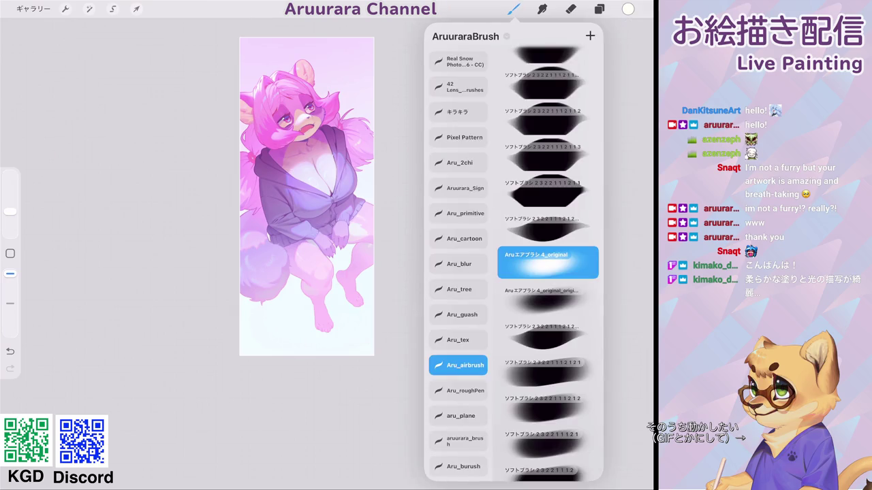
pyautogui.click(513, 9)
pyautogui.scroll(5, 395, 252)
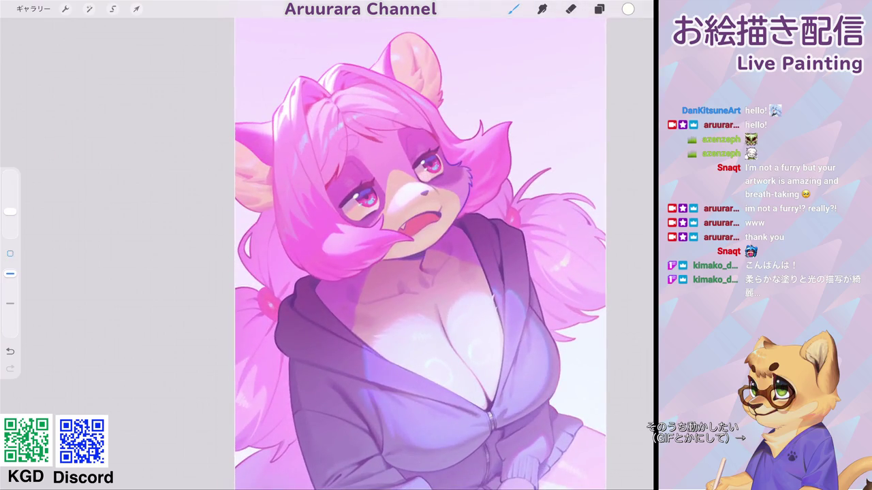
pyautogui.moveTo(10, 211); pyautogui.dragTo(10, 218)
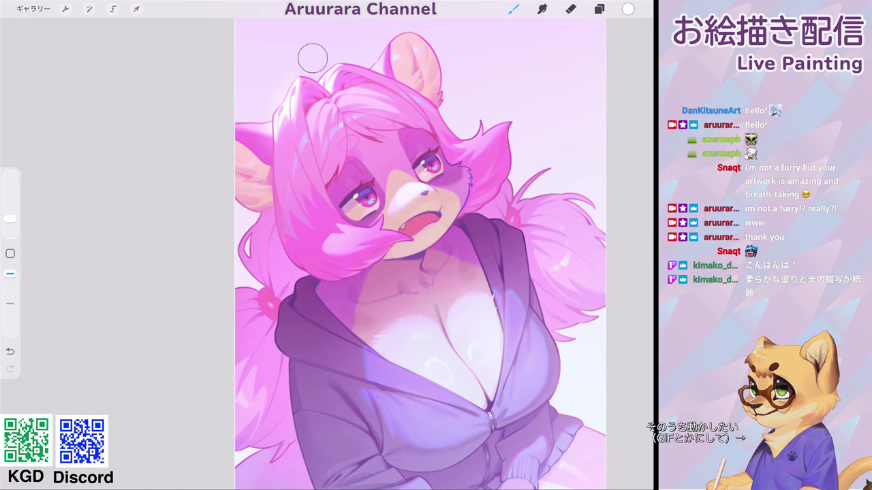
pyautogui.scroll(-3, 420, 252)
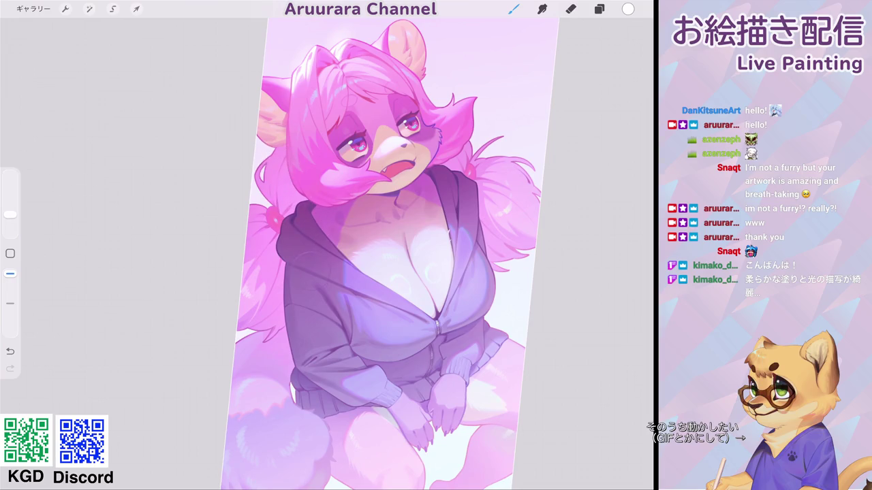
pyautogui.moveTo(402, 252); pyautogui.dragTo(354, 266)
pyautogui.moveTo(10, 215); pyautogui.dragTo(10, 207)
# Step: Airbrush soft highlights on the right hair and near the mouth, undoing missed strokes
pyautogui.moveTo(327, 239); pyautogui.dragTo(368, 279)
pyautogui.hotkey('ctrl', 'z')
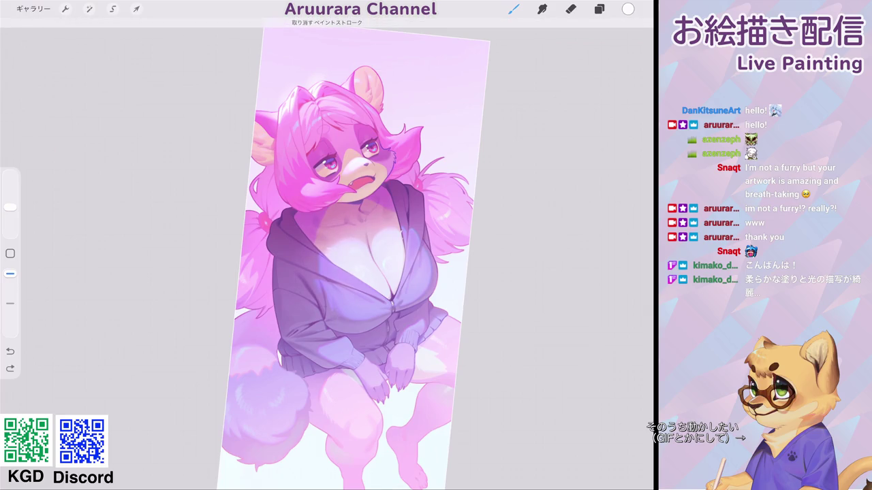
pyautogui.moveTo(388, 244); pyautogui.dragTo(470, 181)
pyautogui.scroll(-5, 375, 225)
pyautogui.scroll(-2, 378, 221)
pyautogui.scroll(5, 374, 225)
pyautogui.moveTo(11, 207); pyautogui.dragTo(10, 219)
pyautogui.hotkey('ctrl', 'z')
pyautogui.click(343, 182)
pyautogui.scroll(-3, 368, 252)
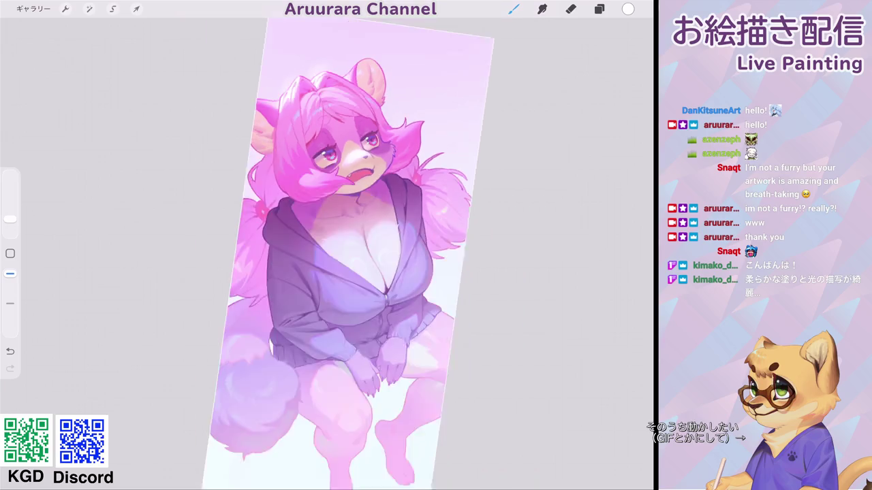
pyautogui.scroll(6, 368, 252)
pyautogui.scroll(1, 307, 252)
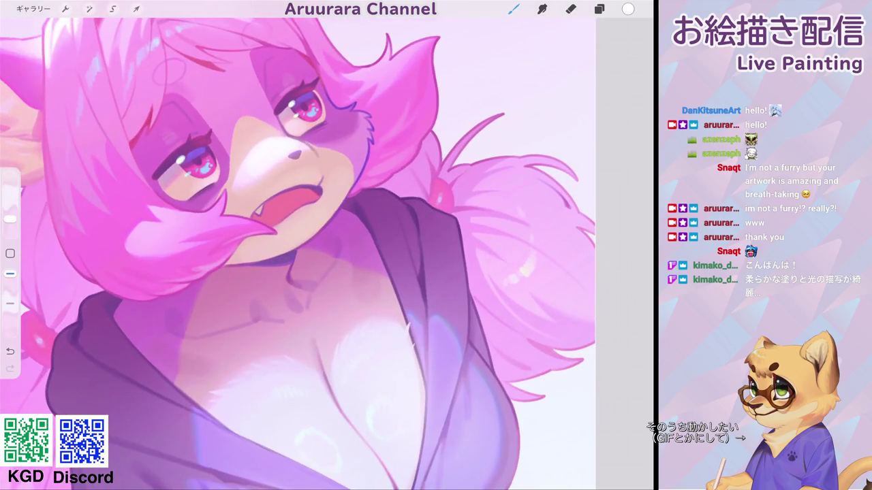
pyautogui.click(514, 9)
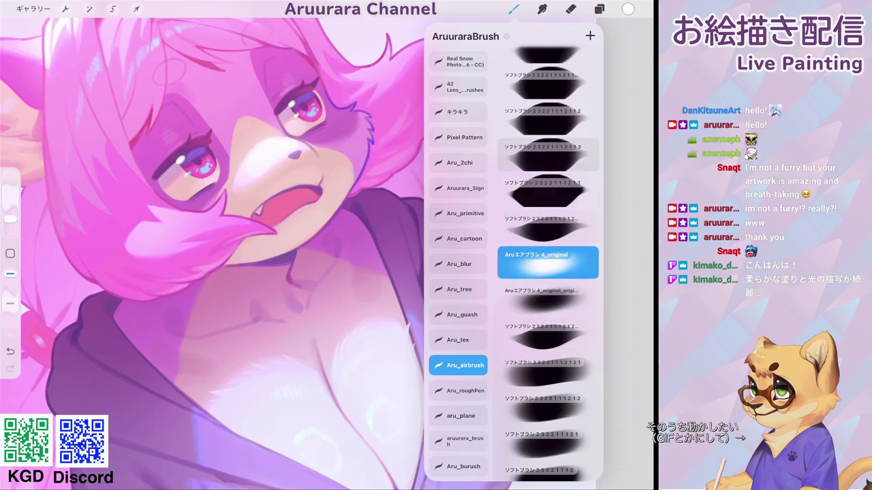
# Step: Keep the airbrush, sample the nose purple and shrink the brush size
pyautogui.click(547, 155)
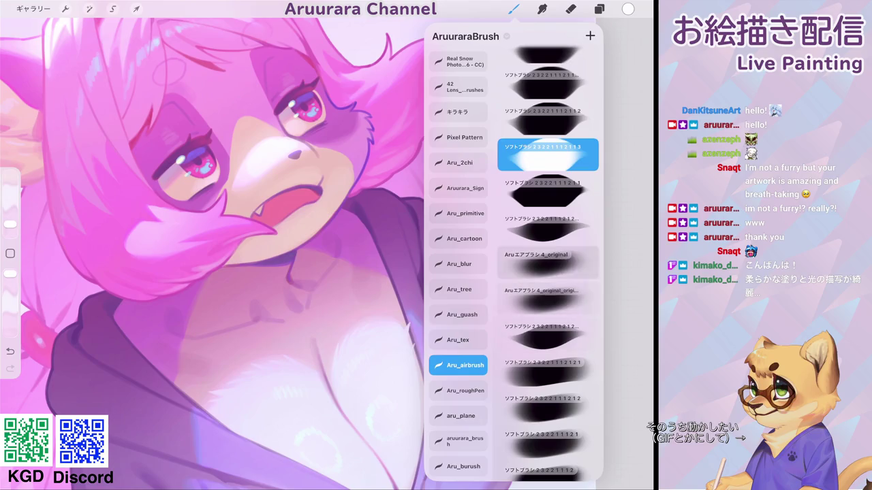
pyautogui.click(548, 263)
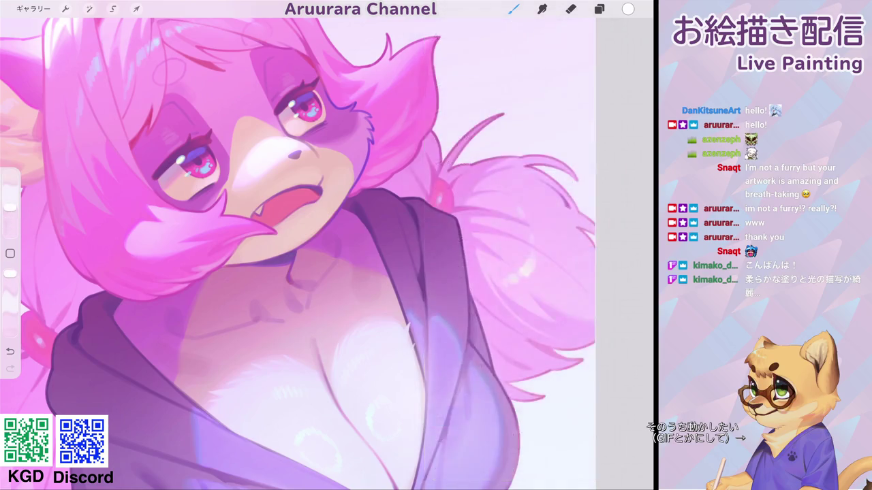
pyautogui.scroll(5, 272, 158)
pyautogui.click(371, 158)
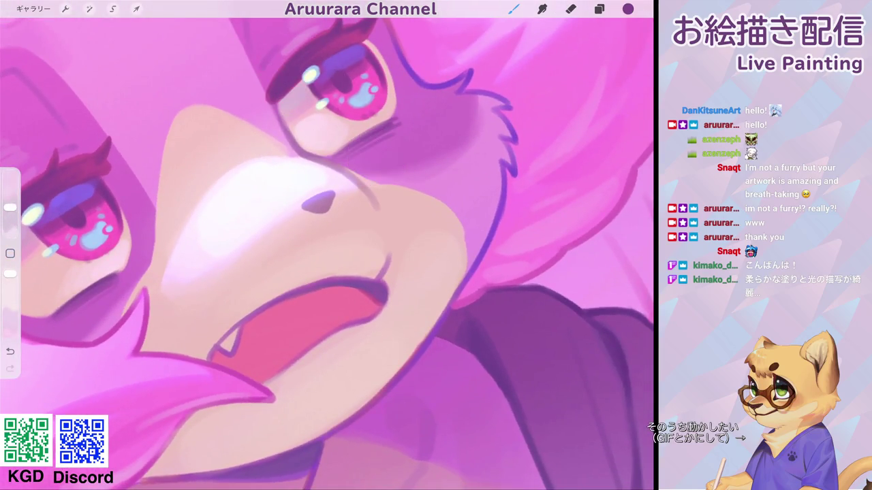
pyautogui.scroll(5, 368, 205)
pyautogui.moveTo(10, 207); pyautogui.dragTo(11, 229)
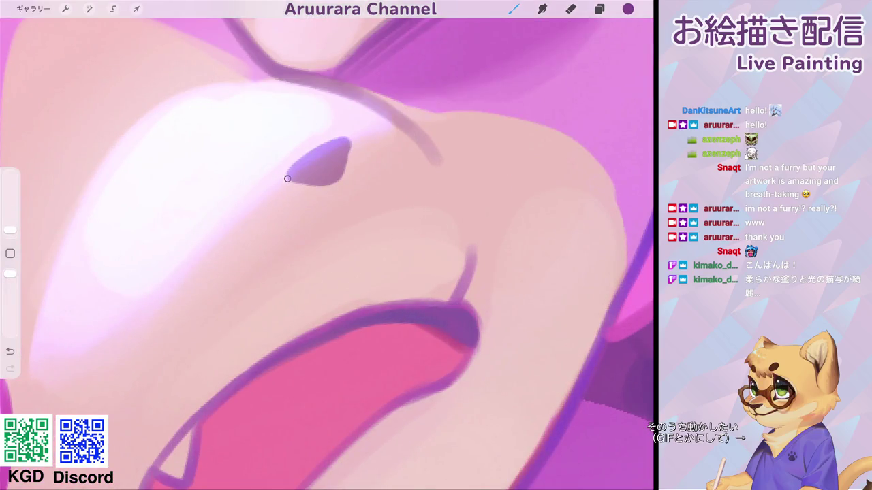
pyautogui.click(599, 9)
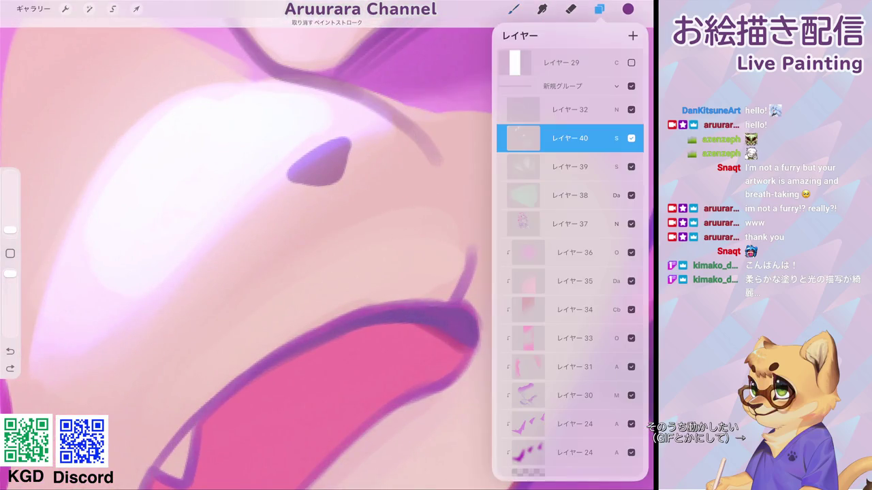
pyautogui.click(513, 9)
# Step: Paint a purple outline along the nose edges and darker shading inside it
pyautogui.moveTo(300, 156)
pyautogui.mouseDown()
pyautogui.moveTo(286, 179)
pyautogui.moveTo(340, 136)
pyautogui.moveTo(348, 140)
pyautogui.moveTo(291, 174)
pyautogui.moveTo(305, 186)
pyautogui.moveTo(343, 179)
pyautogui.moveTo(347, 154)
pyautogui.moveTo(340, 174)
pyautogui.moveTo(315, 186)
pyautogui.mouseUp()
pyautogui.scroll(-5, 326, 245)
pyautogui.scroll(5, 327, 245)
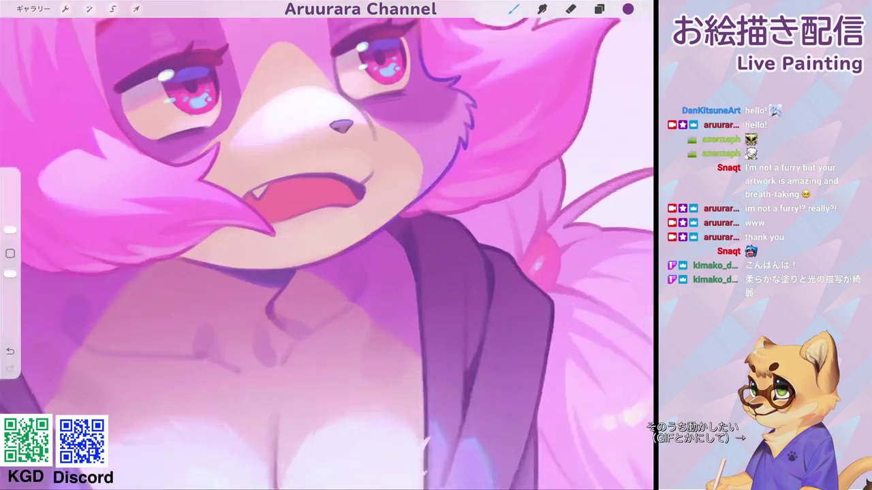
pyautogui.scroll(3, 307, 143)
pyautogui.moveTo(307, 169)
pyautogui.mouseDown()
pyautogui.moveTo(319, 162)
pyautogui.moveTo(299, 149)
pyautogui.moveTo(330, 135)
pyautogui.moveTo(314, 165)
pyautogui.mouseUp()
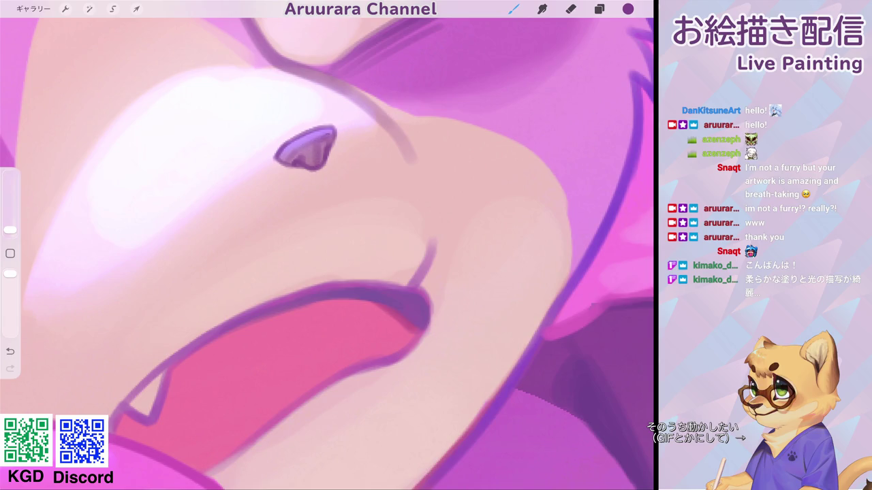
pyautogui.moveTo(301, 156); pyautogui.dragTo(311, 146)
pyautogui.scroll(-5, 327, 245)
pyautogui.scroll(5, 327, 164)
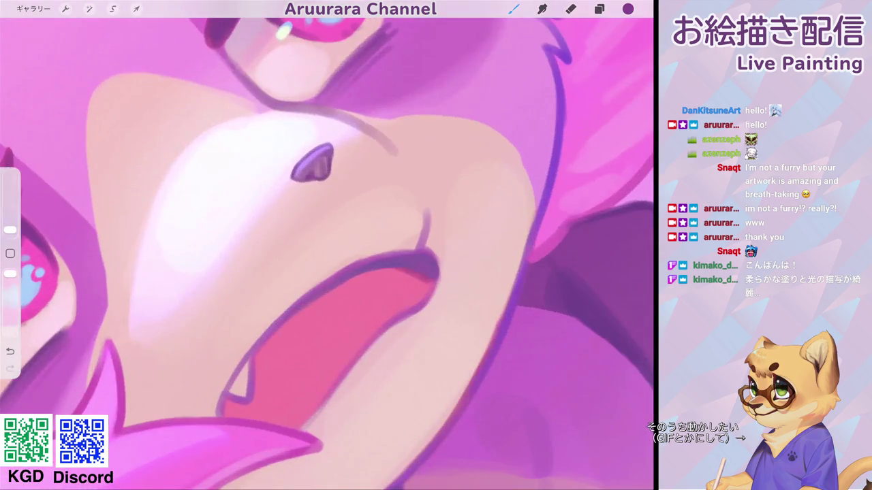
# Step: Sample the near-white highlight colour from the nose
pyautogui.click(9, 254)
pyautogui.click(288, 142)
pyautogui.scroll(-5, 301, 166)
pyautogui.scroll(-5, 354, 252)
pyautogui.scroll(-1, 354, 252)
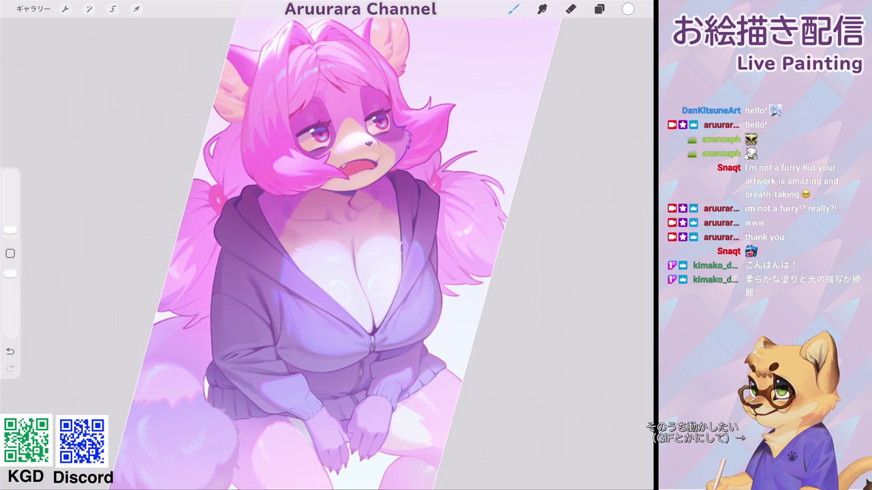
# Step: Sample the eye purple and shift it to light blue with the colour sliders
pyautogui.scroll(3, 327, 205)
pyautogui.scroll(2, 327, 204)
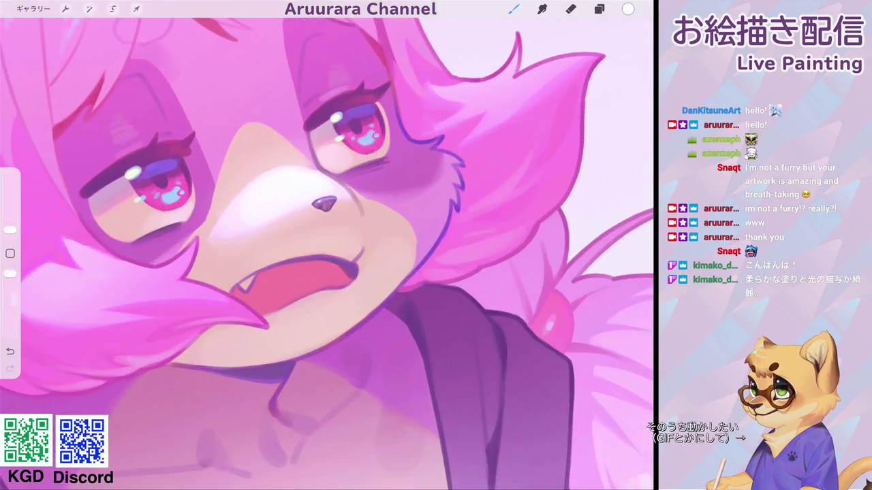
pyautogui.scroll(2, 327, 204)
pyautogui.scroll(1, 326, 204)
pyautogui.moveTo(306, 163); pyautogui.dragTo(352, 101)
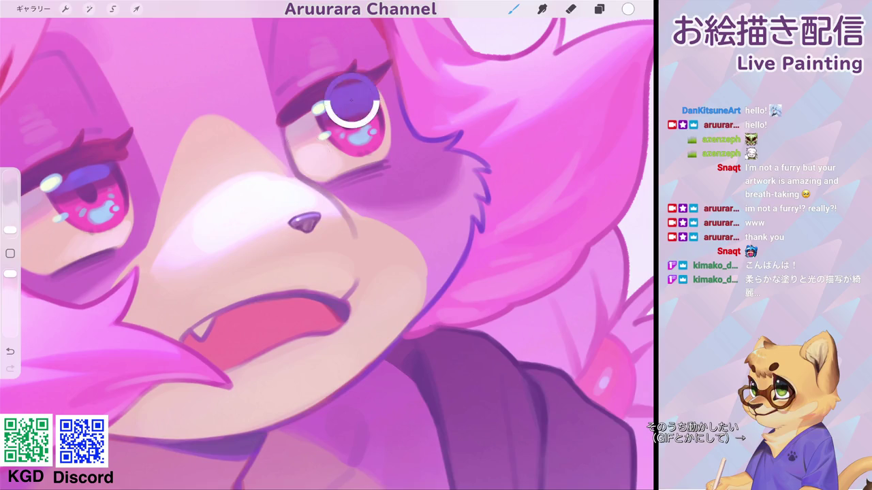
pyautogui.click(627, 9)
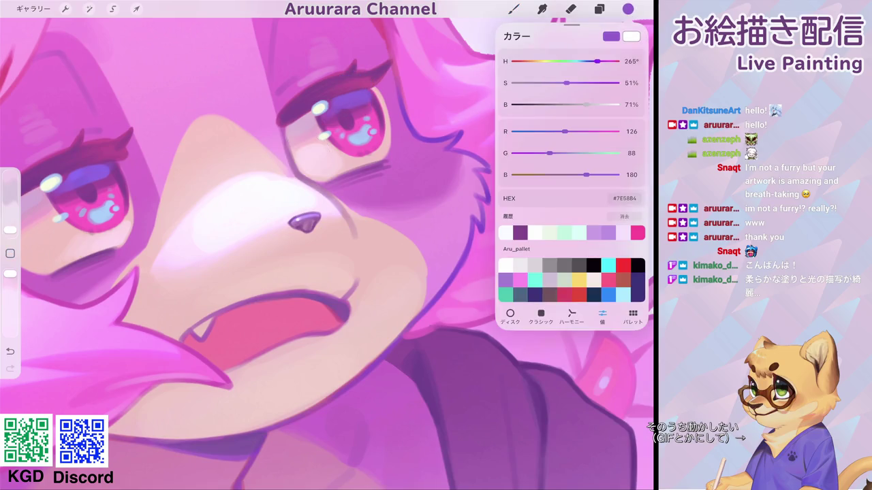
pyautogui.moveTo(564, 131); pyautogui.dragTo(559, 132)
pyautogui.moveTo(549, 152); pyautogui.dragTo(583, 153)
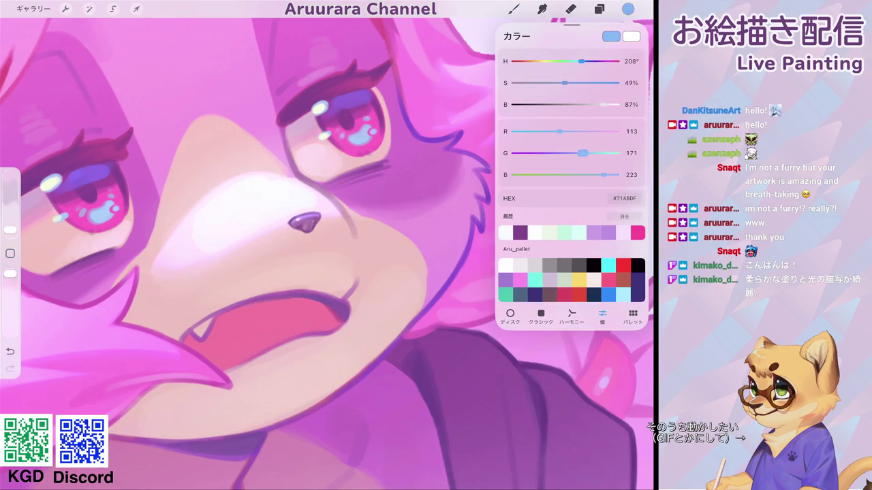
pyautogui.click(513, 9)
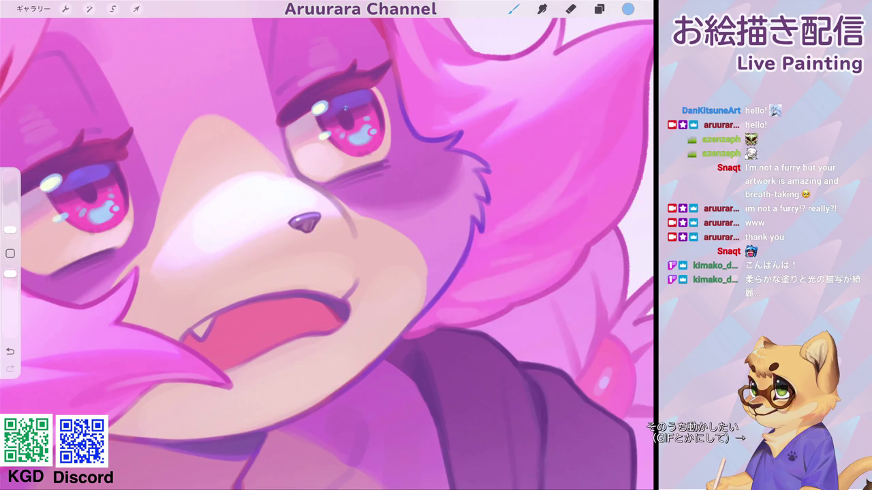
# Step: Reframe the view on the face and sample a purple from near the nose
pyautogui.moveTo(304, 222); pyautogui.dragTo(429, 198)
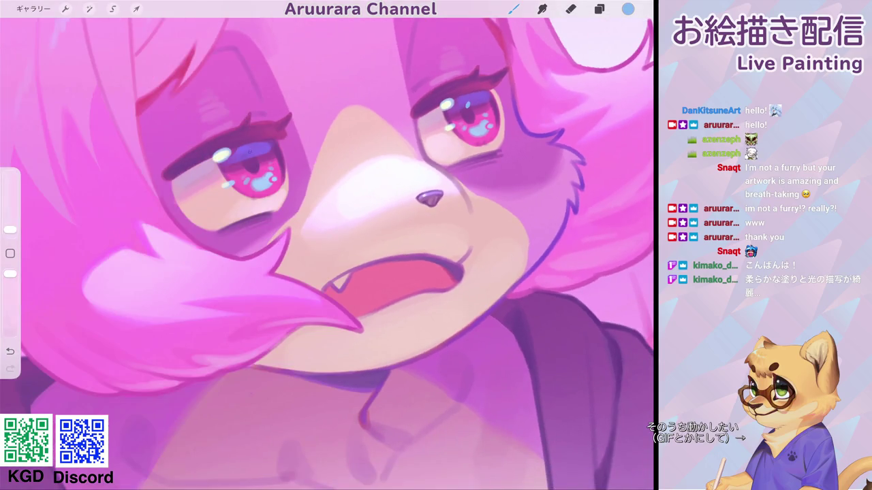
pyautogui.scroll(-5, 327, 246)
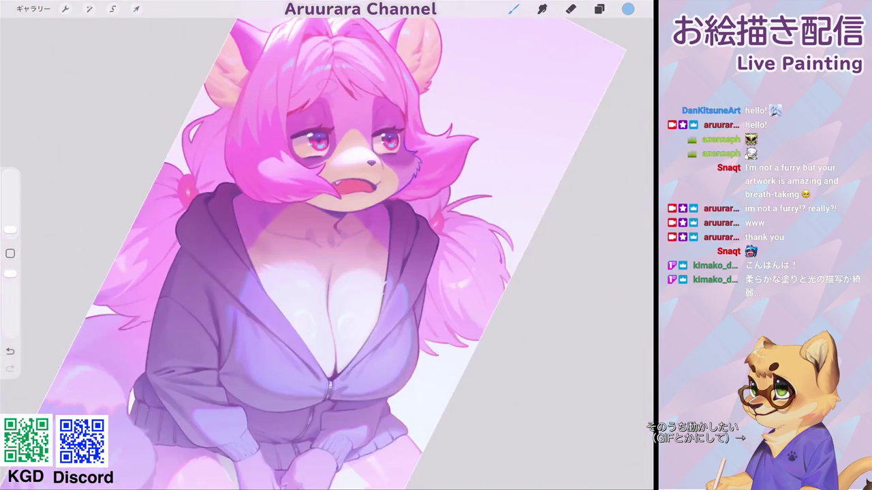
pyautogui.scroll(2, 347, 157)
pyautogui.scroll(2, 347, 157)
pyautogui.scroll(2, 347, 157)
pyautogui.scroll(3, 347, 157)
pyautogui.scroll(2, 327, 204)
pyautogui.click(251, 150)
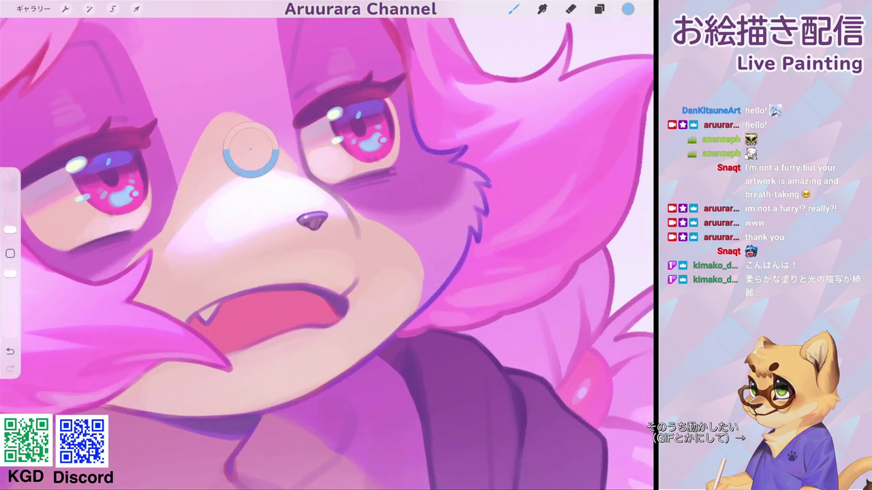
# Step: Repaint the right eye's highlights and dab small marks into the left pupil
pyautogui.moveTo(361, 95); pyautogui.dragTo(378, 126)
pyautogui.moveTo(11, 230); pyautogui.dragTo(10, 233)
pyautogui.moveTo(353, 110); pyautogui.dragTo(354, 117)
pyautogui.click(355, 126)
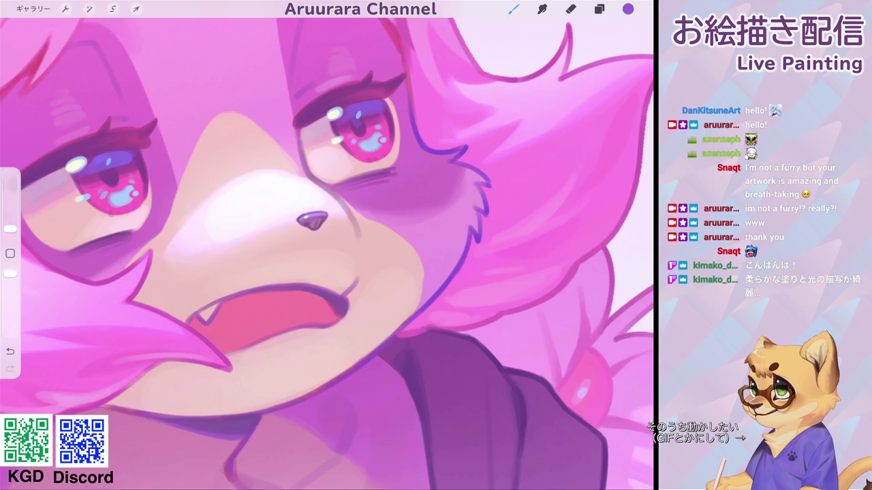
pyautogui.moveTo(99, 163); pyautogui.dragTo(110, 174)
pyautogui.scroll(-5, 327, 245)
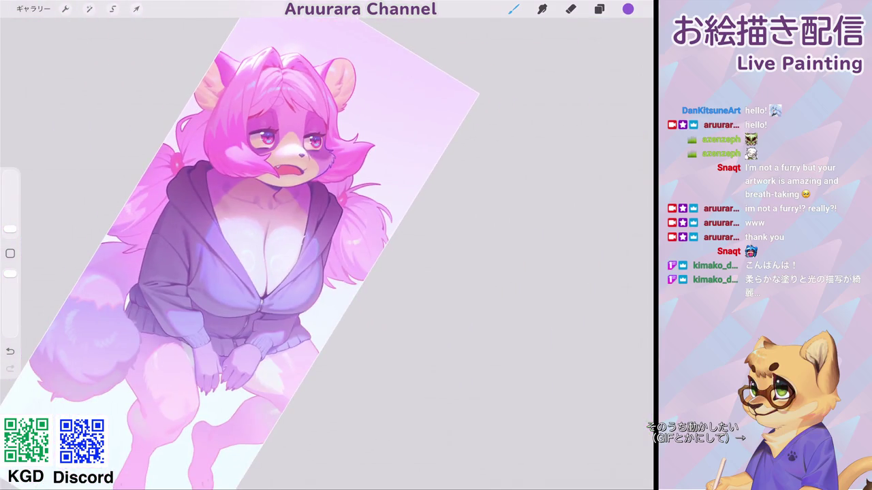
# Step: Pick pink from the colour history and dab a small dot near the right eye
pyautogui.scroll(5, 286, 150)
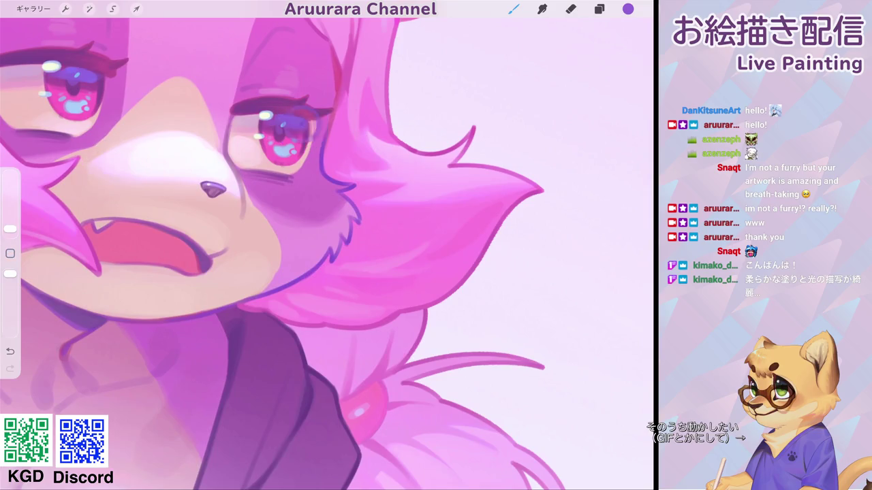
pyautogui.click(627, 9)
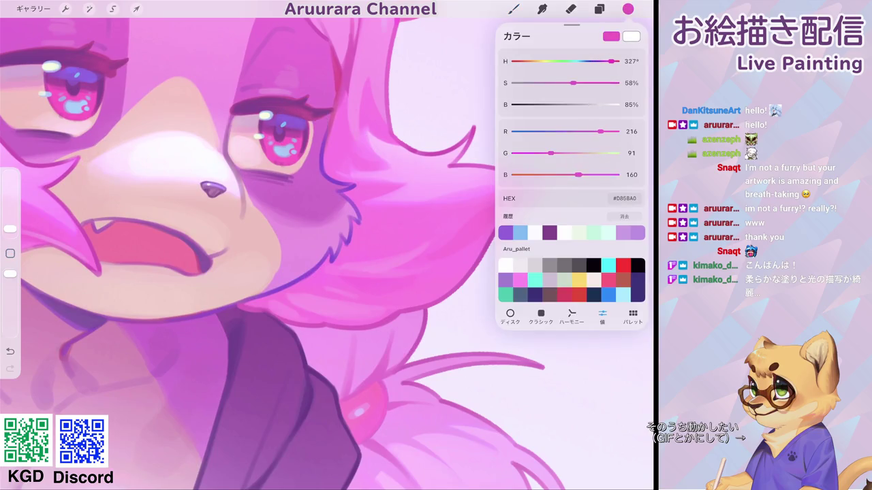
pyautogui.click(627, 9)
pyautogui.click(301, 125)
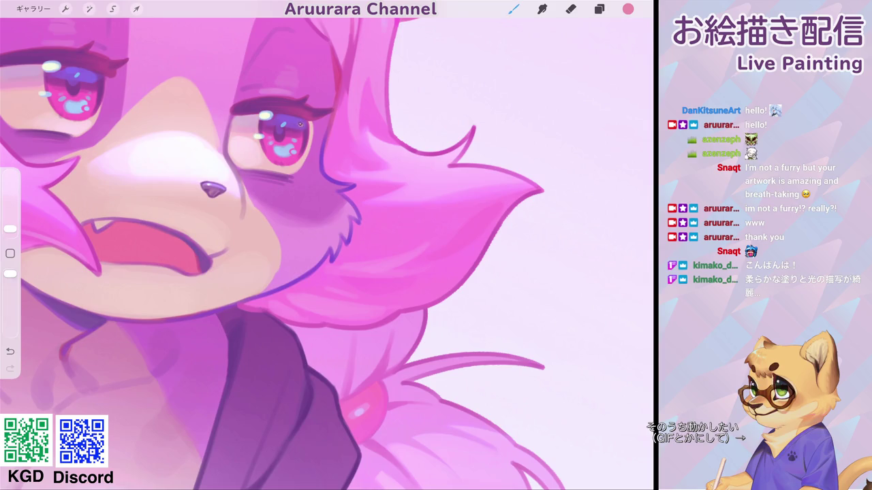
# Step: Switch the paint colour to the dark muted purple #43204A
pyautogui.scroll(-5, 326, 252)
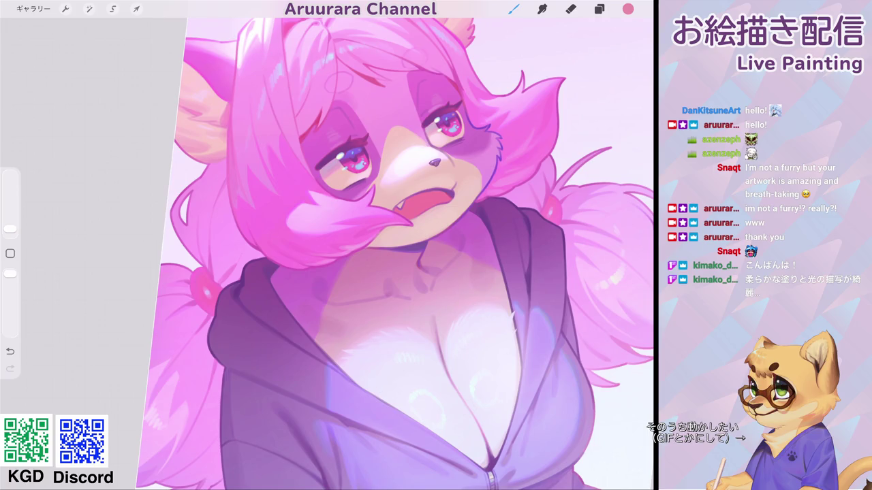
pyautogui.scroll(-5, 394, 253)
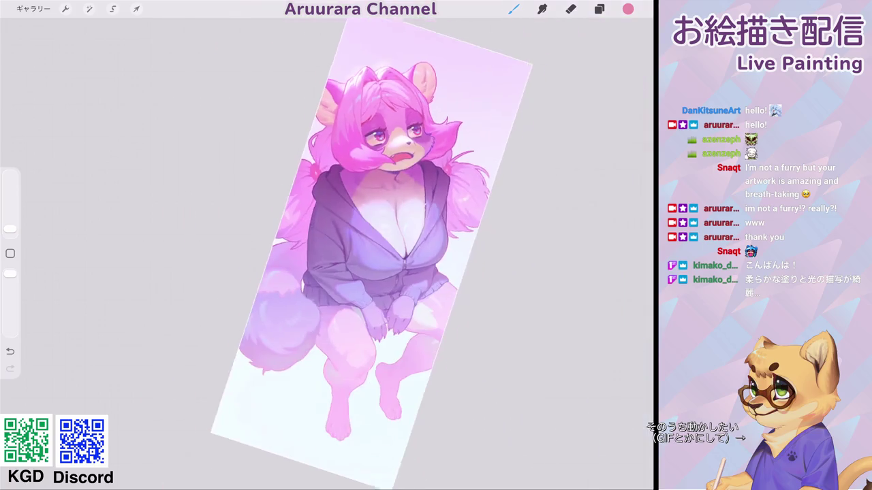
pyautogui.scroll(-2, 381, 252)
pyautogui.scroll(-3, 381, 252)
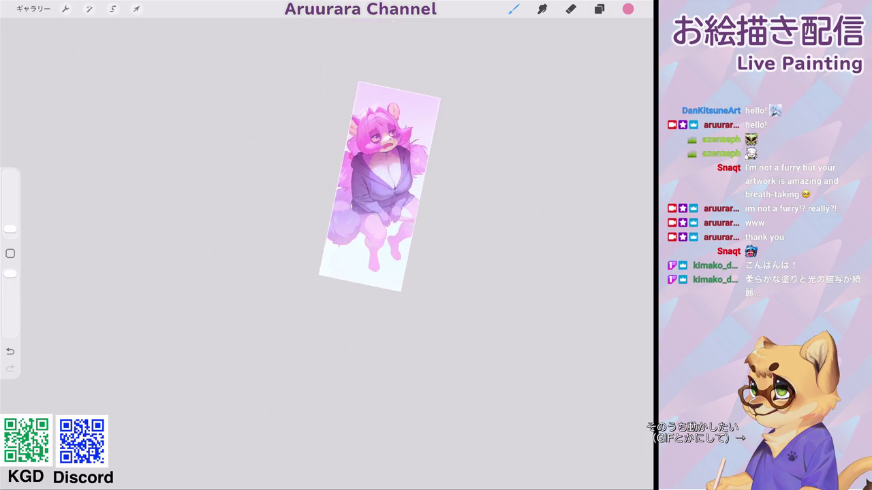
pyautogui.scroll(8, 382, 252)
pyautogui.scroll(4, 381, 252)
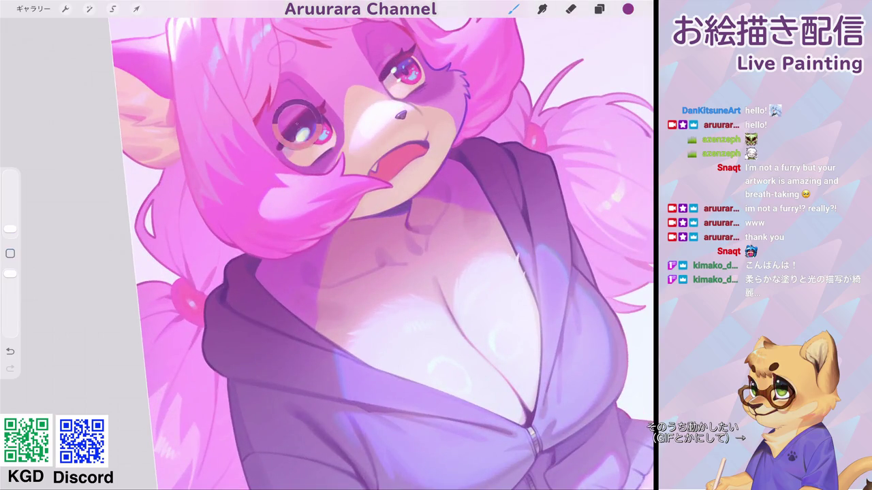
pyautogui.click(627, 9)
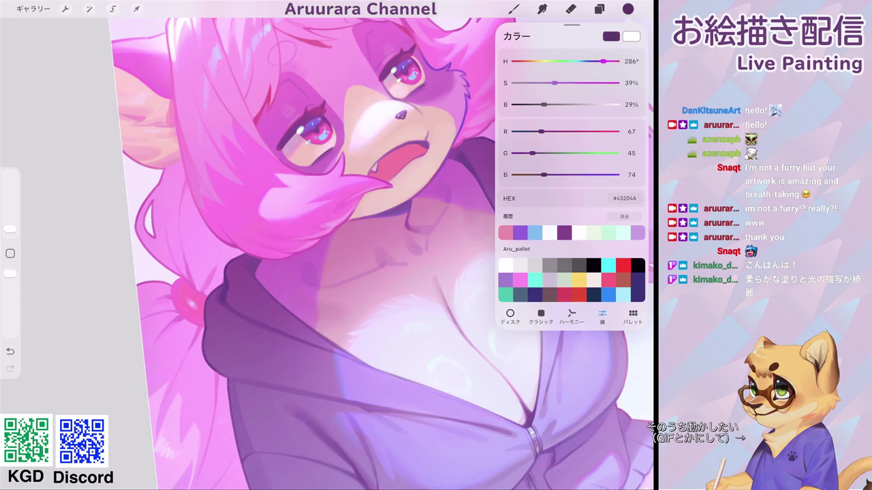
# Step: Brush #43204A purple over the left eye's pupil and along its upper lash line
pyautogui.click(513, 9)
pyautogui.scroll(5, 327, 245)
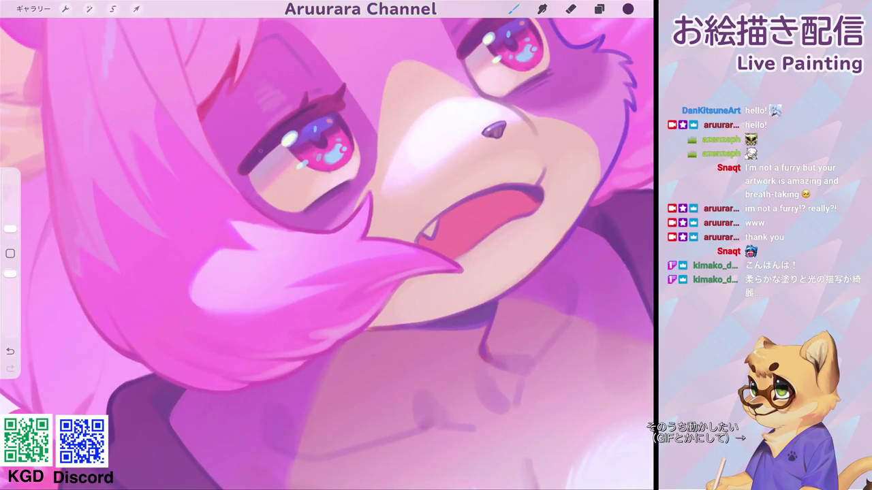
pyautogui.moveTo(293, 116)
pyautogui.mouseDown()
pyautogui.moveTo(313, 123)
pyautogui.moveTo(329, 99)
pyautogui.mouseUp()
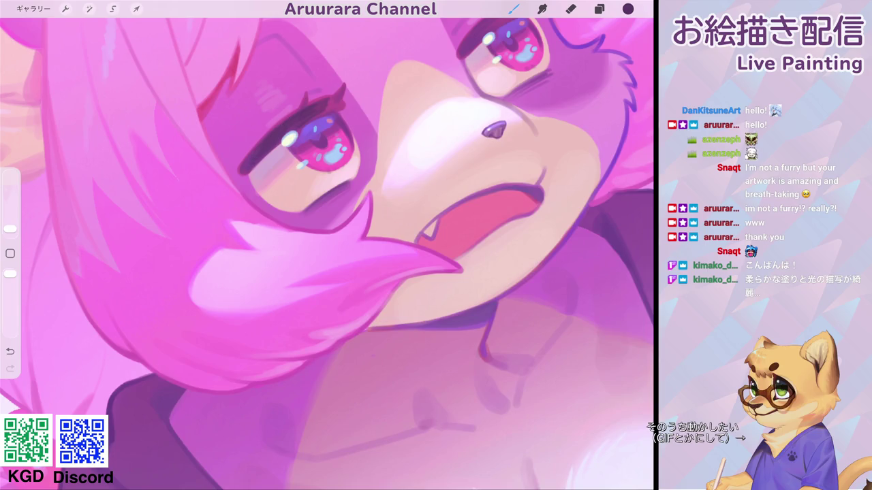
pyautogui.scroll(-5, 327, 245)
pyautogui.scroll(5, 327, 245)
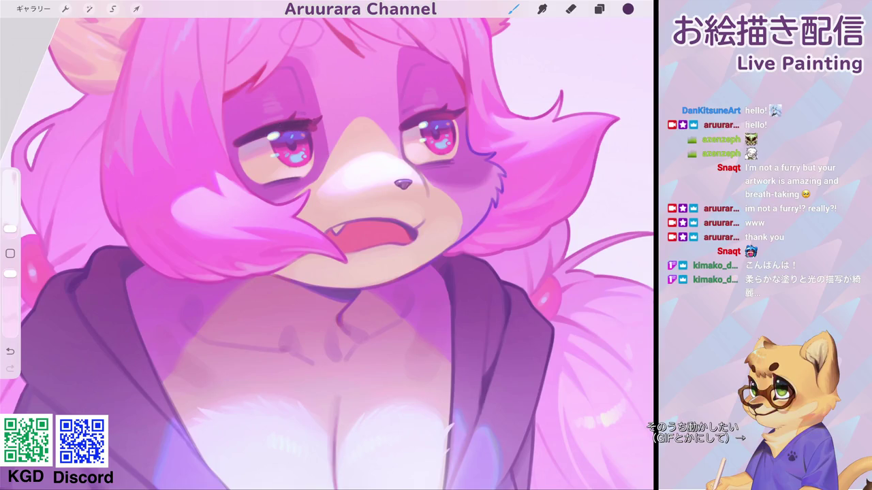
pyautogui.moveTo(308, 116); pyautogui.dragTo(320, 121)
pyautogui.scroll(-3, 327, 245)
pyautogui.scroll(3, 327, 245)
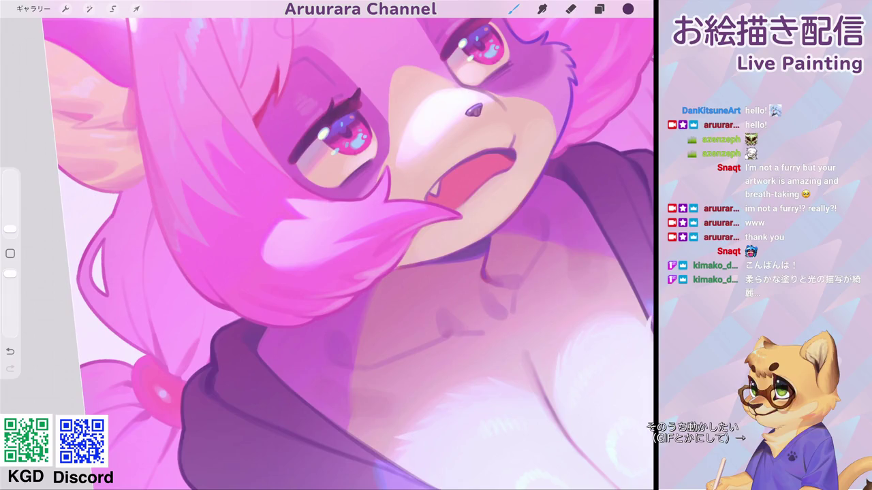
pyautogui.scroll(-3, 327, 245)
pyautogui.scroll(3, 327, 245)
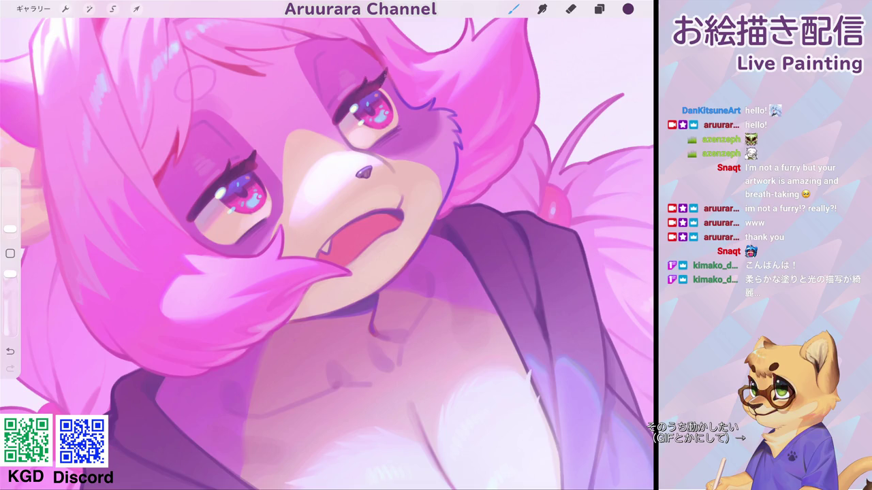
pyautogui.scroll(-5, 327, 252)
pyautogui.scroll(-5, 327, 252)
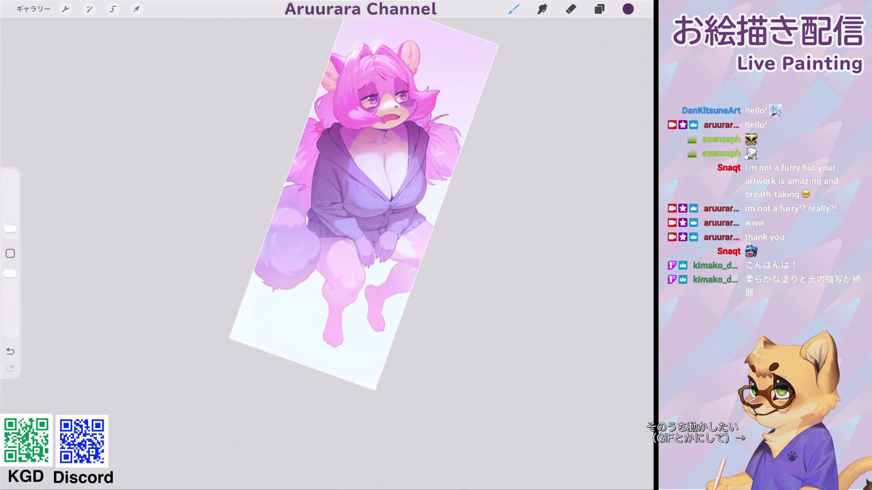
# Step: Resize the brush and sample a purple colour from the artwork
pyautogui.scroll(3, 386, 254)
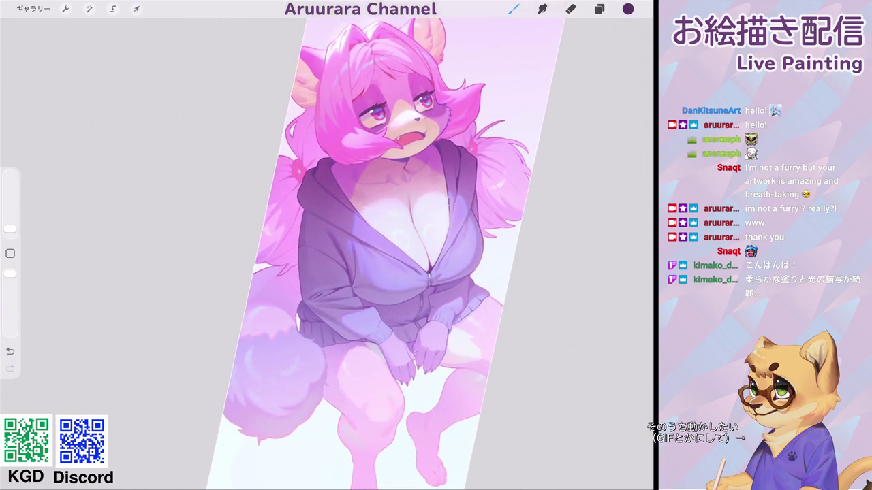
pyautogui.scroll(1, 409, 252)
pyautogui.scroll(3, 409, 252)
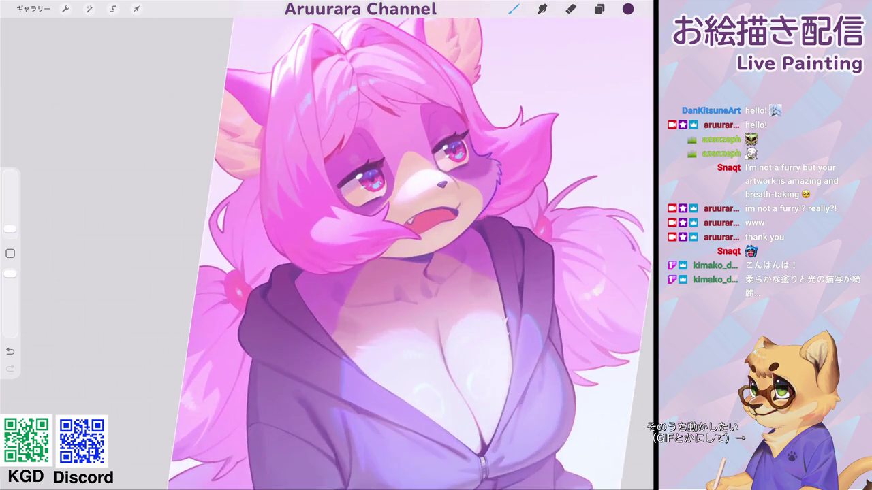
pyautogui.scroll(3, 382, 252)
pyautogui.scroll(2, 382, 252)
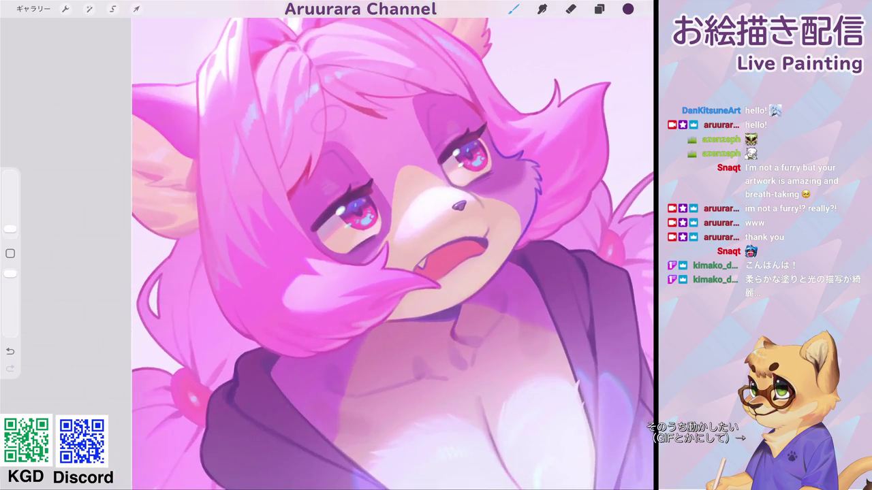
pyautogui.moveTo(11, 229); pyautogui.dragTo(10, 219)
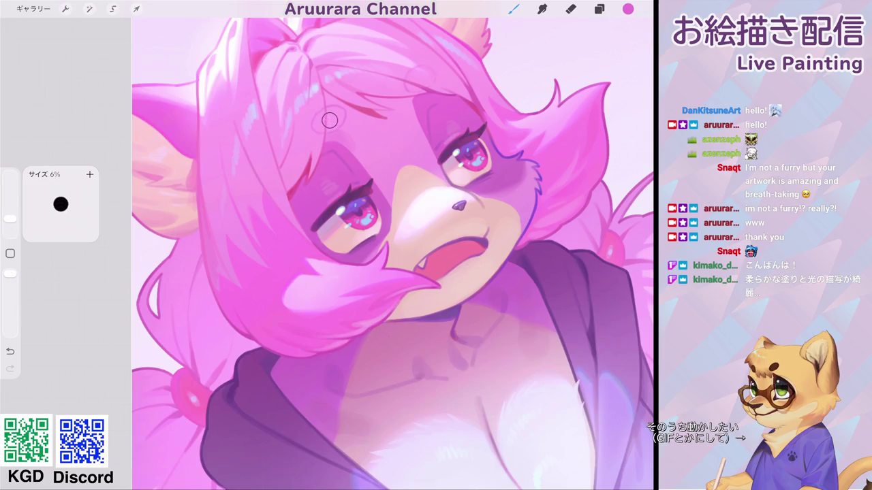
pyautogui.scroll(-3, 392, 252)
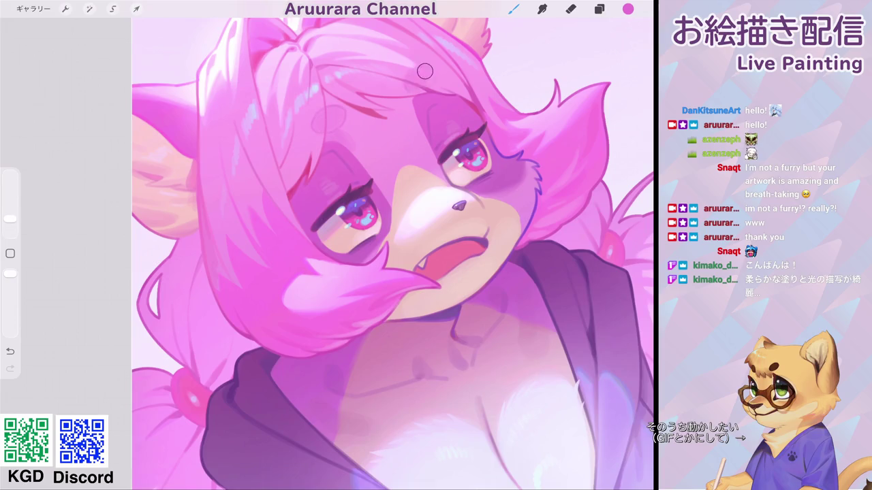
pyautogui.scroll(-3, 392, 252)
pyautogui.scroll(-2, 392, 252)
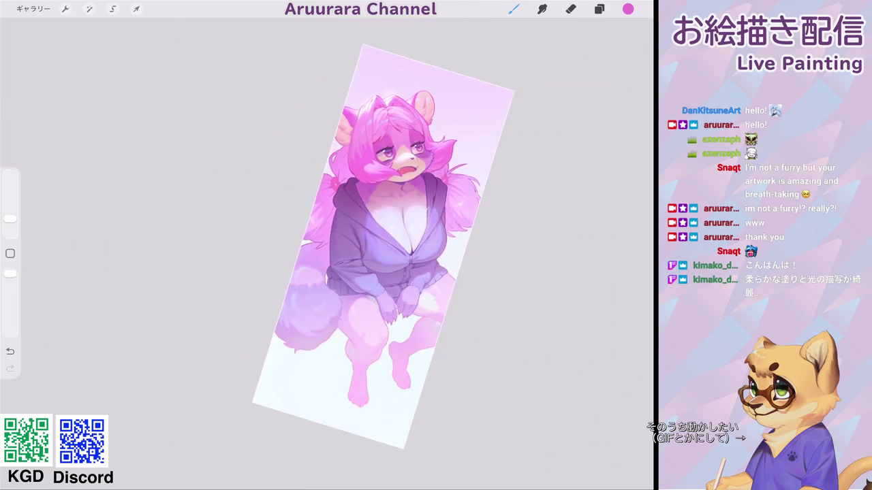
pyautogui.scroll(3, 402, 163)
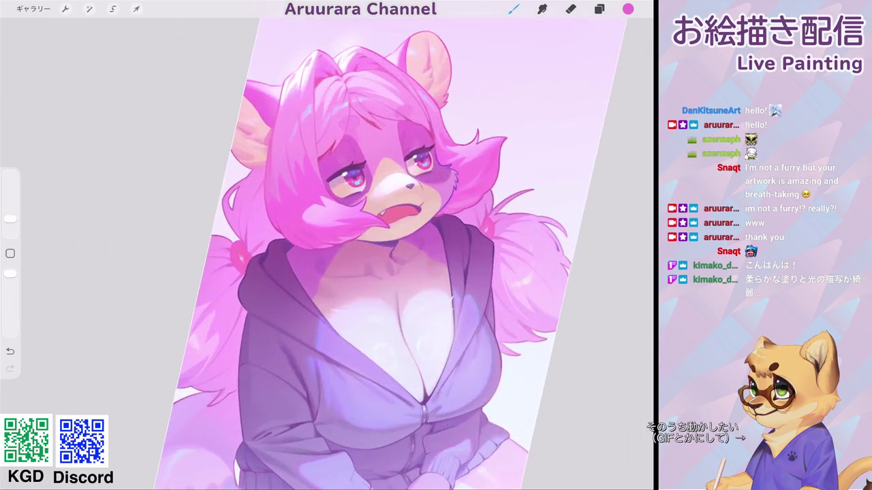
pyautogui.scroll(3, 402, 163)
pyautogui.click(416, 86)
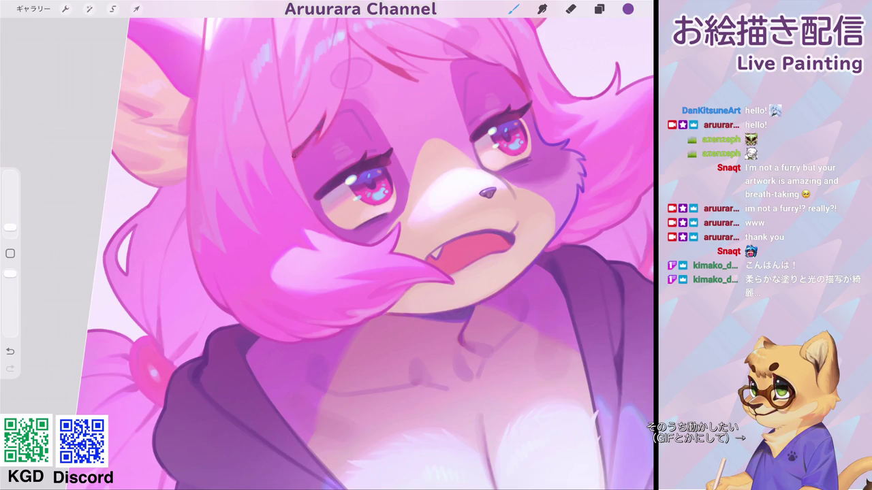
# Step: Rotate the canvas and add short dark strokes and a small dot on the hair
pyautogui.moveTo(487, 194); pyautogui.dragTo(258, 309)
pyautogui.moveTo(316, 162); pyautogui.dragTo(316, 177)
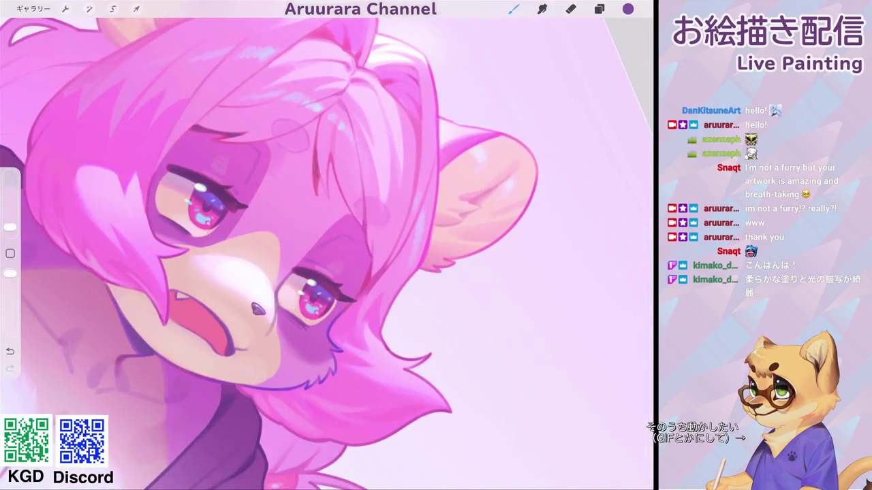
pyautogui.moveTo(257, 309); pyautogui.dragTo(197, 261)
pyautogui.click(321, 155)
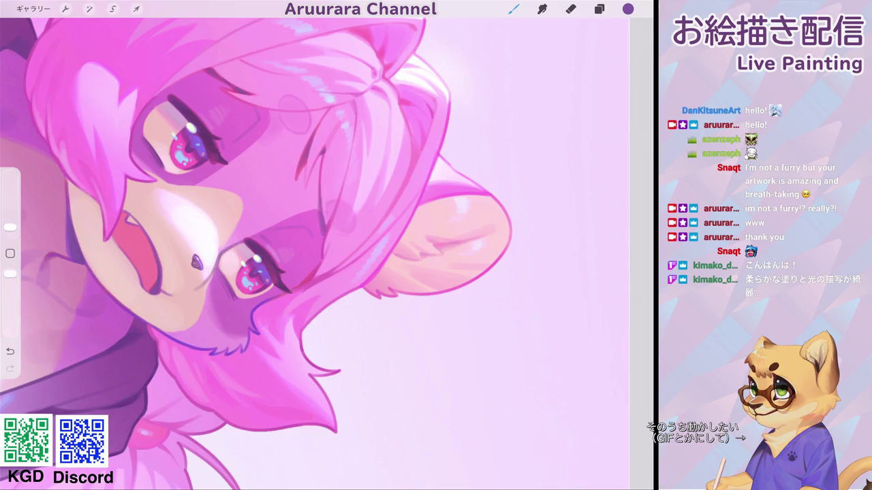
pyautogui.moveTo(325, 240); pyautogui.dragTo(273, 272)
# Step: Sample the pink hair, then the near-white #F7F9FF from the face
pyautogui.click(10, 254)
pyautogui.click(310, 174)
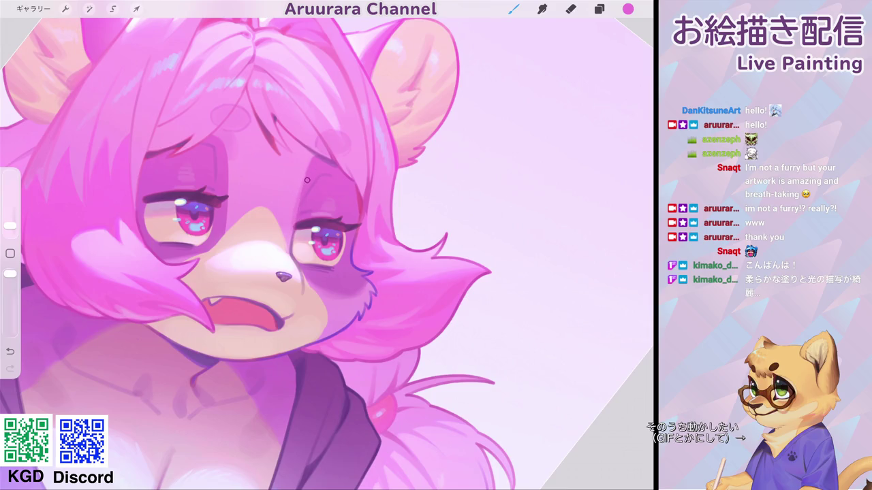
pyautogui.moveTo(307, 180)
pyautogui.mouseDown()
pyautogui.moveTo(272, 225)
pyautogui.moveTo(327, 205)
pyautogui.mouseUp()
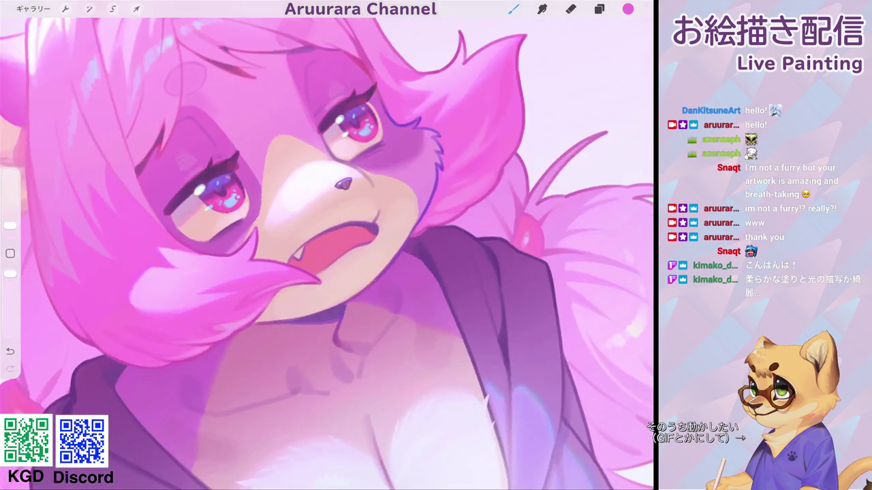
pyautogui.click(10, 253)
pyautogui.click(300, 175)
pyautogui.click(628, 9)
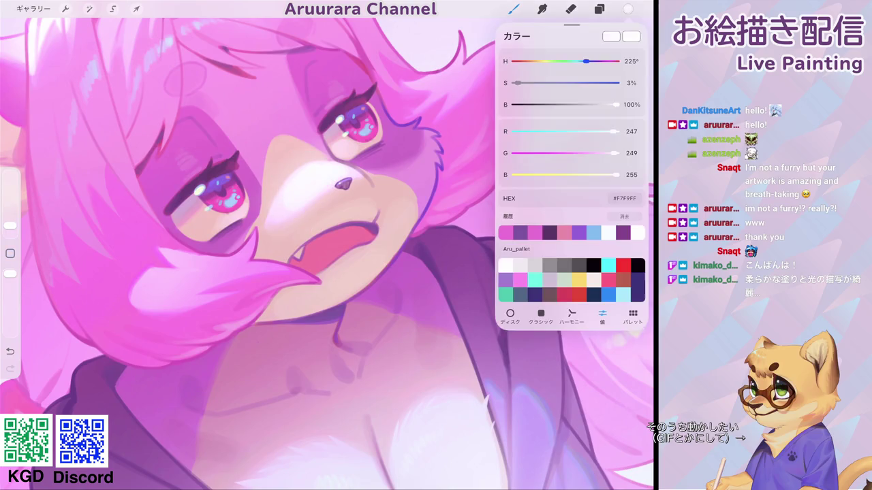
# Step: Shift the paint colour to light cyan with the colour sliders
pyautogui.moveTo(586, 61); pyautogui.dragTo(565, 62)
pyautogui.moveTo(517, 82); pyautogui.dragTo(538, 82)
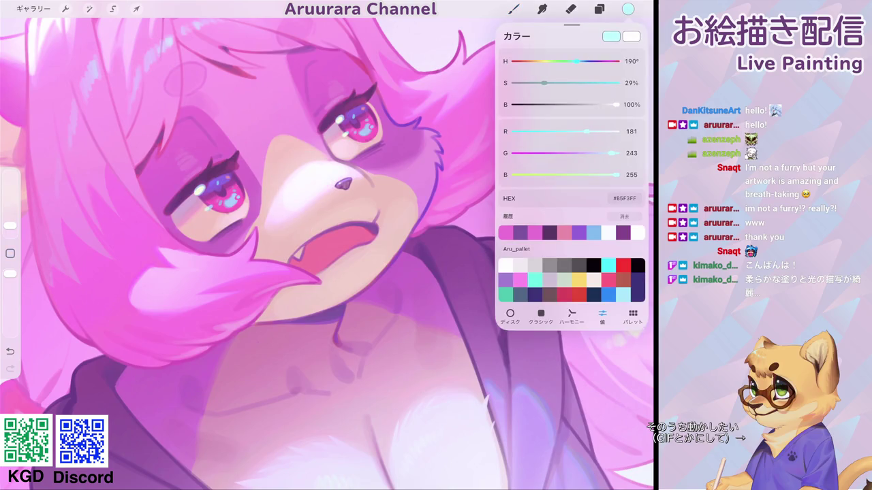
pyautogui.click(318, 179)
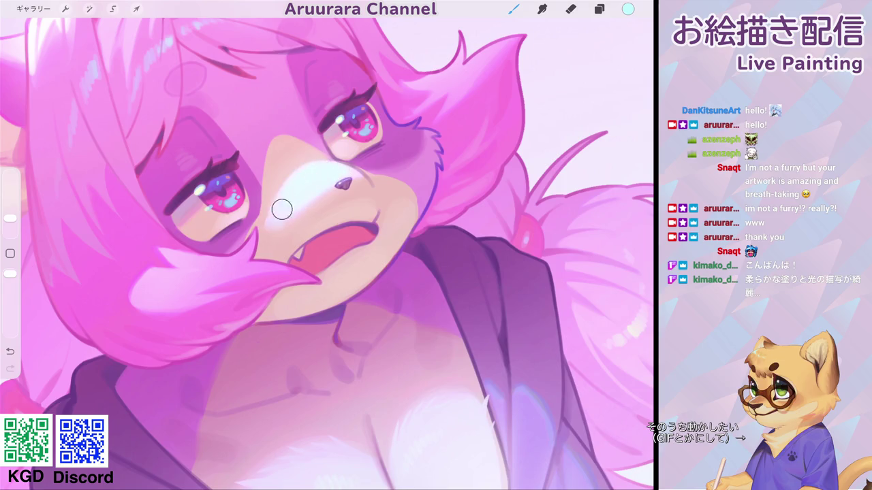
pyautogui.scroll(-5, 330, 170)
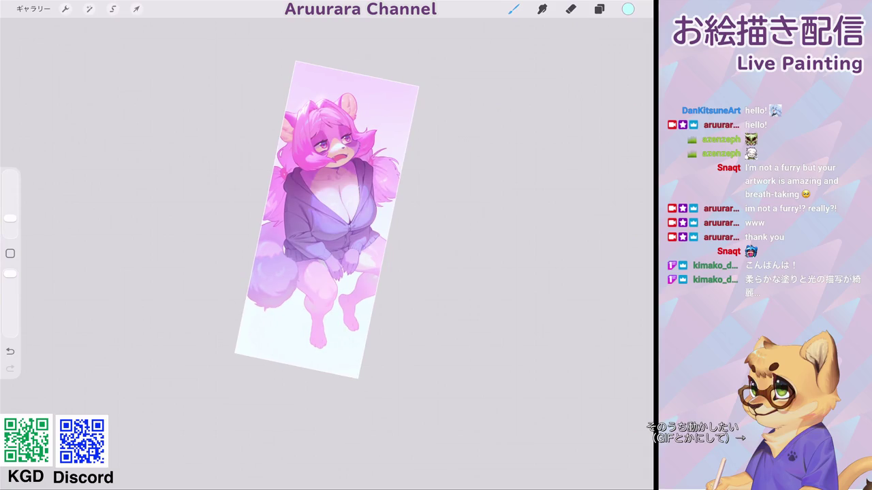
pyautogui.scroll(2, 327, 217)
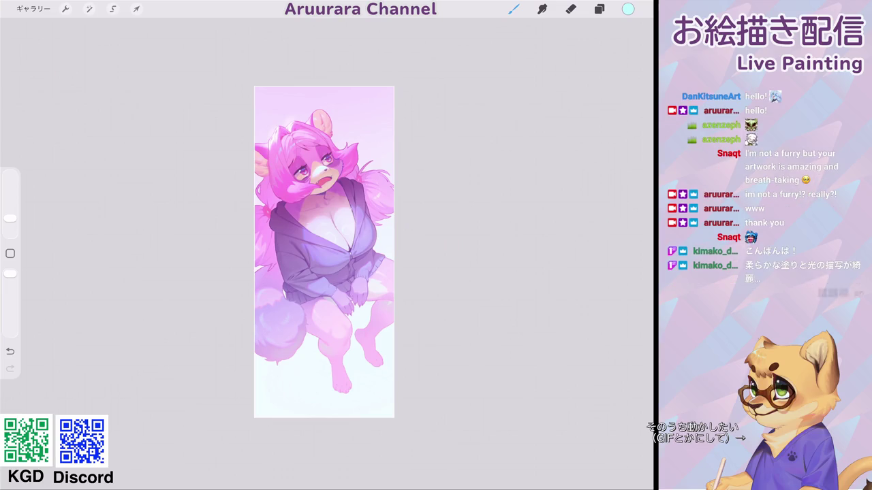
pyautogui.scroll(3, 315, 157)
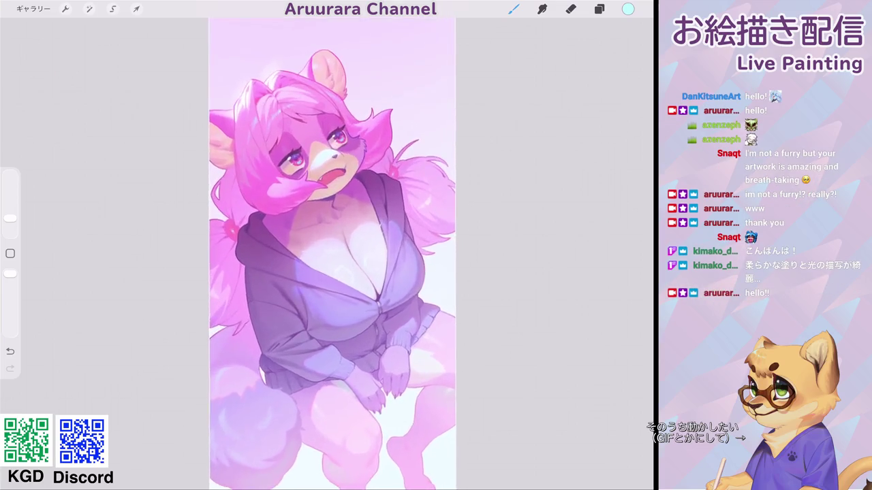
pyautogui.scroll(5, 316, 156)
pyautogui.scroll(2, 316, 157)
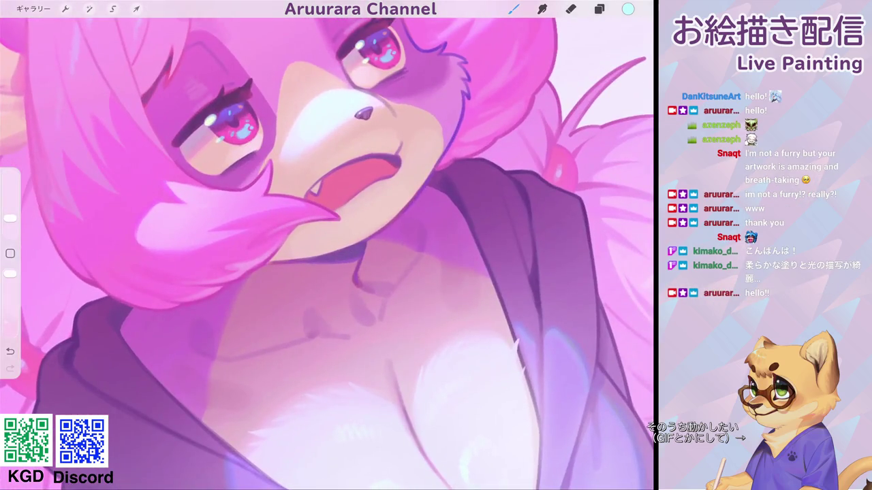
# Step: Sample pink from the face and freehand-select the inside of the open mouth
pyautogui.click(292, 160)
pyautogui.scroll(-5, 317, 143)
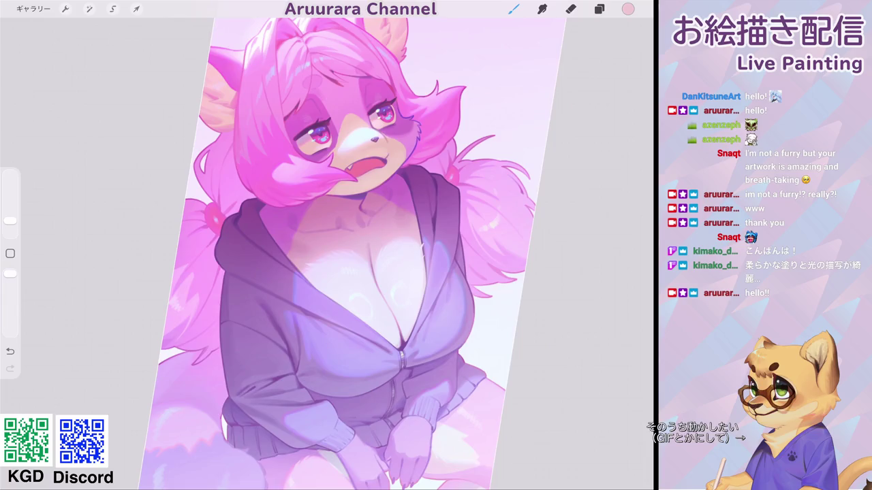
pyautogui.scroll(3, 354, 160)
pyautogui.scroll(3, 354, 160)
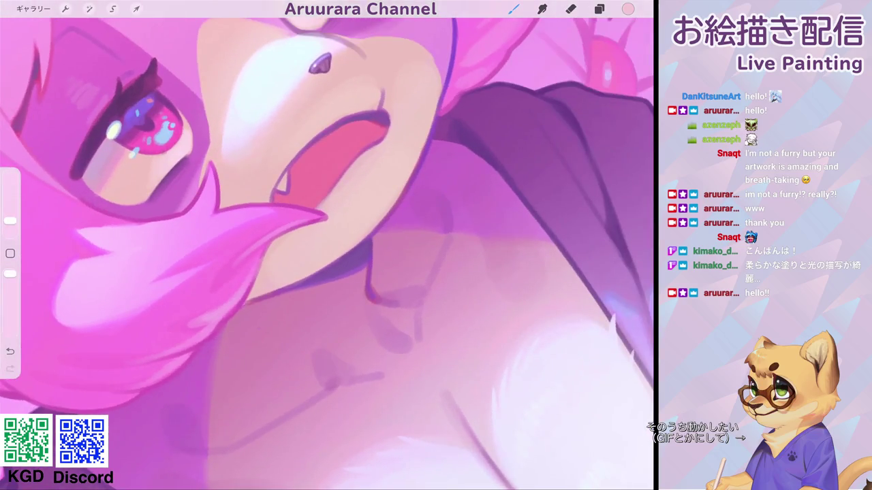
pyautogui.click(317, 161)
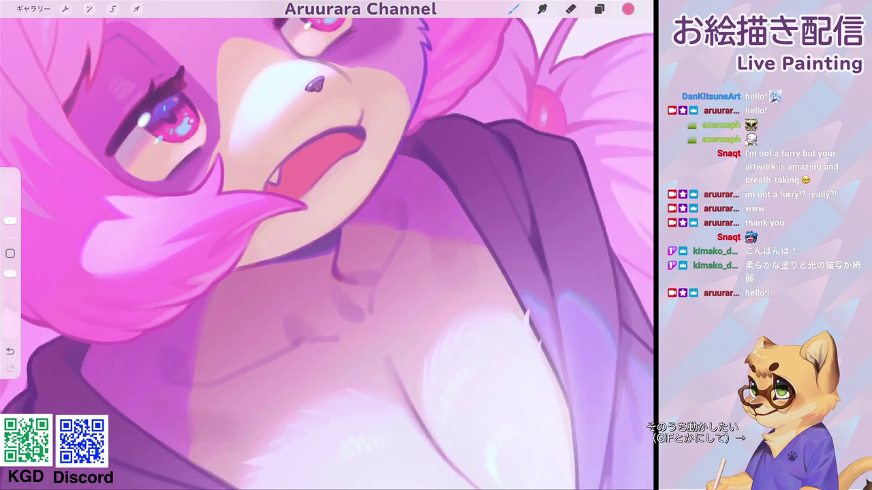
pyautogui.click(112, 8)
pyautogui.moveTo(254, 170)
pyautogui.mouseDown()
pyautogui.moveTo(310, 180)
pyautogui.moveTo(383, 124)
pyautogui.moveTo(386, 105)
pyautogui.moveTo(254, 169)
pyautogui.mouseUp()
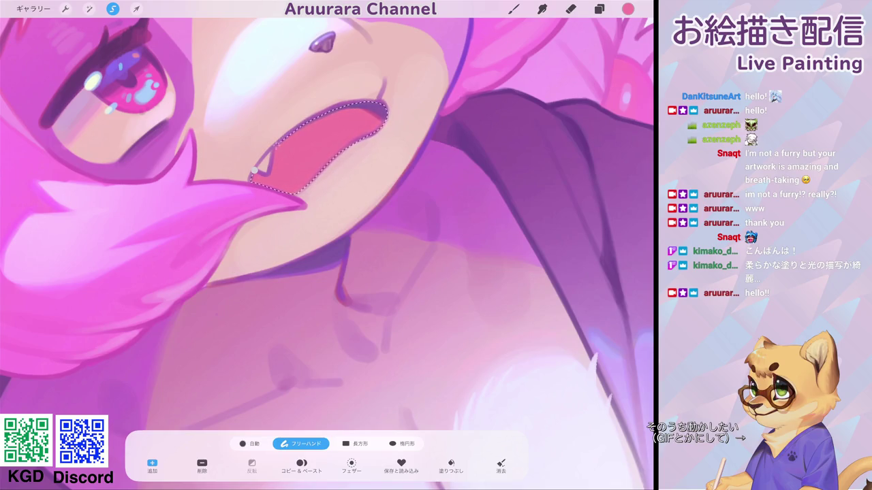
# Step: Lower the current colour's red value to 180
pyautogui.scroll(-5, 327, 245)
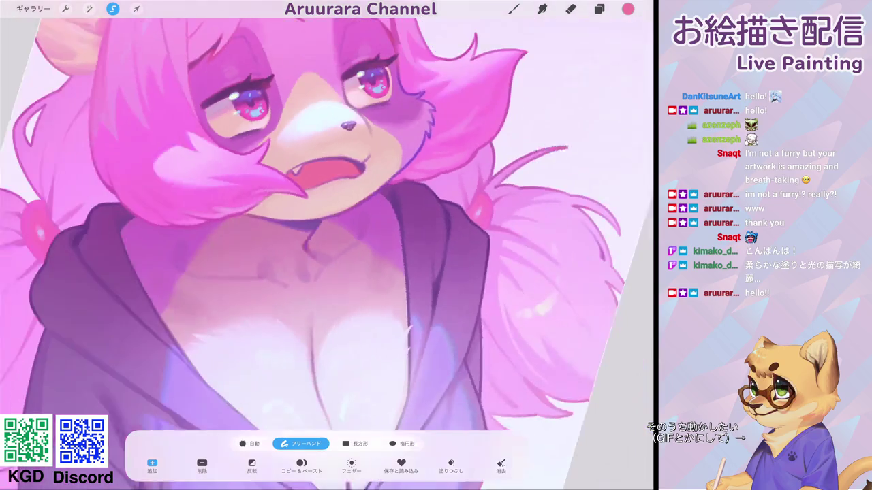
pyautogui.click(513, 9)
pyautogui.click(627, 9)
pyautogui.moveTo(603, 131); pyautogui.dragTo(587, 131)
pyautogui.click(513, 9)
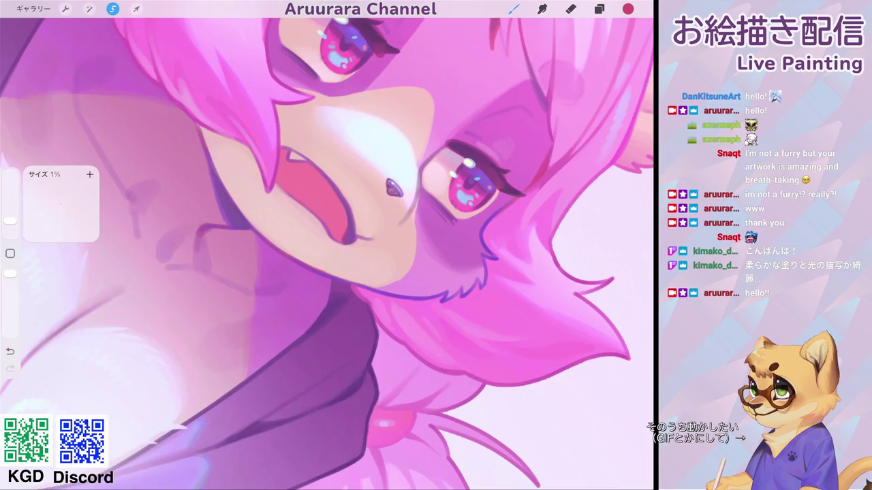
# Step: Fine-tune the brush size with a few small size adjustments
pyautogui.moveTo(10, 221); pyautogui.dragTo(11, 225)
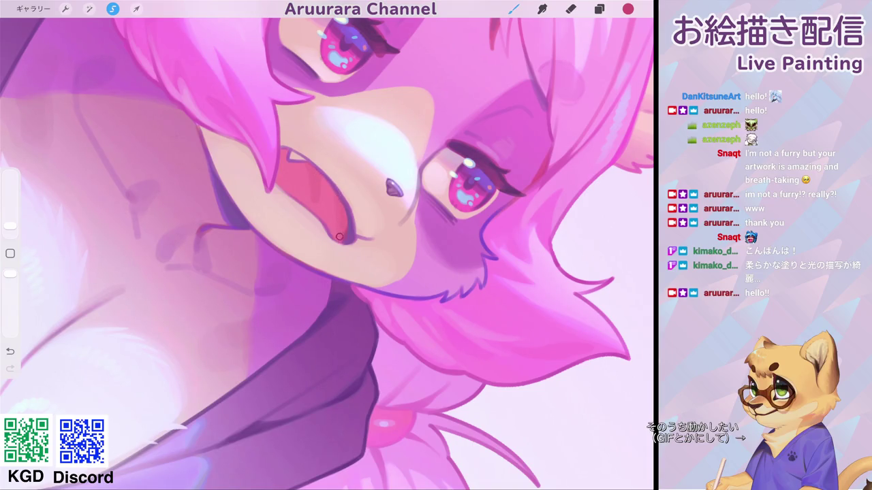
pyautogui.scroll(-5, 326, 245)
pyautogui.scroll(5, 327, 245)
pyautogui.moveTo(10, 225); pyautogui.dragTo(10, 222)
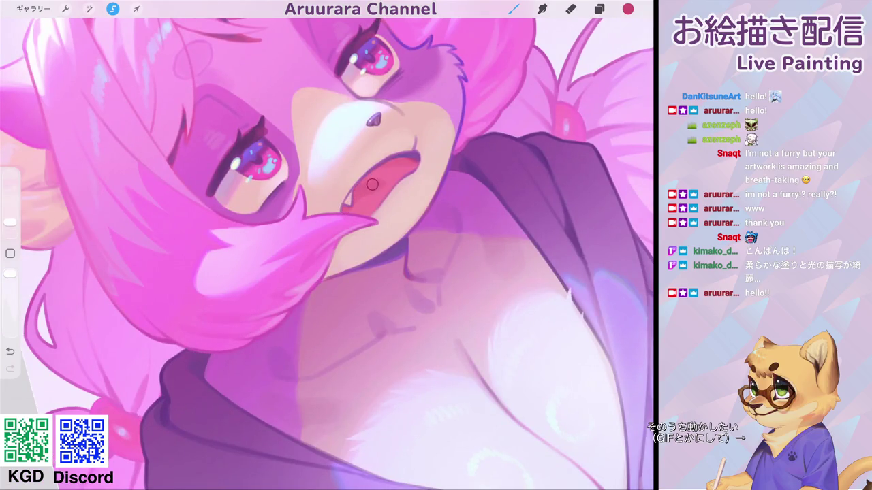
pyautogui.scroll(-5, 371, 184)
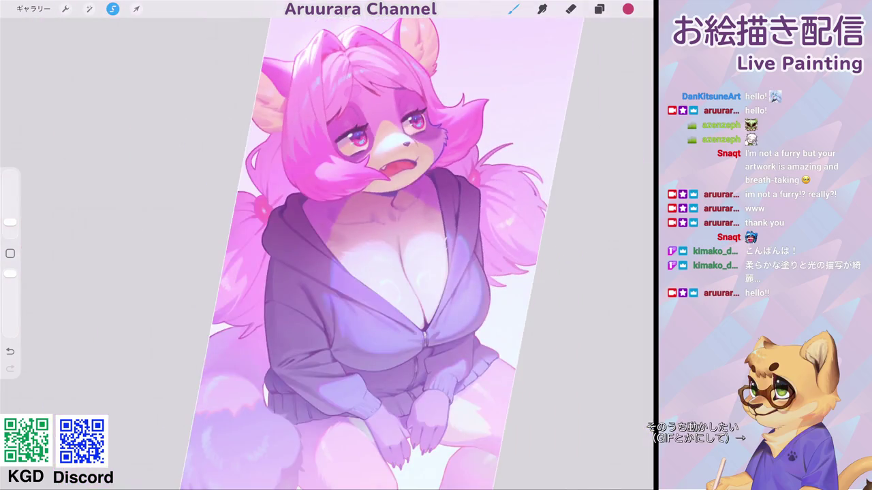
pyautogui.scroll(5, 326, 245)
pyautogui.moveTo(10, 222); pyautogui.dragTo(10, 224)
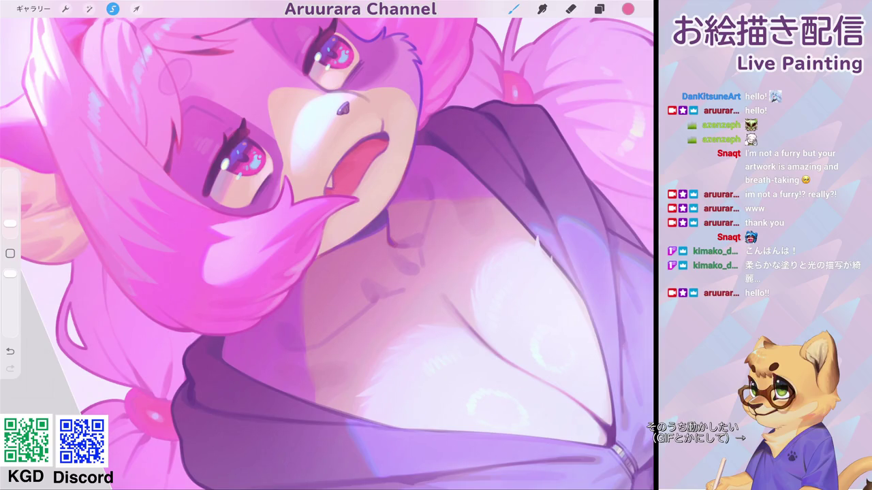
pyautogui.scroll(-5, 351, 170)
pyautogui.scroll(3, 354, 164)
pyautogui.scroll(2, 354, 164)
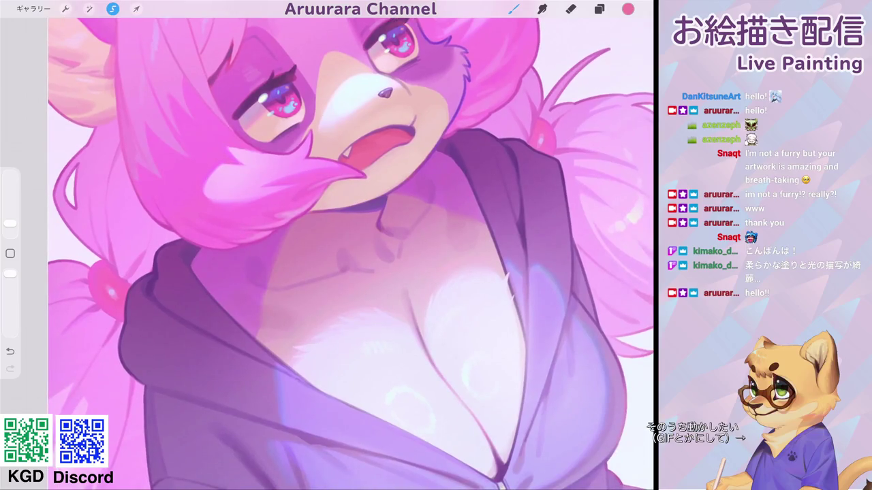
pyautogui.scroll(4, 327, 177)
# Step: Add a white tongue highlight, undo it, then place a tiny dark dab near the mouth
pyautogui.click(10, 254)
pyautogui.click(360, 171)
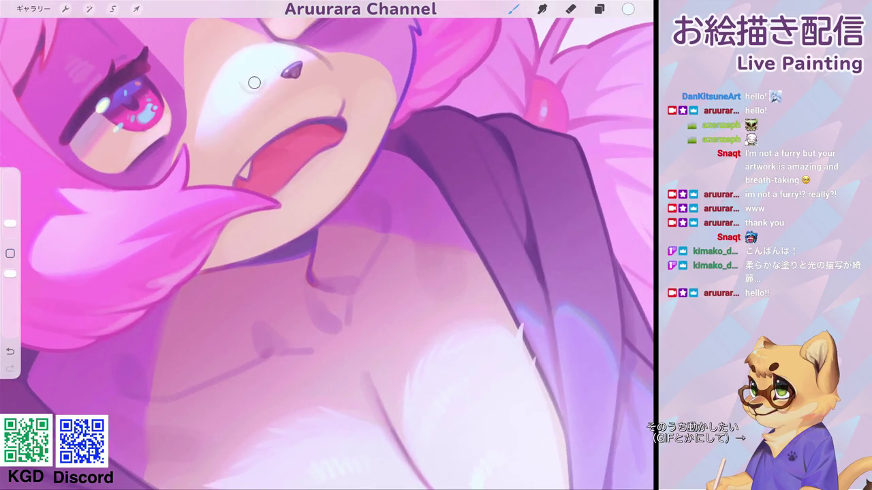
pyautogui.moveTo(10, 223); pyautogui.dragTo(10, 228)
pyautogui.moveTo(305, 168); pyautogui.dragTo(303, 171)
pyautogui.scroll(-5, 326, 245)
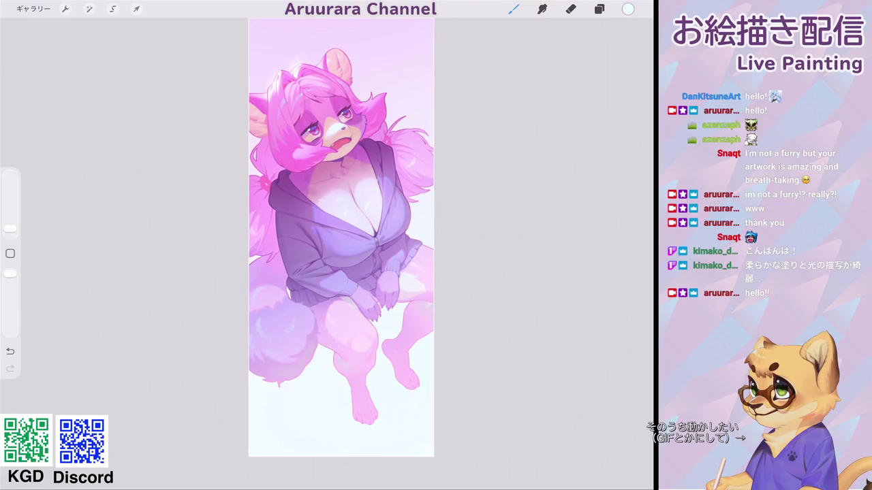
pyautogui.scroll(5, 327, 245)
pyautogui.hotkey('ctrl', 'z')
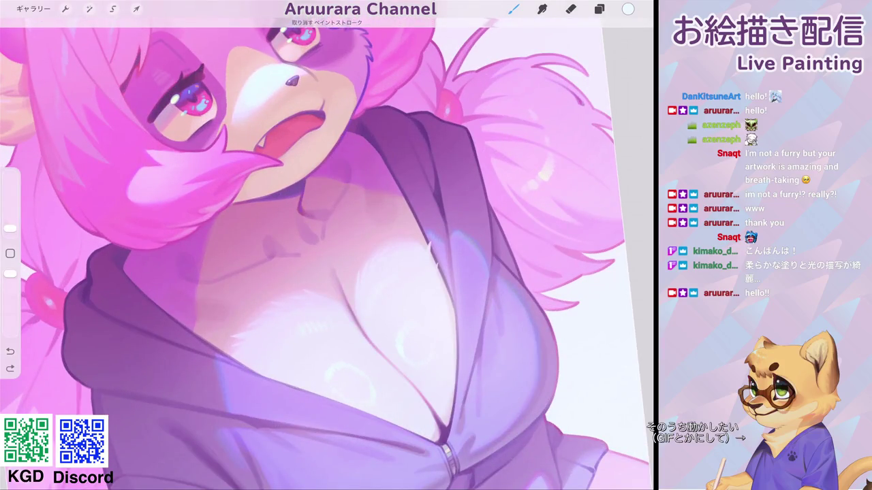
pyautogui.click(287, 153)
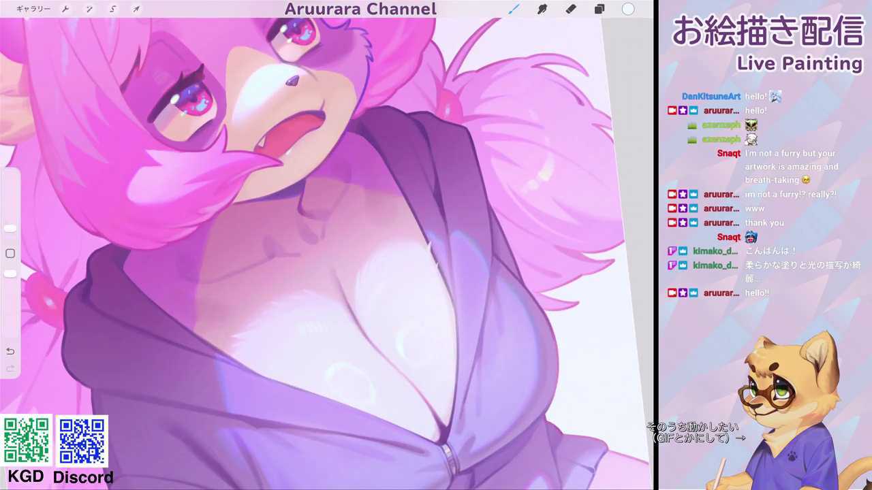
pyautogui.scroll(-5, 327, 245)
pyautogui.scroll(5, 327, 245)
# Step: Sample the mouth pink and lower its blue to deepen it to #DF465E
pyautogui.click(263, 146)
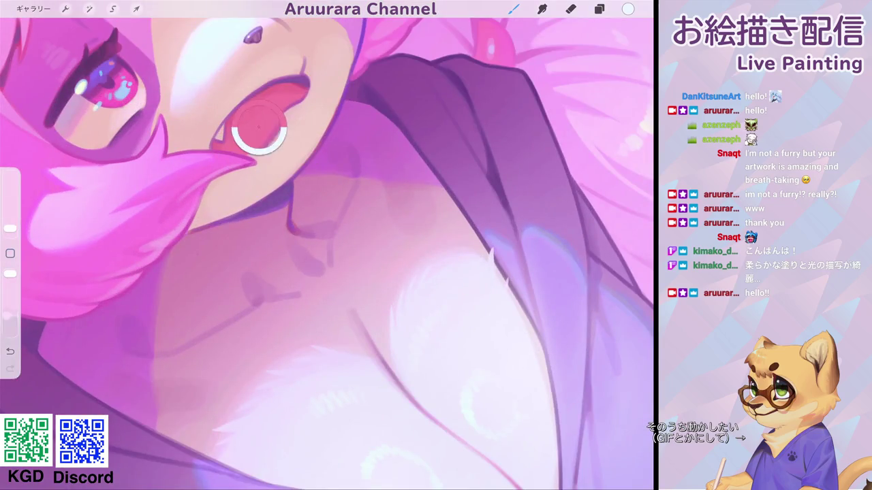
pyautogui.click(627, 9)
pyautogui.moveTo(569, 174); pyautogui.dragTo(552, 175)
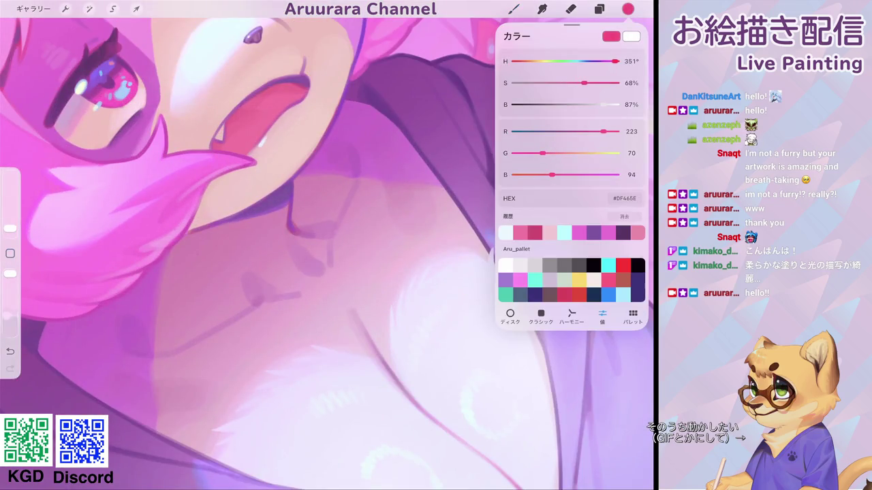
pyautogui.click(514, 9)
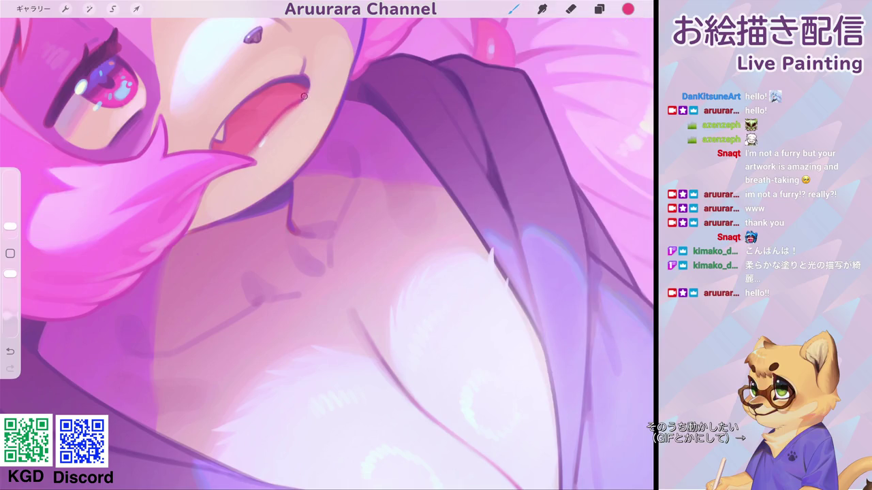
pyautogui.scroll(-5, 327, 245)
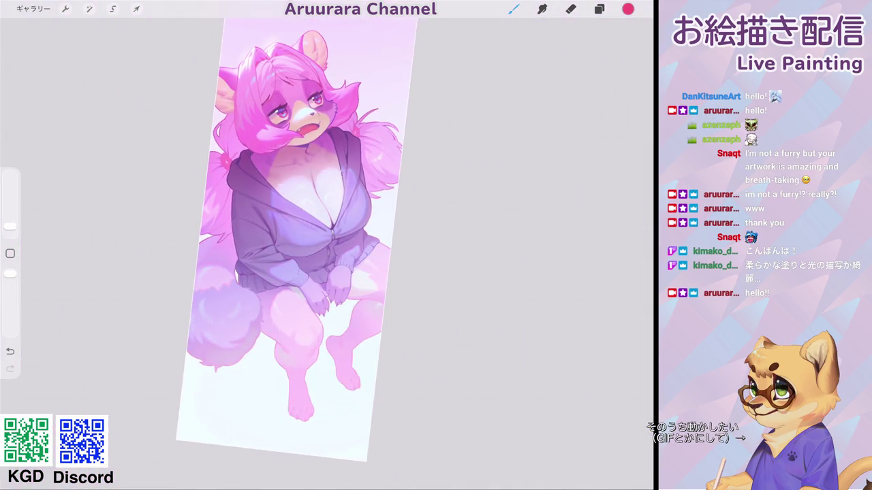
pyautogui.scroll(5, 293, 205)
pyautogui.scroll(3, 327, 245)
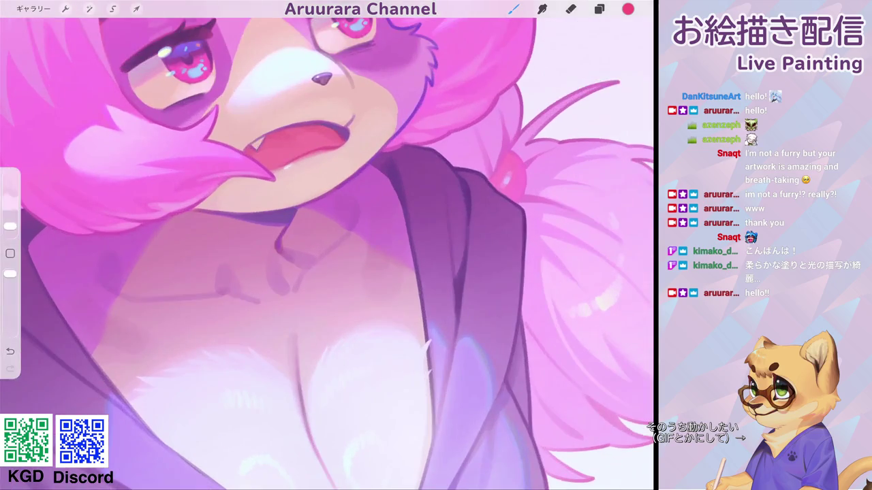
pyautogui.scroll(-2, 327, 245)
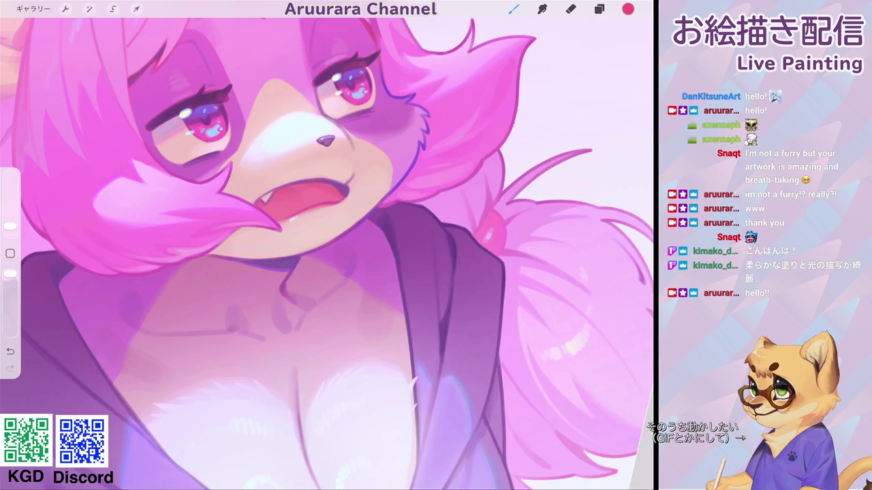
# Step: Sample pale pink from the snout and dab it just below the mouth
pyautogui.click(351, 144)
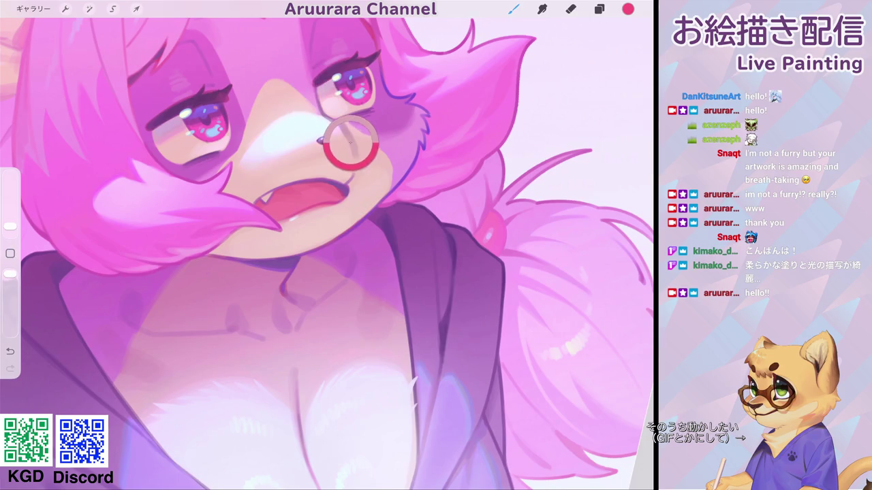
pyautogui.click(241, 245)
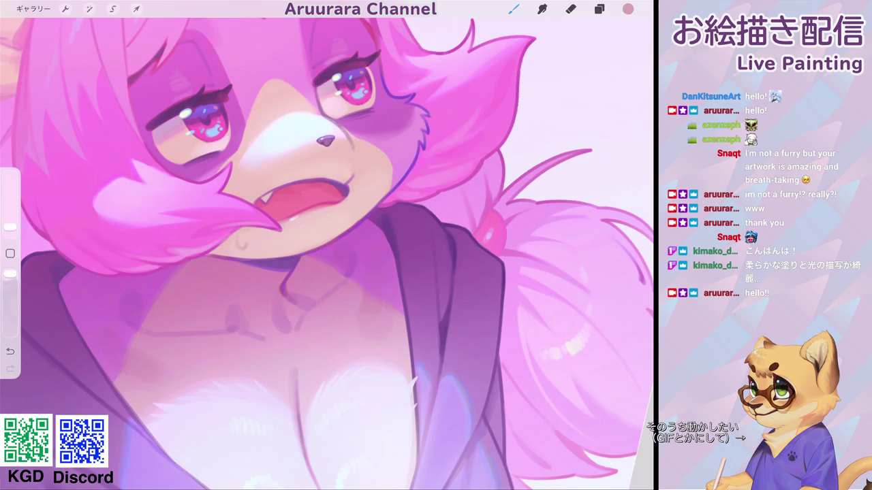
pyautogui.scroll(-5, 327, 252)
pyautogui.scroll(-3, 327, 252)
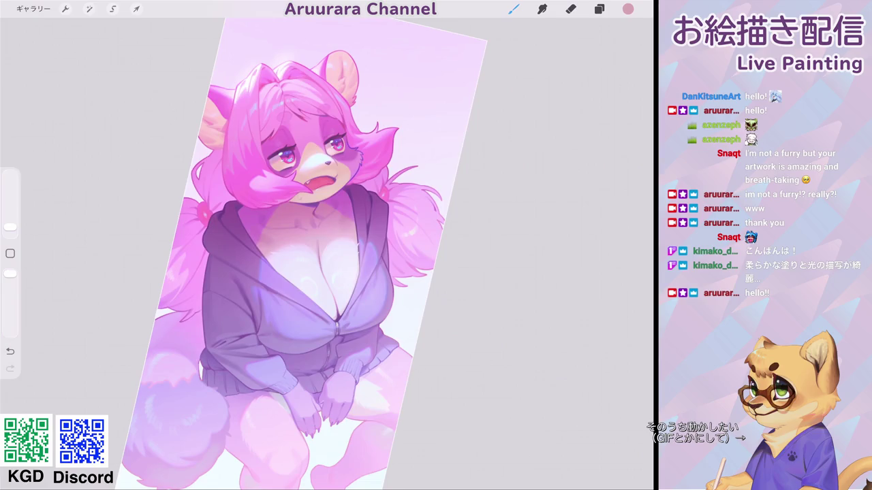
pyautogui.scroll(5, 327, 252)
# Step: Paint a small stroke below the mouth, then try a white highlight dot and undo it
pyautogui.moveTo(241, 213); pyautogui.dragTo(233, 217)
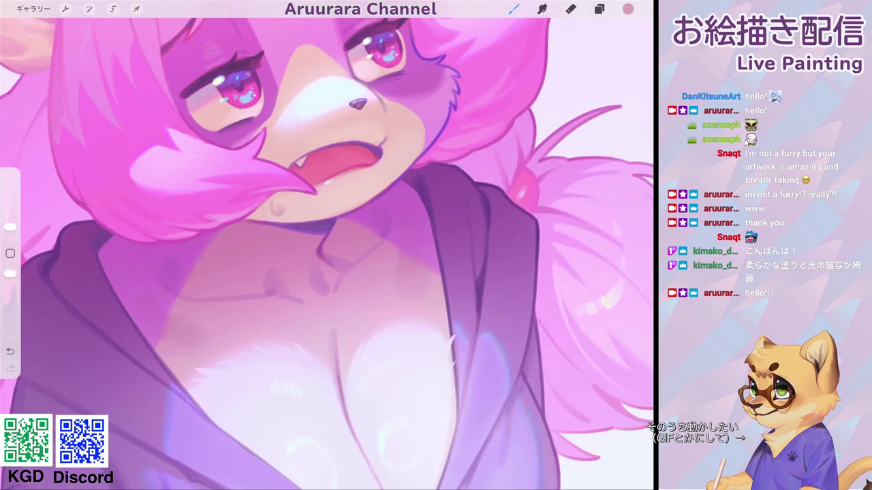
pyautogui.moveTo(244, 212); pyautogui.dragTo(262, 208)
pyautogui.click(233, 211)
pyautogui.click(10, 227)
pyautogui.click(274, 208)
pyautogui.scroll(-5, 327, 245)
pyautogui.scroll(5, 327, 245)
pyautogui.hotkey('ctrl', 'z')
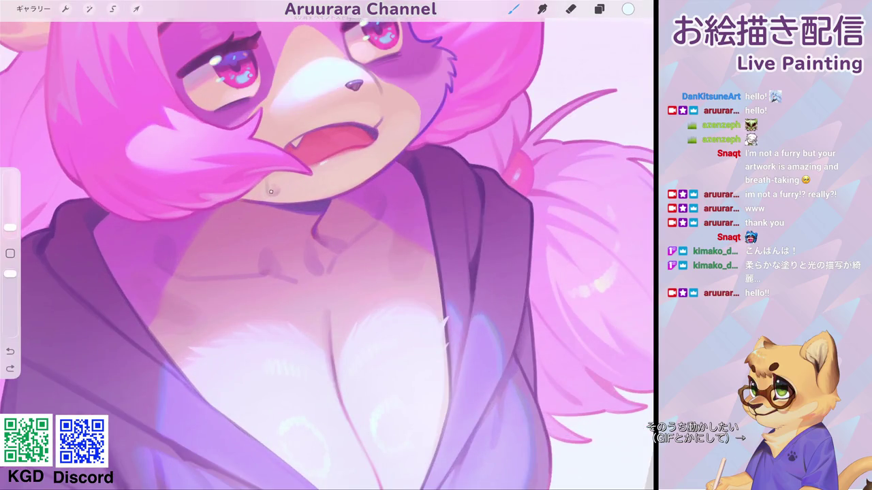
pyautogui.scroll(3, 327, 245)
# Step: Sample the mouth pink and paint a small drool drip below the chin
pyautogui.click(11, 253)
pyautogui.click(272, 209)
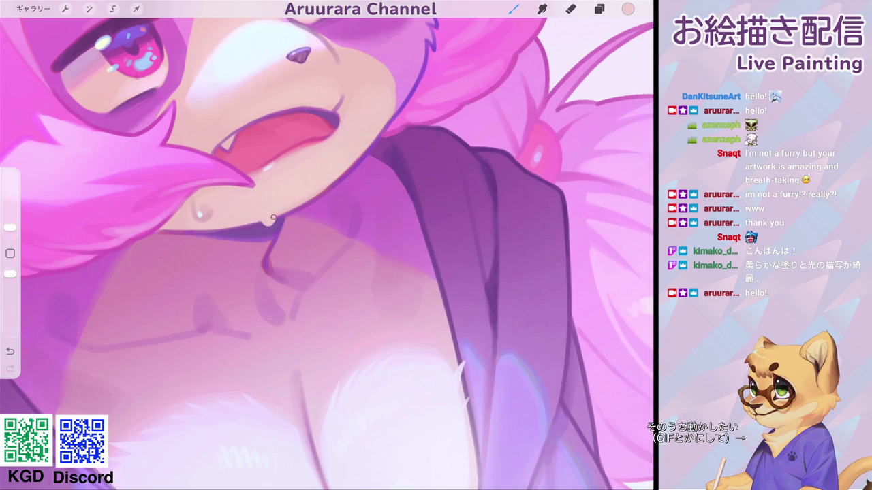
pyautogui.moveTo(271, 218); pyautogui.dragTo(269, 226)
pyautogui.scroll(-5, 327, 246)
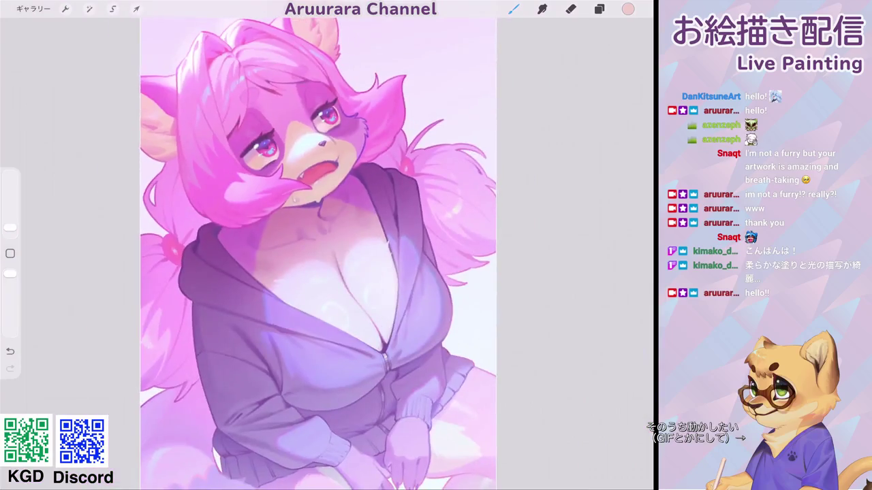
pyautogui.scroll(5, 327, 246)
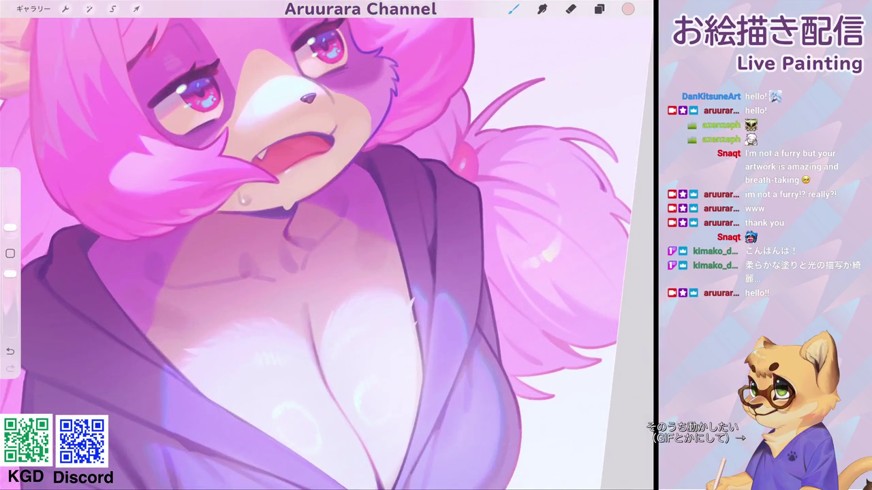
pyautogui.scroll(-5, 326, 245)
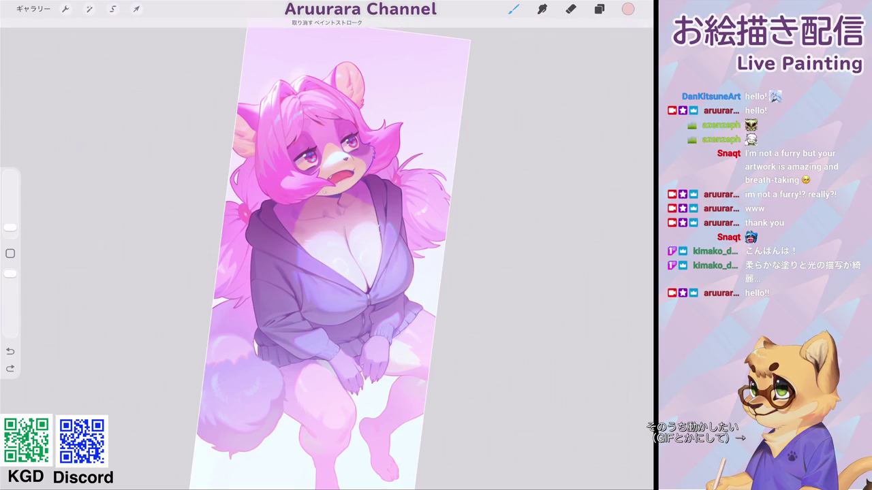
pyautogui.scroll(5, 326, 245)
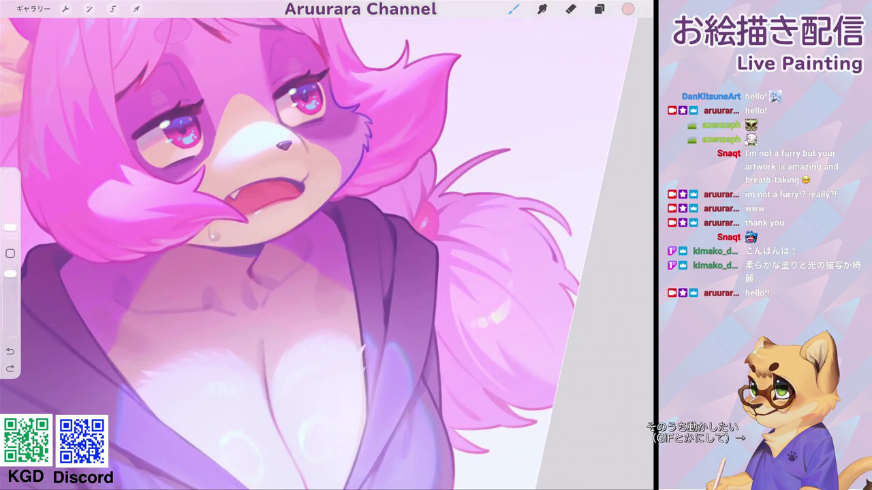
pyautogui.scroll(-5, 327, 245)
pyautogui.scroll(6, 327, 245)
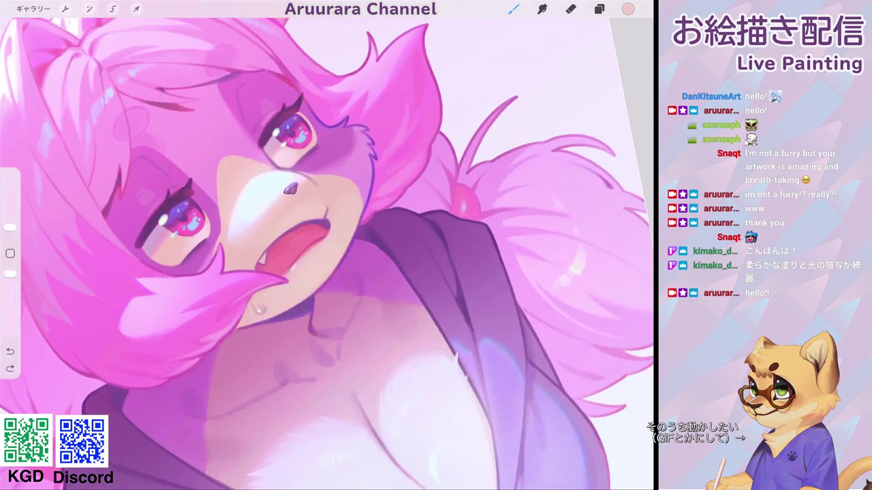
# Step: Sample purple near the nose and add a tiny dark dot beside the right eye
pyautogui.click(282, 214)
pyautogui.click(311, 146)
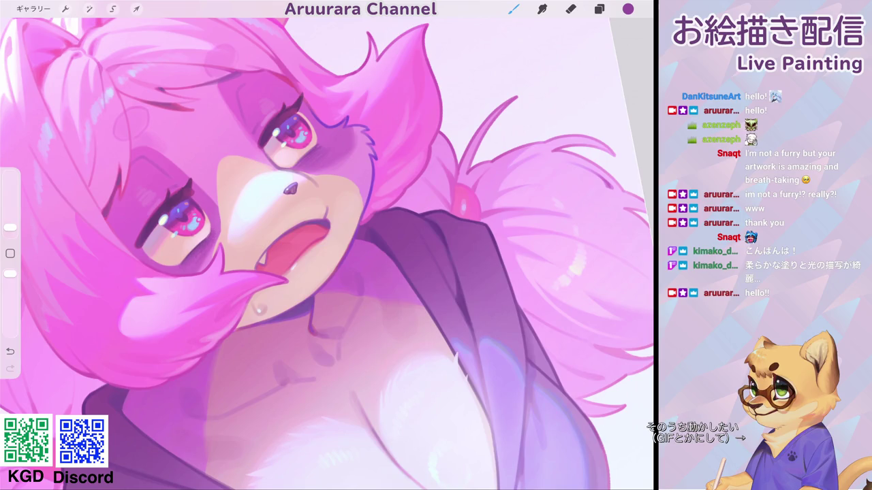
pyautogui.scroll(-5, 327, 252)
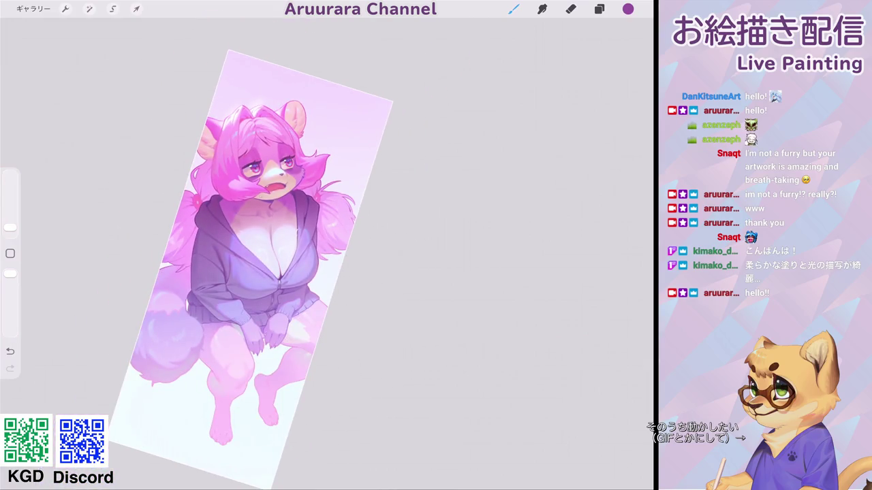
# Step: View the whole girl upright, then show the layer list with レイヤー 41 above レイヤー 40
pyautogui.scroll(3, 279, 252)
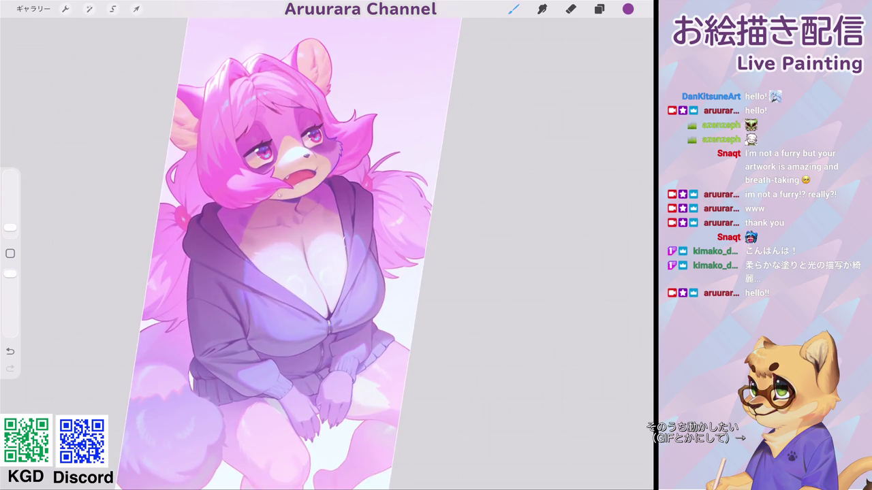
pyautogui.scroll(-5, 327, 252)
pyautogui.moveTo(341, 248); pyautogui.dragTo(297, 210)
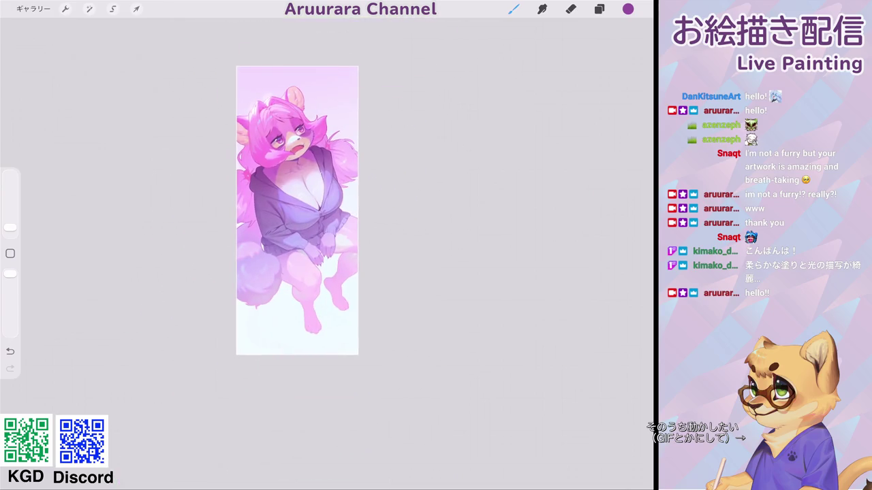
pyautogui.scroll(3, 294, 231)
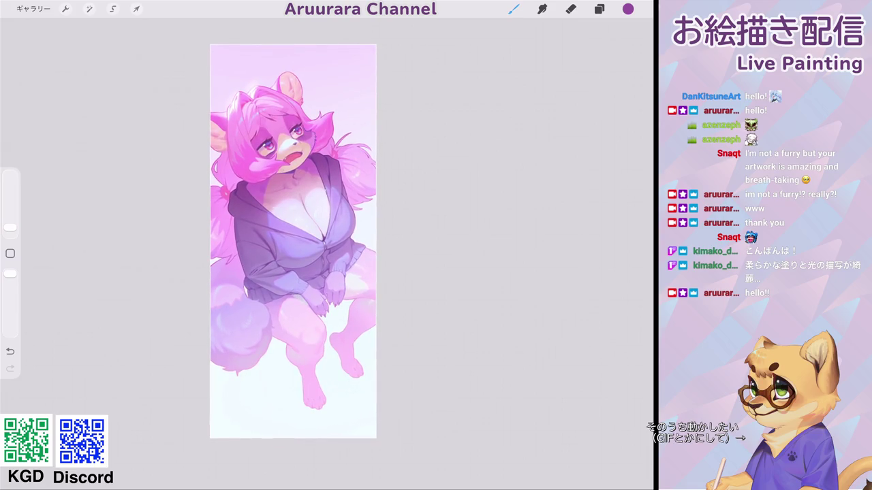
pyautogui.scroll(-2, 293, 241)
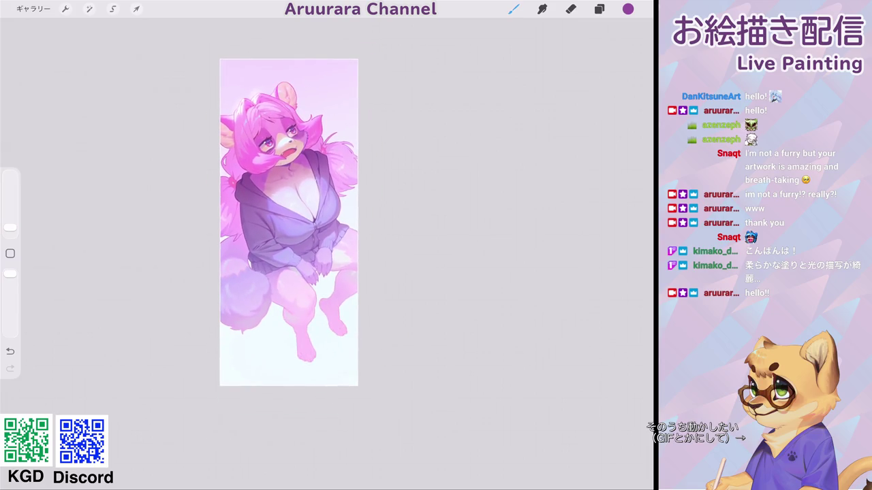
pyautogui.scroll(1, 293, 218)
pyautogui.scroll(1, 296, 212)
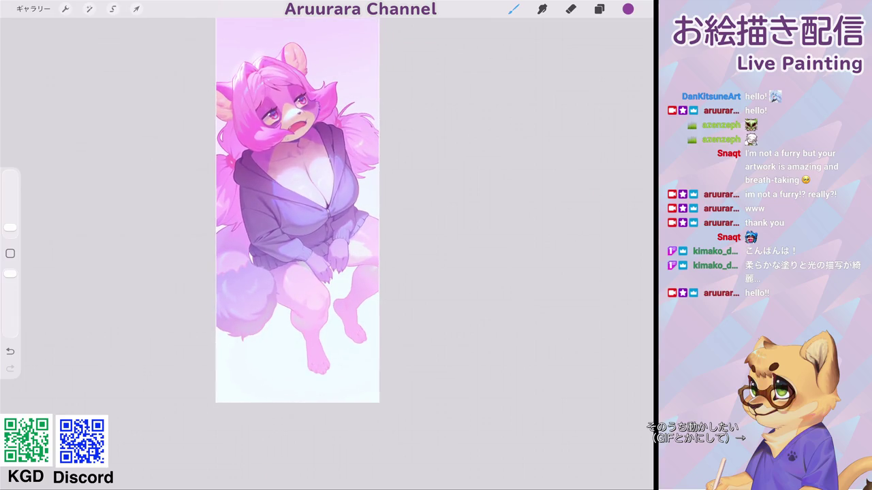
pyautogui.scroll(-1, 298, 211)
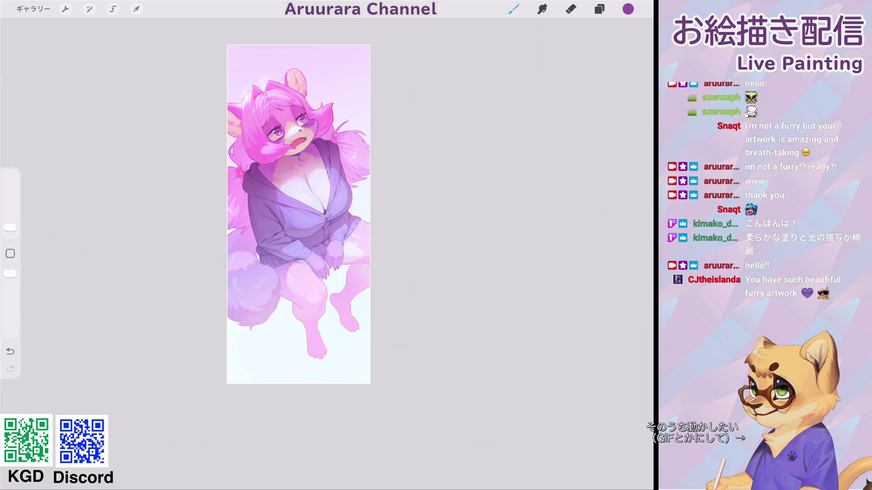
pyautogui.scroll(1, 308, 232)
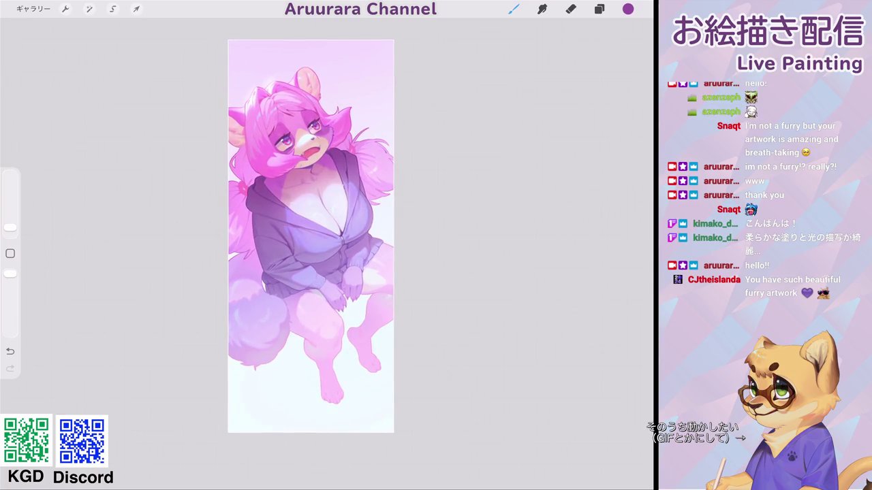
pyautogui.click(600, 8)
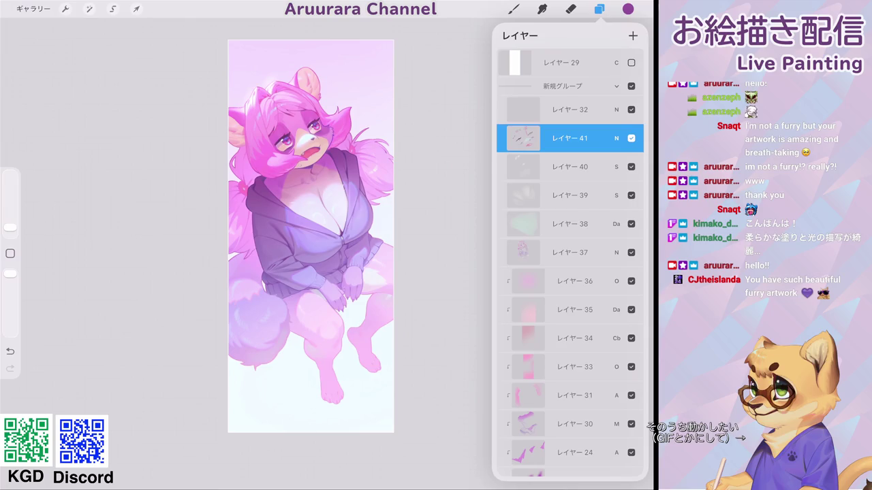
# Step: Try a swirl and a spiral above the ear with a slightly larger brush, undoing both
pyautogui.click(513, 9)
pyautogui.scroll(1, 293, 266)
pyautogui.scroll(1, 293, 266)
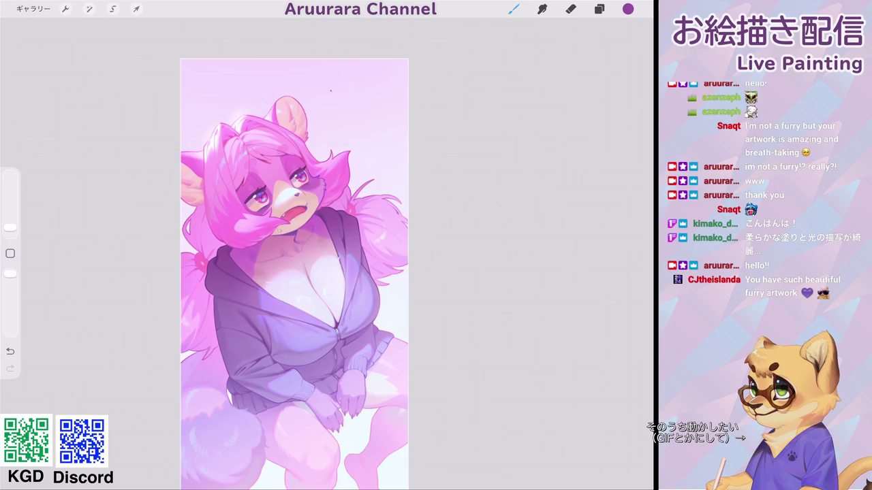
pyautogui.moveTo(344, 76)
pyautogui.mouseDown()
pyautogui.moveTo(325, 112)
pyautogui.moveTo(365, 102)
pyautogui.mouseUp()
pyautogui.hotkey('ctrl', 'z')
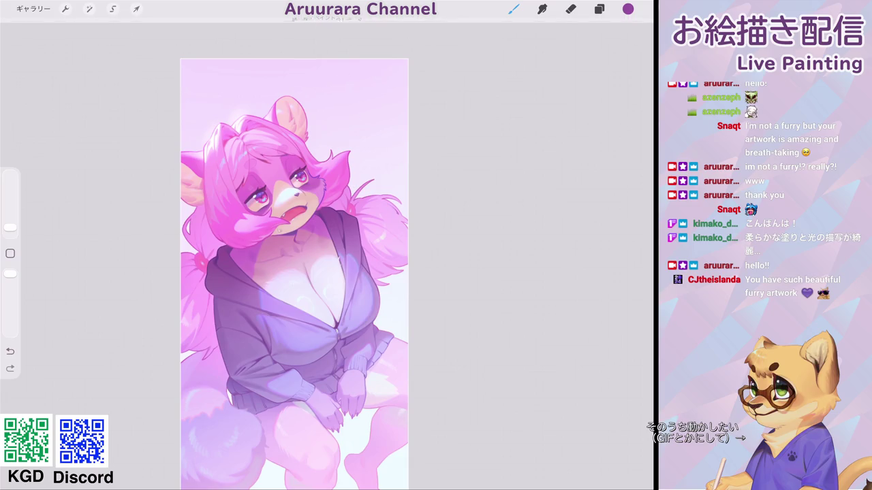
pyautogui.moveTo(10, 228); pyautogui.dragTo(11, 222)
pyautogui.moveTo(331, 102)
pyautogui.mouseDown()
pyautogui.moveTo(335, 128)
pyautogui.moveTo(331, 118)
pyautogui.mouseUp()
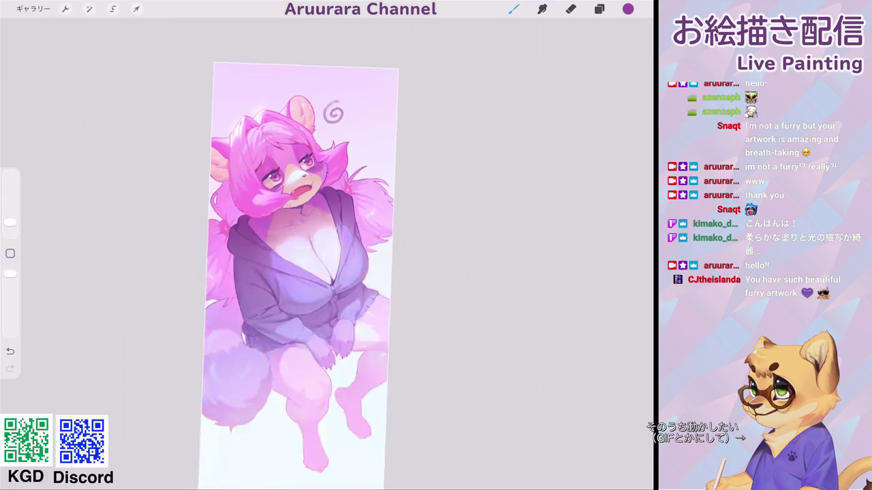
pyautogui.hotkey('ctrl', 'z')
# Step: Sample the light lavender background and draw a small spiral above the ear
pyautogui.scroll(3, 300, 273)
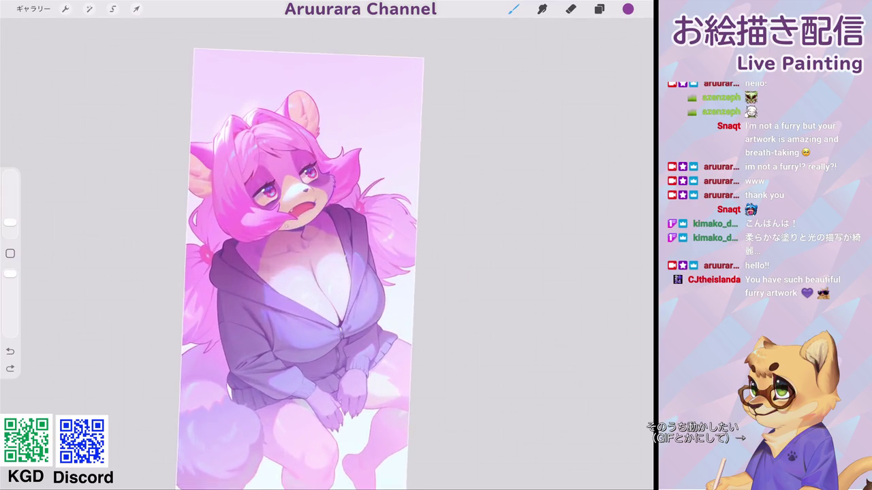
pyautogui.click(335, 99)
pyautogui.click(628, 9)
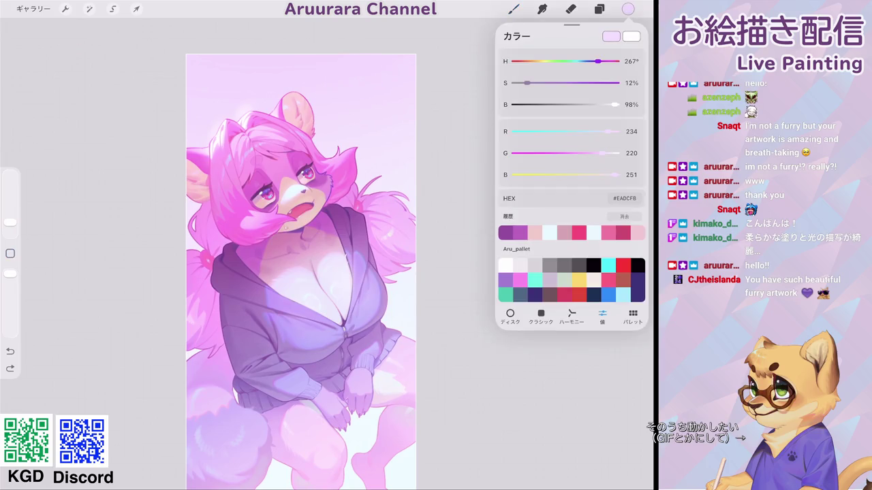
pyautogui.click(514, 9)
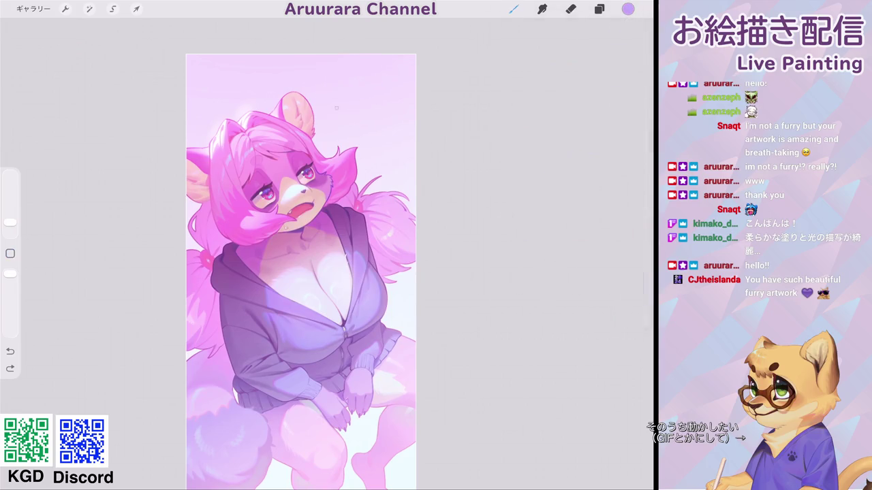
pyautogui.moveTo(343, 83); pyautogui.dragTo(333, 131)
pyautogui.hotkey('ctrl', 'z')
pyautogui.moveTo(341, 101)
pyautogui.mouseDown()
pyautogui.moveTo(331, 119)
pyautogui.moveTo(345, 109)
pyautogui.moveTo(339, 100)
pyautogui.moveTo(351, 115)
pyautogui.moveTo(335, 124)
pyautogui.mouseUp()
# Step: Add spirals at the top-left and top of the background, redrawing the ear spiral
pyautogui.moveTo(197, 119)
pyautogui.mouseDown()
pyautogui.moveTo(202, 108)
pyautogui.moveTo(203, 133)
pyautogui.moveTo(188, 108)
pyautogui.mouseUp()
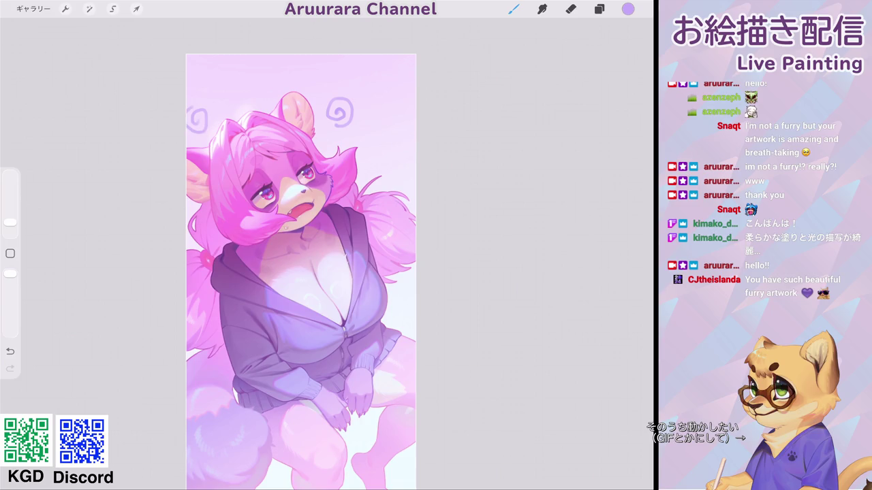
pyautogui.scroll(-2, 300, 272)
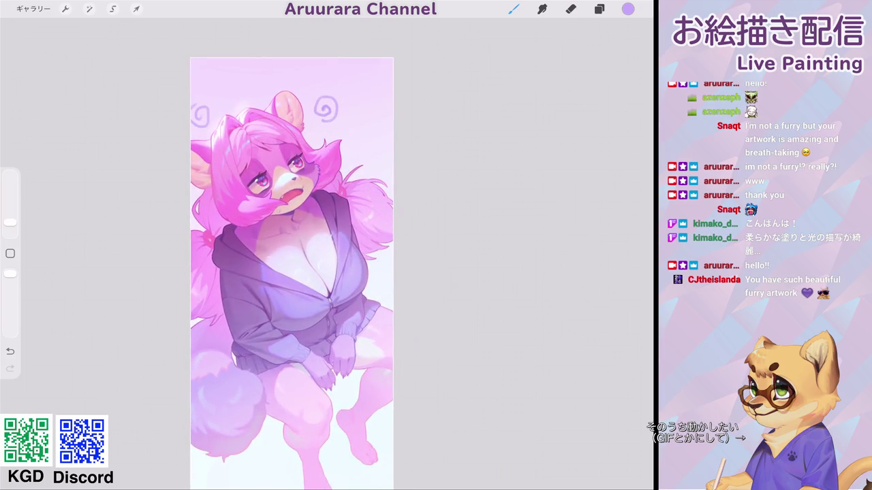
pyautogui.hotkey('ctrl', 'z')
pyautogui.hotkey('ctrl', 'z')
pyautogui.moveTo(323, 99); pyautogui.dragTo(336, 112)
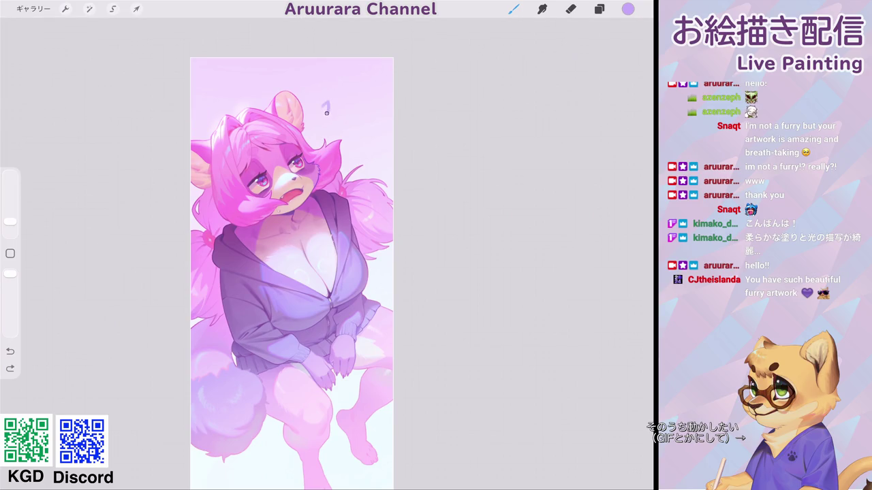
pyautogui.hotkey('ctrl', 'z')
pyautogui.moveTo(323, 107); pyautogui.dragTo(329, 120)
pyautogui.moveTo(204, 111); pyautogui.dragTo(213, 114)
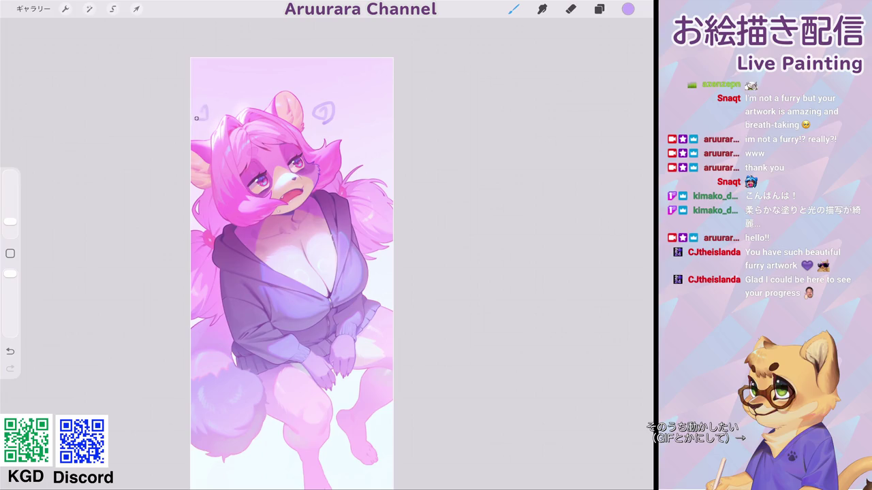
pyautogui.moveTo(314, 72)
pyautogui.mouseDown()
pyautogui.moveTo(313, 80)
pyautogui.moveTo(301, 75)
pyautogui.mouseUp()
# Step: Review the doodled background and undo the top-left swirl
pyautogui.scroll(-2, 302, 235)
pyautogui.scroll(-2, 302, 236)
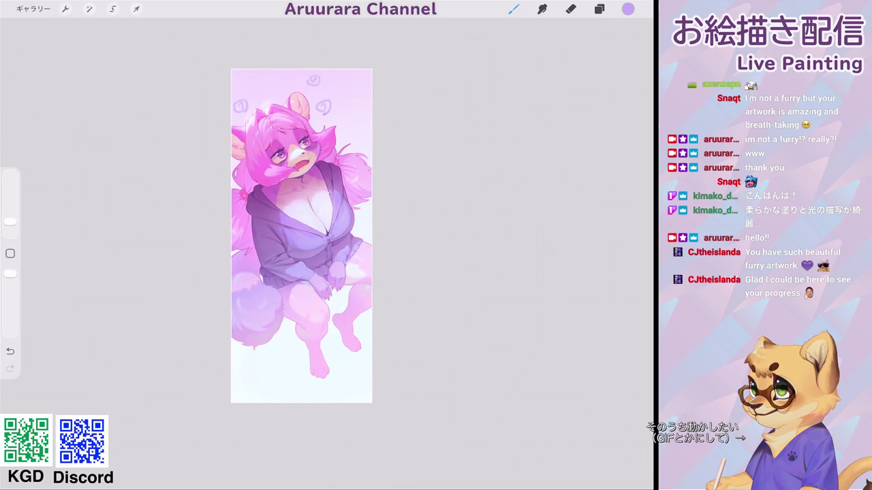
pyautogui.scroll(-2, 302, 236)
pyautogui.scroll(-1, 301, 236)
pyautogui.scroll(3, 315, 187)
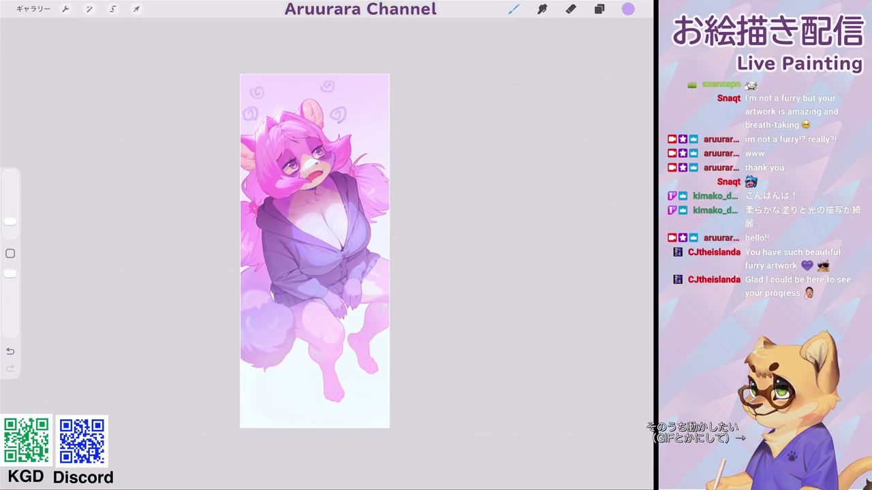
pyautogui.scroll(-2, 314, 251)
pyautogui.scroll(3, 352, 137)
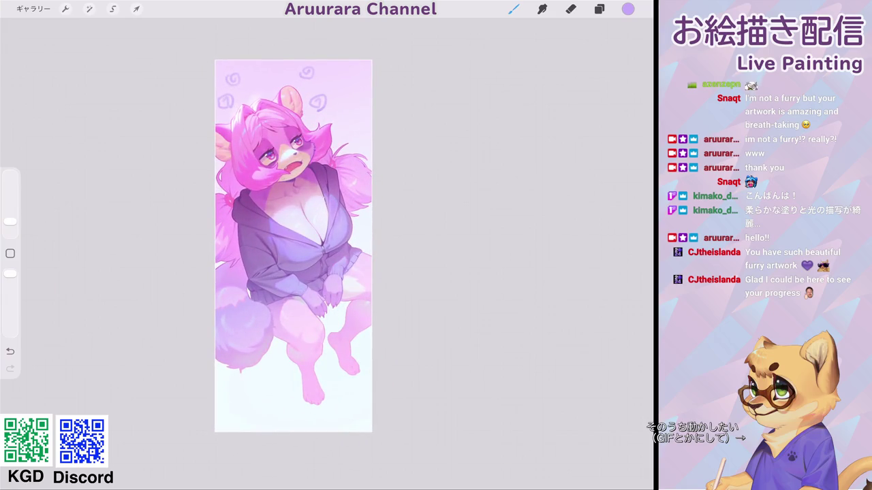
pyautogui.hotkey('ctrl', 'z')
pyautogui.hotkey('ctrl', 'z')
pyautogui.hotkey('ctrl', 'z')
pyautogui.hotkey('ctrl', 'z')
# Step: Set the brush to about 3%, rotate the canvas upright and draw a short stroke by the ear
pyautogui.scroll(1, 272, 272)
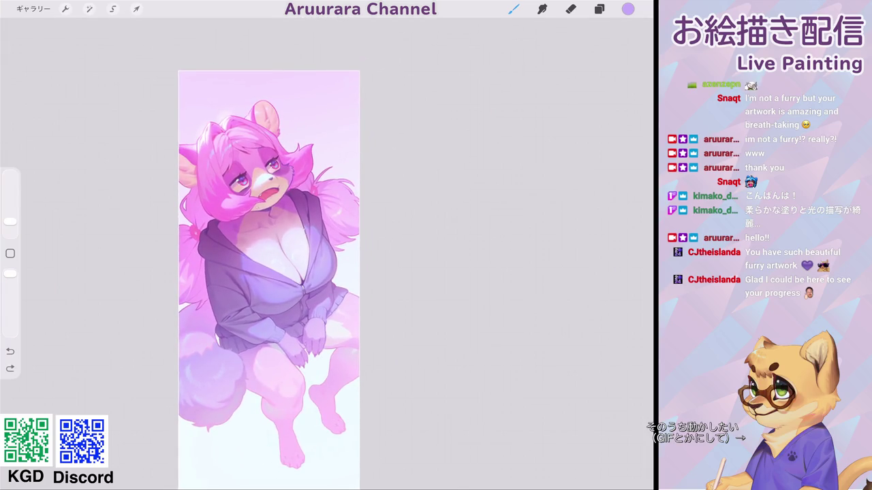
pyautogui.scroll(-2, 269, 279)
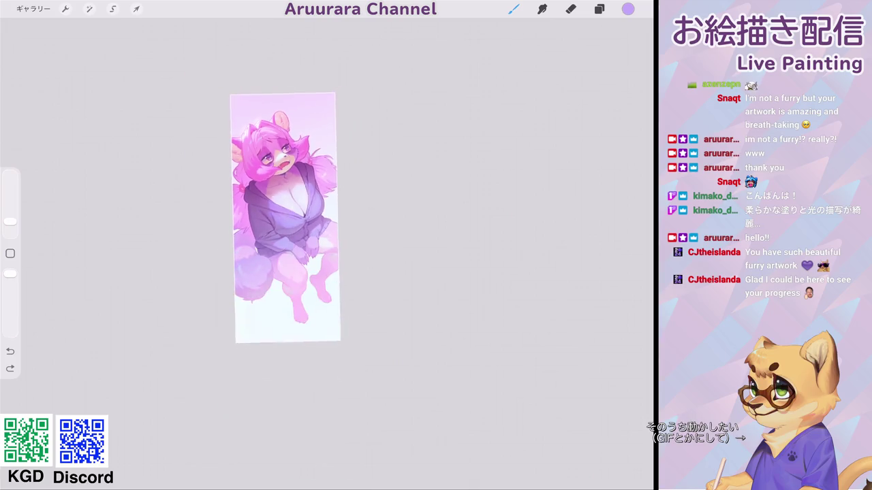
pyautogui.scroll(2, 259, 245)
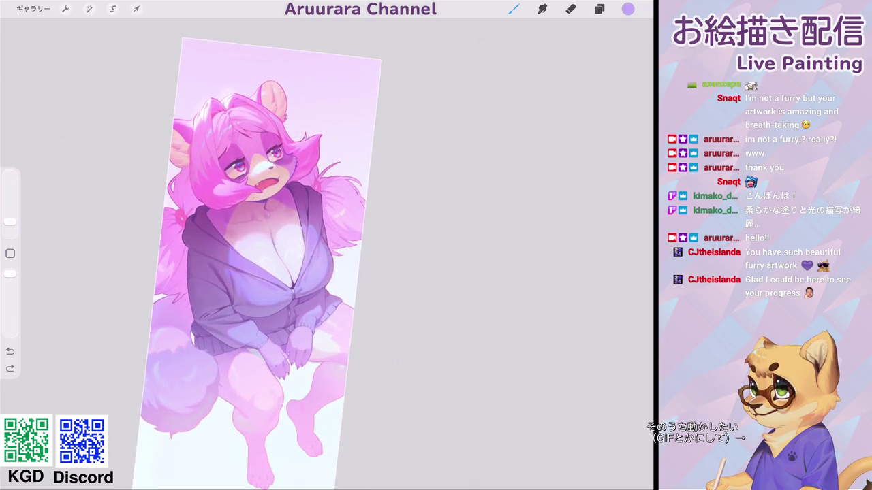
pyautogui.moveTo(10, 221); pyautogui.dragTo(10, 222)
pyautogui.moveTo(272, 258); pyautogui.dragTo(286, 265)
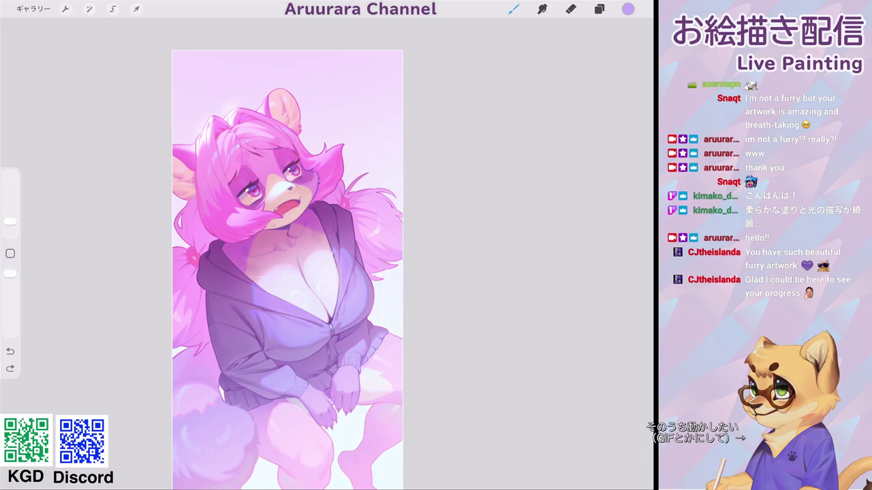
pyautogui.moveTo(270, 117); pyautogui.dragTo(261, 102)
# Step: Undo the stray ear line, sample the hair, deepen it to purple and thin the brush
pyautogui.moveTo(286, 272); pyautogui.dragTo(272, 280)
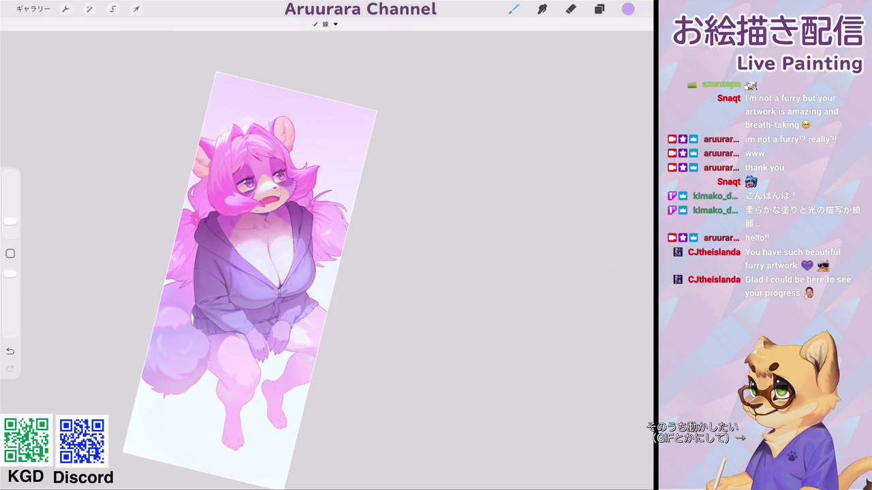
pyautogui.hotkey('ctrl', 'z')
pyautogui.scroll(3, 286, 272)
pyautogui.click(253, 90)
pyautogui.click(628, 9)
pyautogui.moveTo(615, 175); pyautogui.dragTo(599, 174)
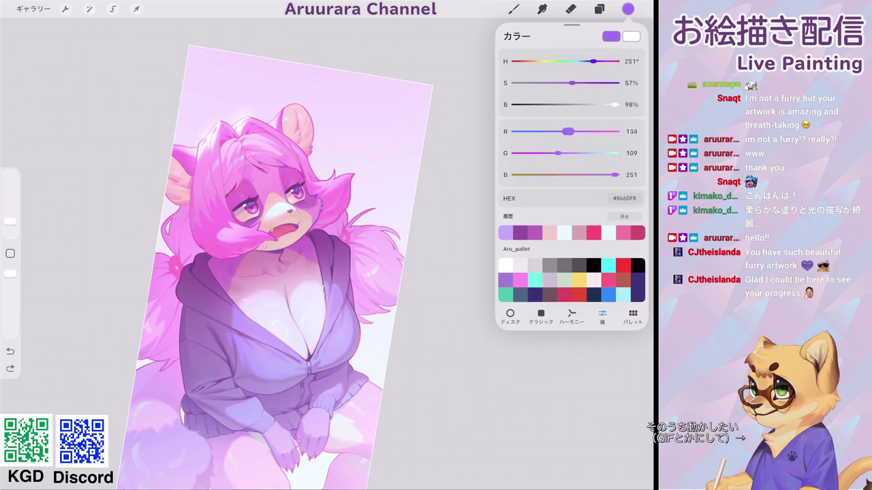
pyautogui.click(628, 9)
pyautogui.moveTo(10, 222); pyautogui.dragTo(11, 225)
# Step: Draw a short hair clip line beside the ear, then undo it
pyautogui.moveTo(283, 122)
pyautogui.mouseDown()
pyautogui.moveTo(279, 147)
pyautogui.moveTo(292, 143)
pyautogui.mouseUp()
pyautogui.hotkey('ctrl', 'z')
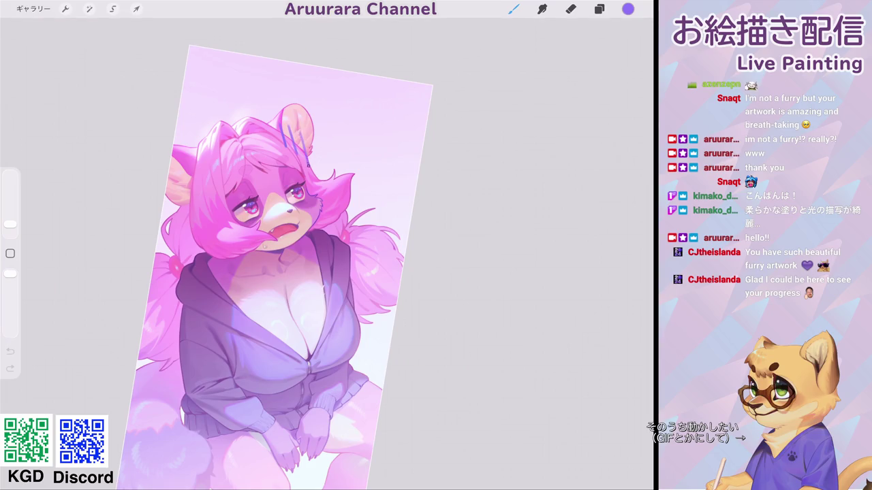
pyautogui.scroll(-3, 293, 263)
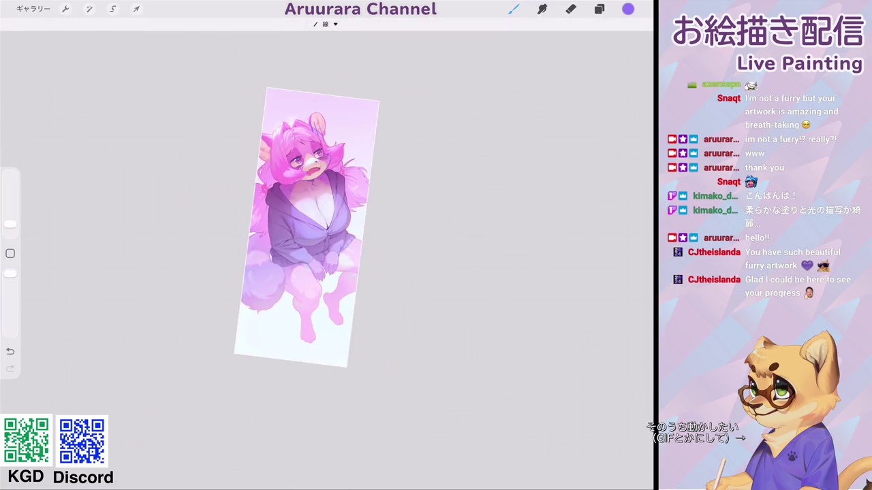
pyautogui.scroll(3, 273, 265)
pyautogui.scroll(-3, 273, 266)
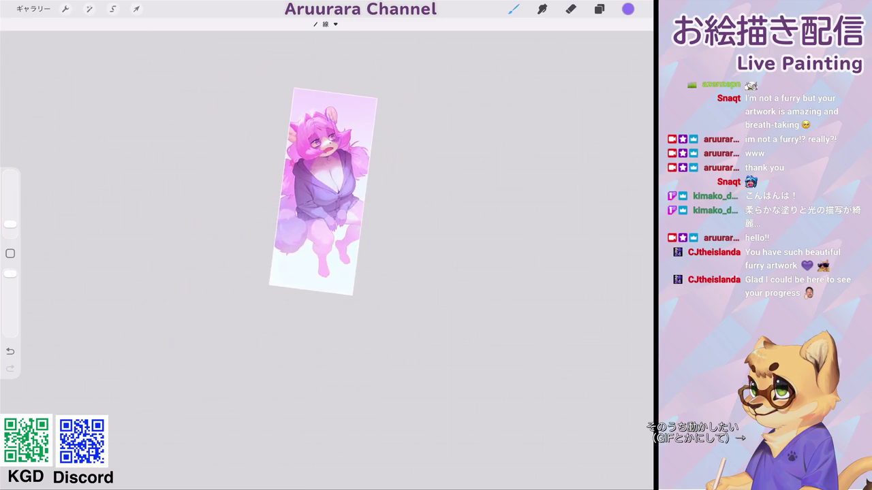
pyautogui.scroll(3, 319, 264)
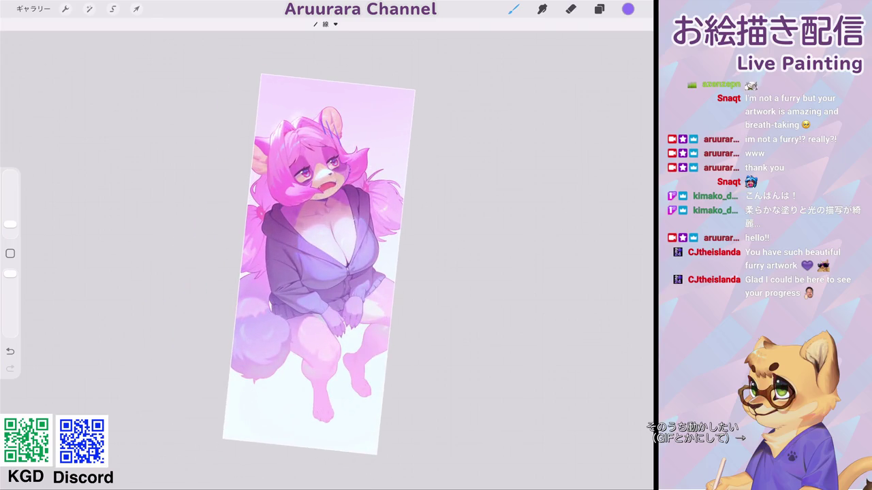
pyautogui.scroll(2, 320, 266)
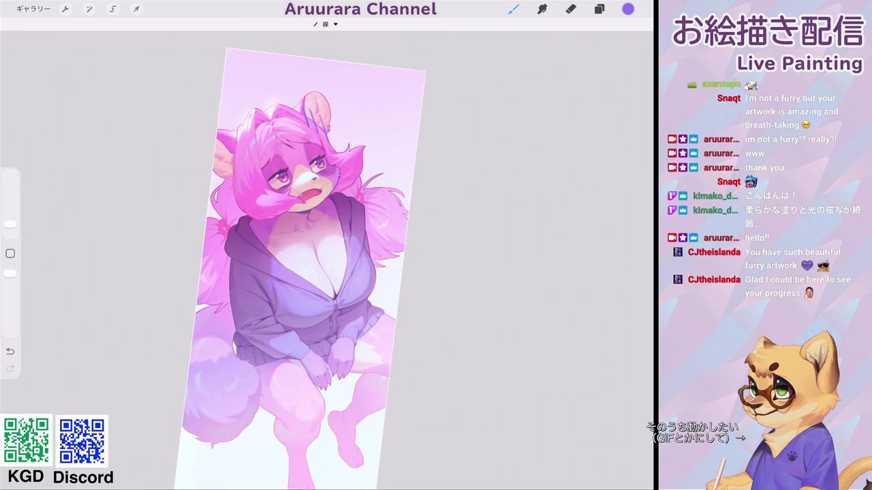
# Step: Try a squiggle and a short stroke above the ear, undoing each
pyautogui.moveTo(364, 90); pyautogui.dragTo(355, 117)
pyautogui.click(10, 351)
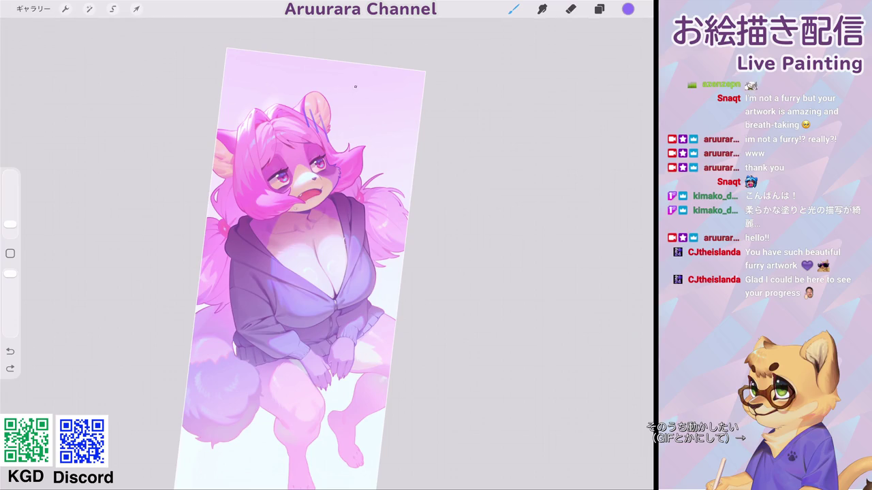
pyautogui.moveTo(366, 80)
pyautogui.mouseDown()
pyautogui.moveTo(350, 116)
pyautogui.moveTo(373, 127)
pyautogui.moveTo(386, 107)
pyautogui.moveTo(391, 134)
pyautogui.moveTo(393, 105)
pyautogui.moveTo(363, 118)
pyautogui.mouseUp()
pyautogui.click(10, 352)
pyautogui.hotkey('ctrl', 'z')
# Step: Sketch an eye-like doodle above the ear, undo the scribble, and show the layer list
pyautogui.moveTo(364, 117); pyautogui.dragTo(390, 125)
pyautogui.moveTo(381, 95)
pyautogui.mouseDown()
pyautogui.moveTo(361, 126)
pyautogui.moveTo(398, 129)
pyautogui.moveTo(382, 136)
pyautogui.mouseUp()
pyautogui.scroll(-5, 327, 245)
pyautogui.hotkey('ctrl', 'z')
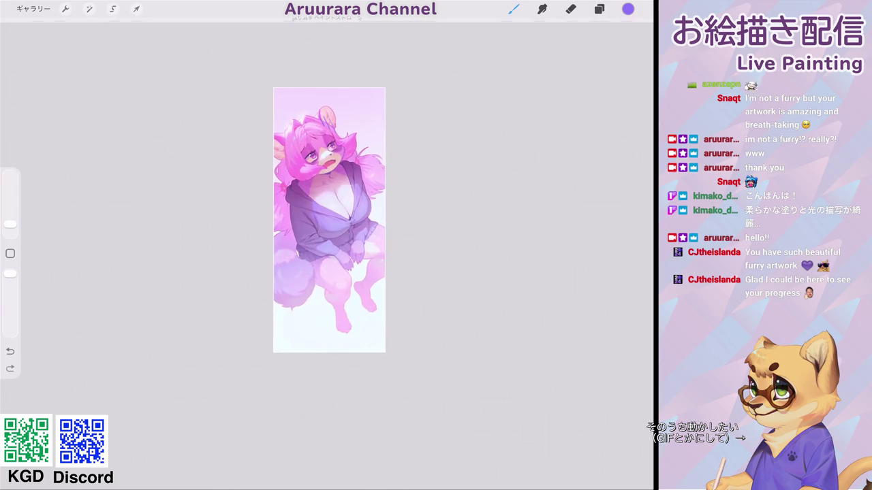
pyautogui.scroll(3, 307, 231)
pyautogui.click(599, 8)
# Step: Move Layer 42 with the clip strokes out of the group, just under Layer 29
pyautogui.click(572, 310)
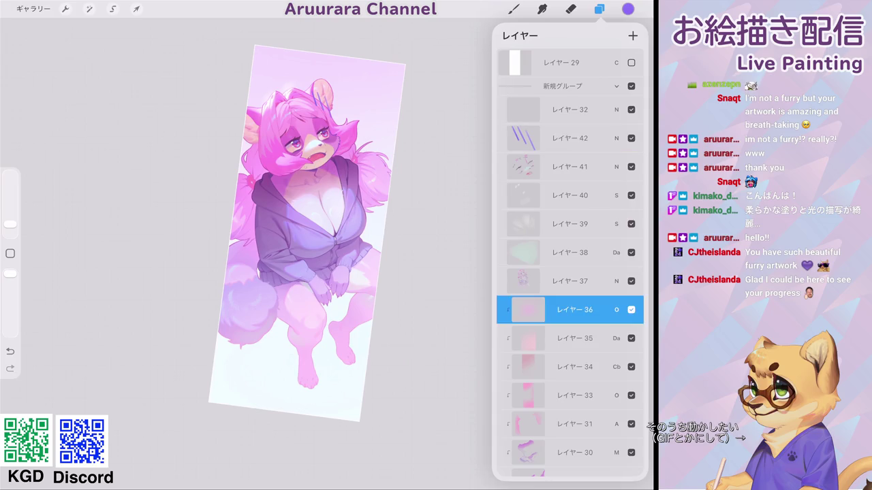
pyautogui.scroll(-10, 569, 272)
pyautogui.scroll(10, 569, 272)
pyautogui.click(572, 138)
pyautogui.moveTo(572, 139); pyautogui.dragTo(572, 90)
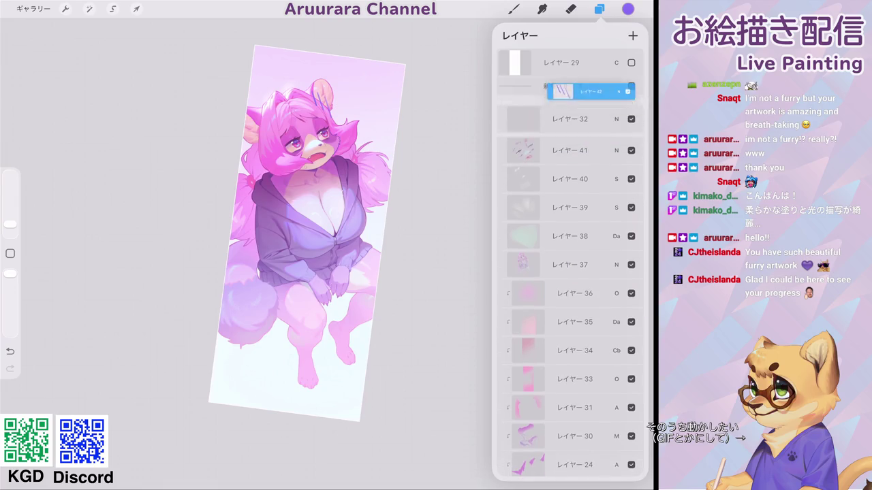
pyautogui.click(616, 114)
# Step: Flatten the group into one layer, select Layer 28, and scribble a bluish stroke right of the ear
pyautogui.click(565, 153)
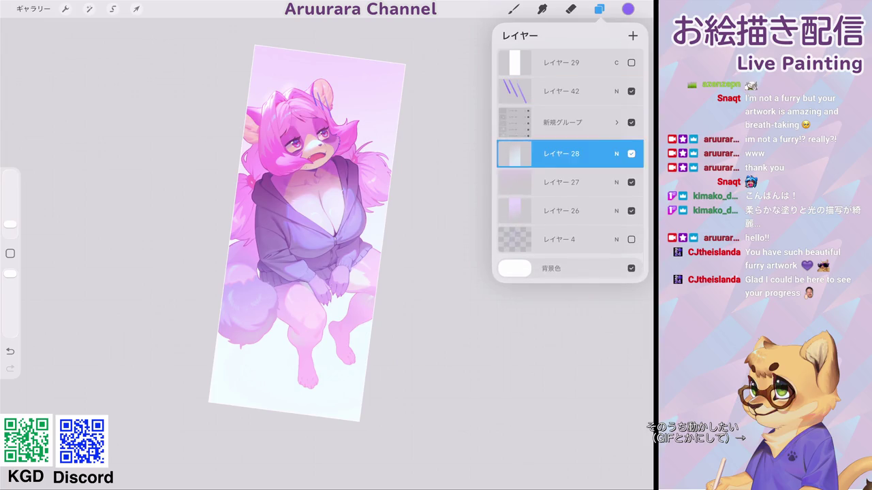
pyautogui.click(565, 122)
pyautogui.click(565, 122)
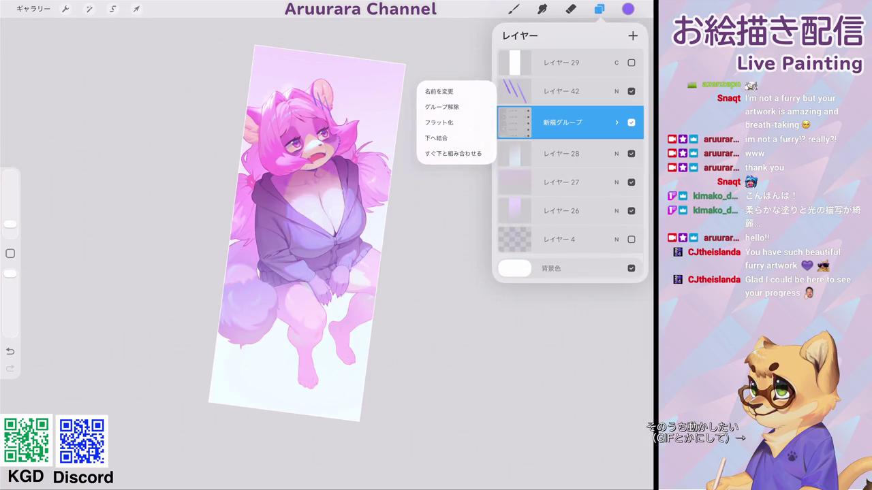
pyautogui.click(438, 133)
pyautogui.click(566, 147)
pyautogui.click(514, 9)
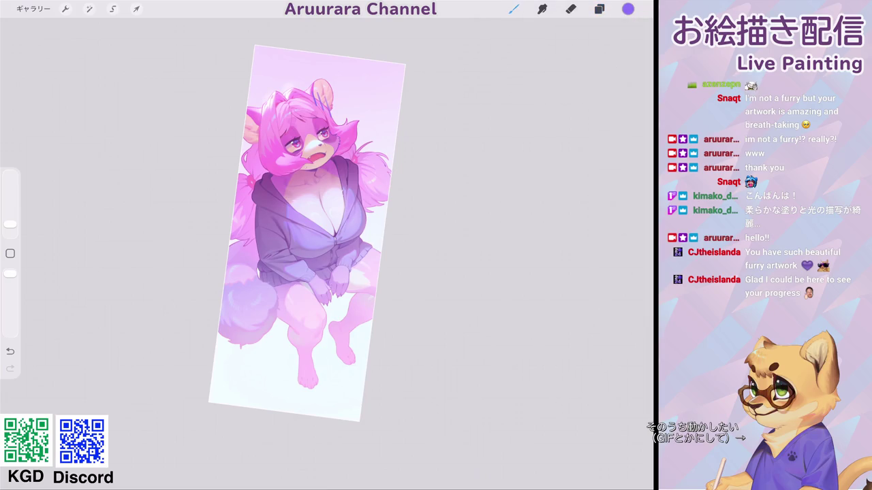
pyautogui.moveTo(359, 92)
pyautogui.mouseDown()
pyautogui.moveTo(361, 106)
pyautogui.moveTo(353, 90)
pyautogui.moveTo(365, 105)
pyautogui.moveTo(373, 101)
pyautogui.moveTo(347, 106)
pyautogui.moveTo(372, 105)
pyautogui.moveTo(385, 134)
pyautogui.moveTo(392, 131)
pyautogui.mouseUp()
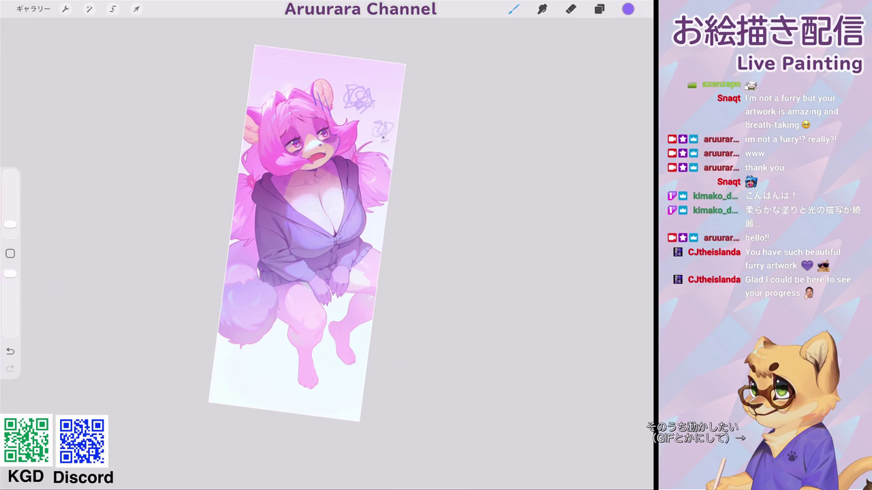
# Step: Scribble small swirl doodles beside the ear, hair and upper background, undoing a rejected stroke
pyautogui.moveTo(256, 94)
pyautogui.mouseDown()
pyautogui.moveTo(264, 85)
pyautogui.moveTo(252, 79)
pyautogui.moveTo(257, 88)
pyautogui.moveTo(285, 54)
pyautogui.moveTo(284, 70)
pyautogui.moveTo(267, 61)
pyautogui.moveTo(277, 77)
pyautogui.mouseUp()
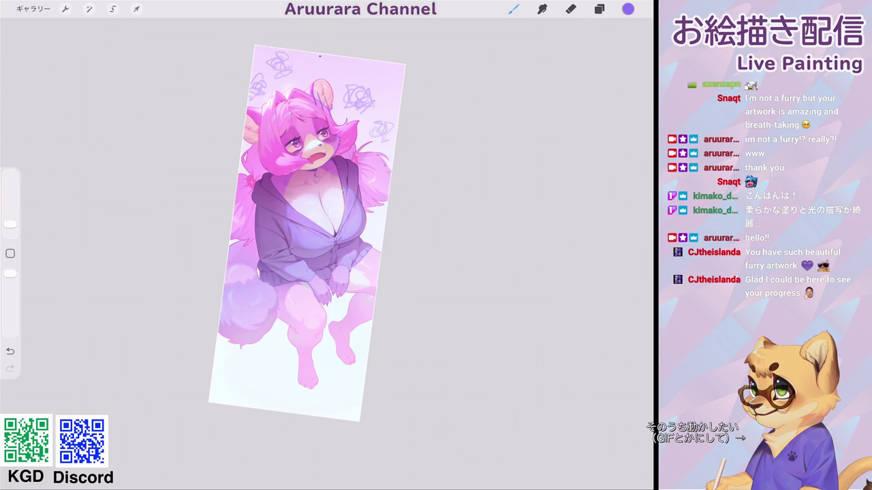
pyautogui.hotkey('ctrl', 'z')
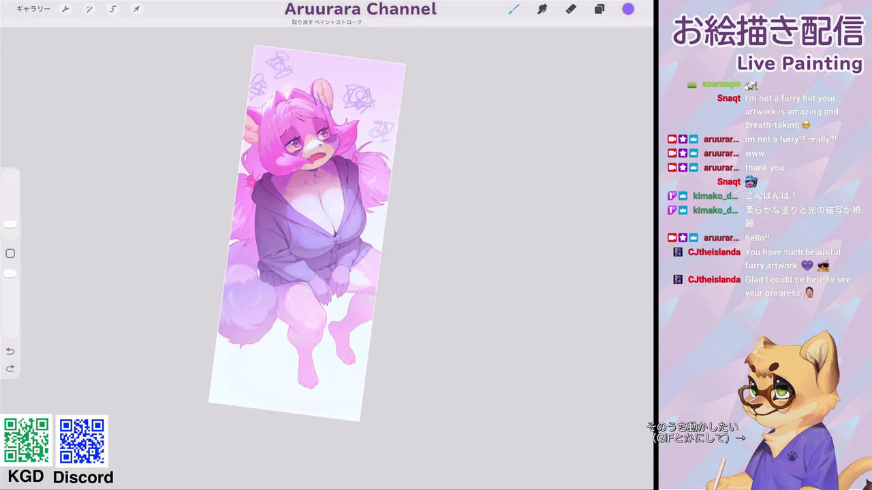
pyautogui.moveTo(297, 84); pyautogui.dragTo(305, 94)
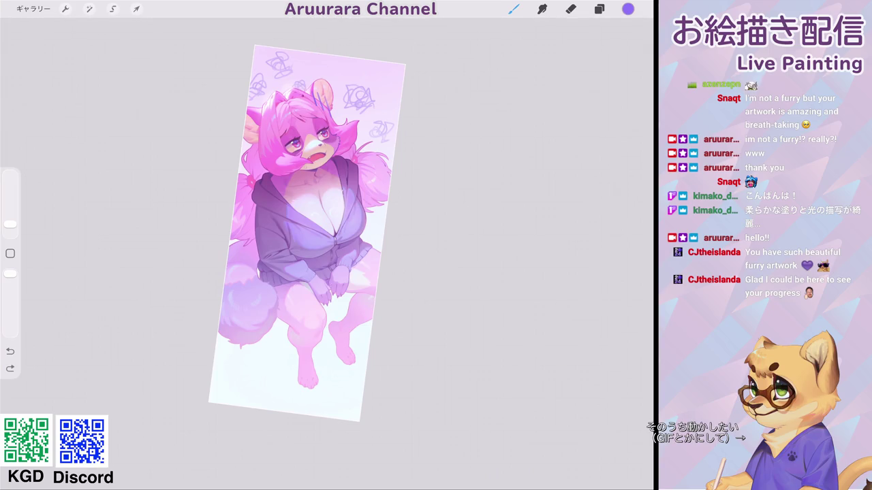
pyautogui.moveTo(242, 142); pyautogui.dragTo(248, 149)
pyautogui.moveTo(391, 80); pyautogui.dragTo(391, 84)
pyautogui.moveTo(354, 57); pyautogui.dragTo(355, 63)
# Step: Add doodles in the right background and a dot lower left, undoing unwanted strokes
pyautogui.moveTo(380, 216); pyautogui.dragTo(369, 227)
pyautogui.hotkey('ctrl', 'z')
pyautogui.hotkey('ctrl', 'z')
pyautogui.moveTo(384, 216); pyautogui.dragTo(373, 230)
pyautogui.moveTo(260, 53); pyautogui.dragTo(263, 57)
pyautogui.hotkey('ctrl', 'z')
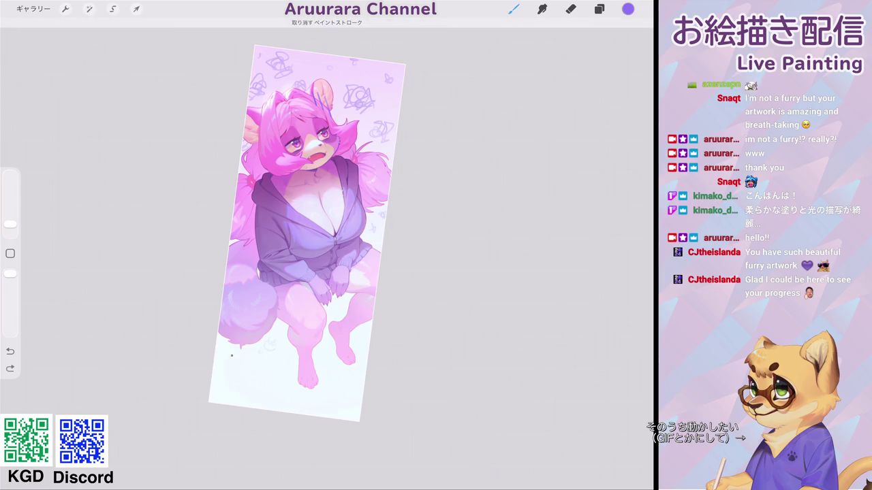
pyautogui.click(216, 346)
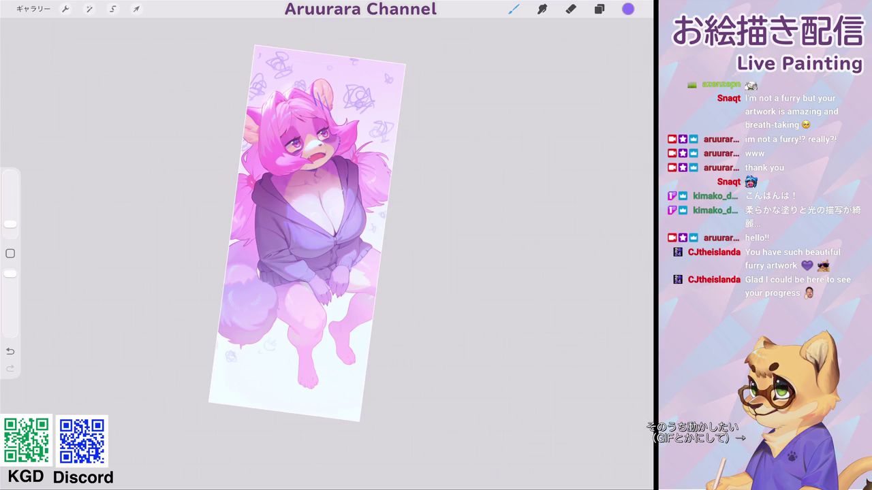
# Step: Apply Hue, Saturation, Brightness with hue about 45%, saturation 60% and brightness 62%
pyautogui.click(88, 9)
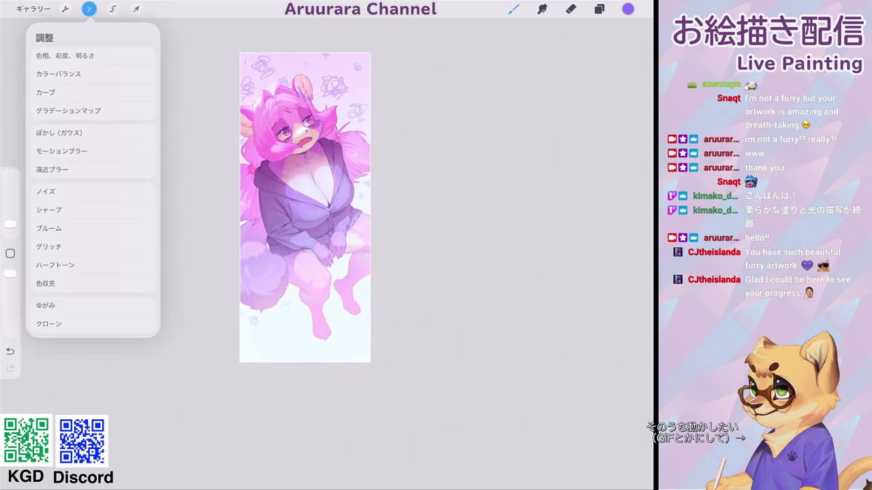
pyautogui.click(64, 55)
pyautogui.moveTo(326, 469); pyautogui.dragTo(367, 469)
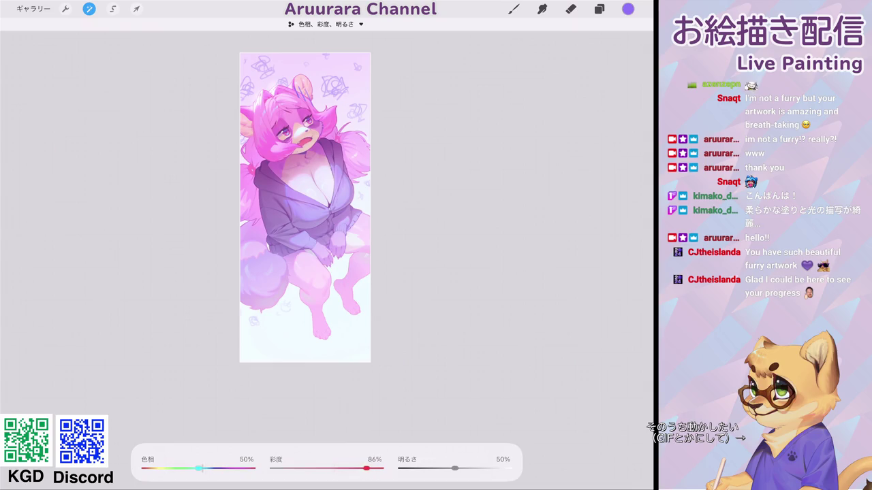
pyautogui.moveTo(197, 468); pyautogui.dragTo(193, 469)
pyautogui.moveTo(455, 469); pyautogui.dragTo(468, 469)
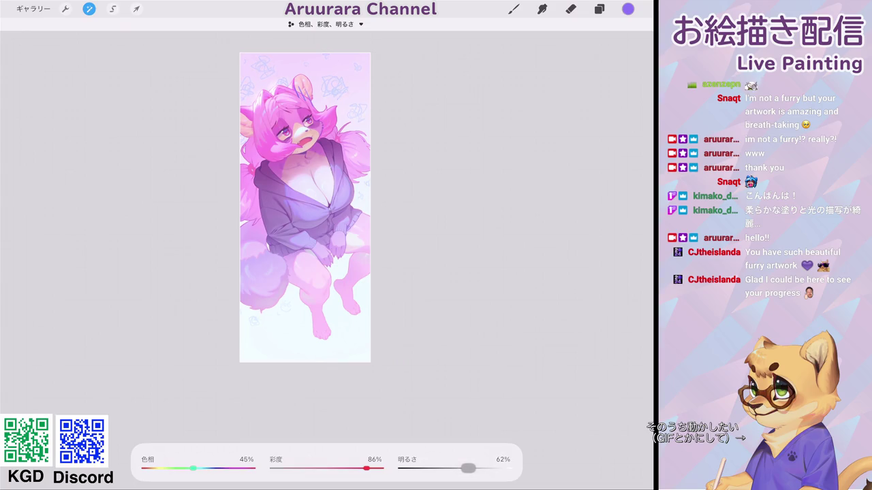
pyautogui.moveTo(366, 468); pyautogui.dragTo(338, 469)
pyautogui.moveTo(193, 468); pyautogui.dragTo(195, 468)
pyautogui.moveTo(192, 469); pyautogui.dragTo(194, 469)
# Step: Add a new layer レイヤー 9 above layer 42 with blend mode set to 標準 (Normal)
pyautogui.click(600, 8)
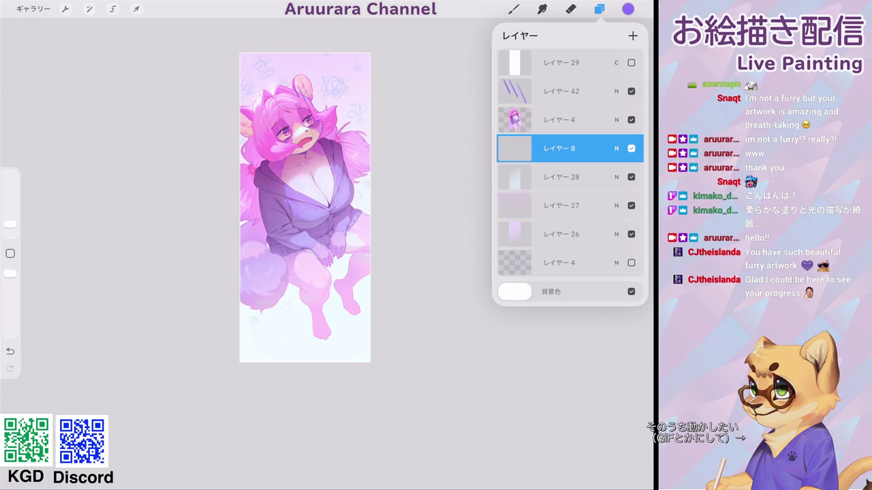
pyautogui.scroll(1, 276, 235)
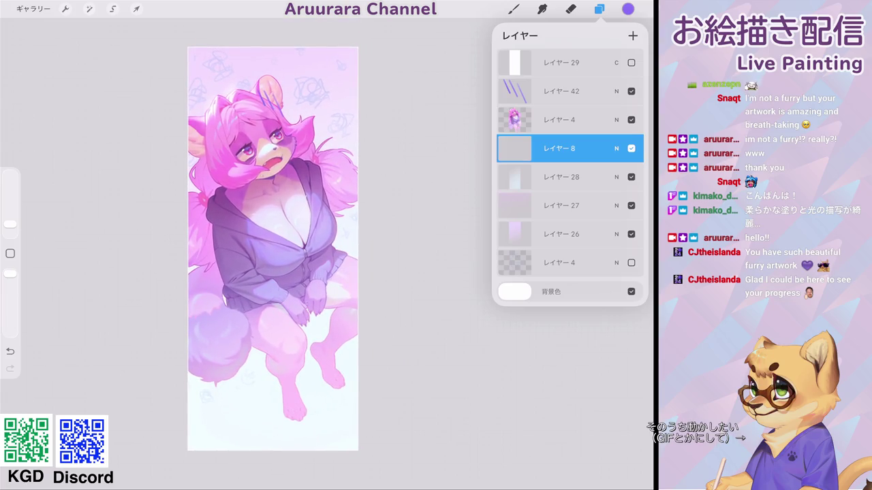
pyautogui.scroll(-1, 266, 259)
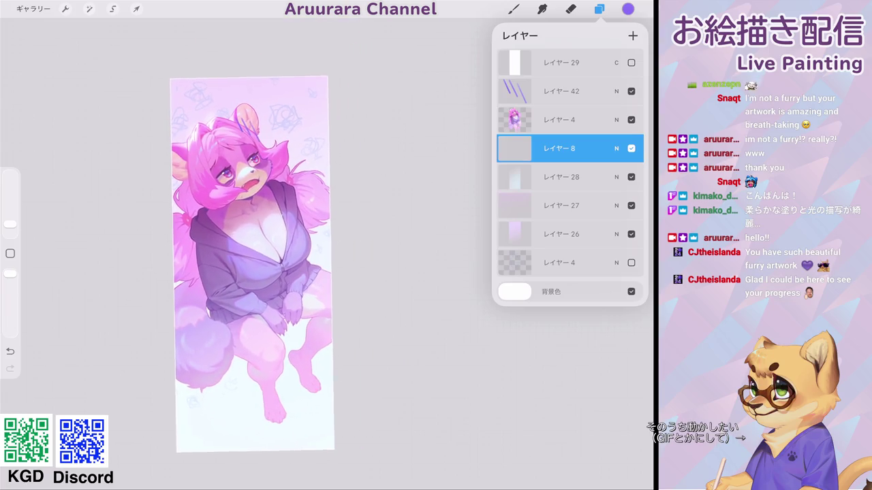
pyautogui.click(559, 120)
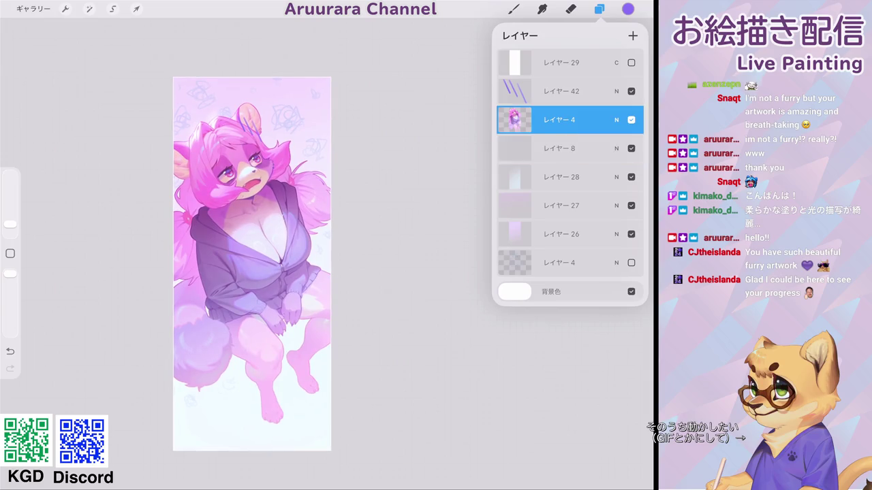
pyautogui.click(559, 90)
pyautogui.click(633, 36)
pyautogui.click(616, 90)
pyautogui.click(515, 208)
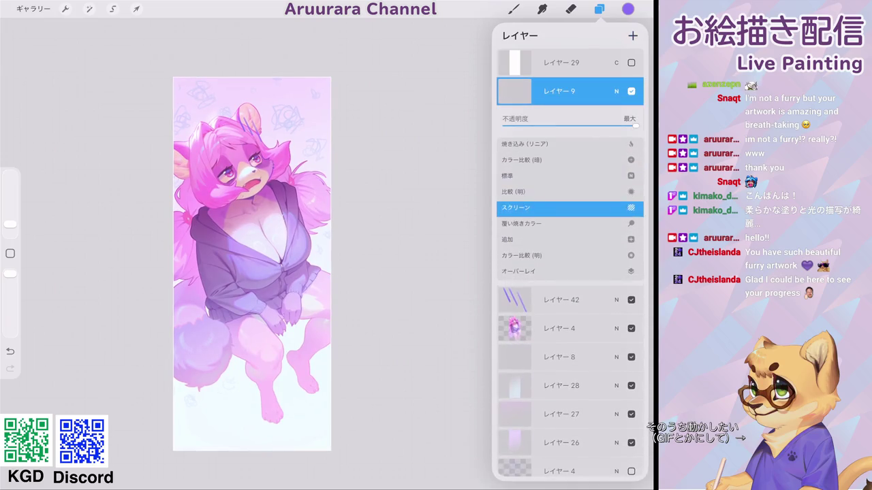
pyautogui.click(516, 175)
pyautogui.scroll(1, 568, 204)
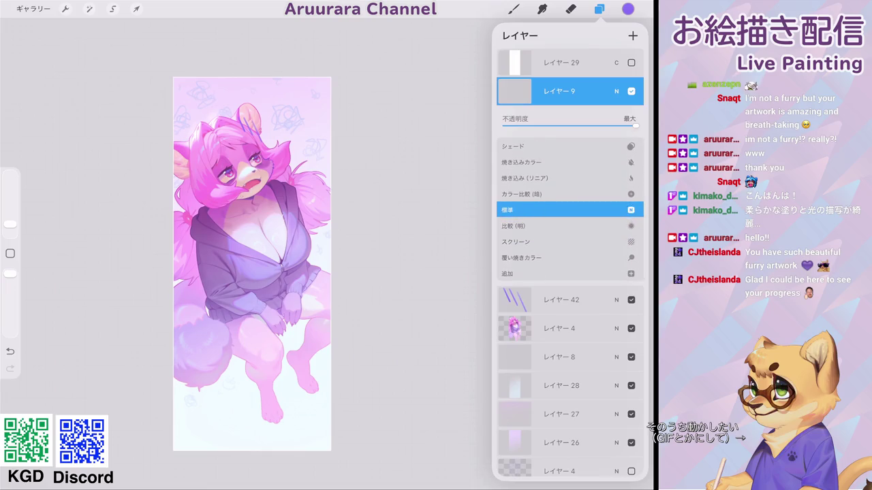
pyautogui.click(617, 90)
# Step: Choose a fine dot brush from the キラキラ sparkle brush set
pyautogui.click(513, 9)
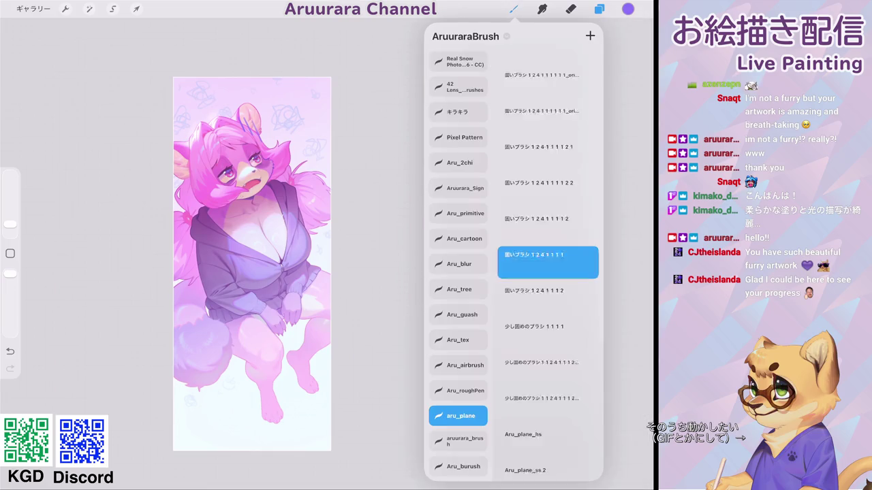
pyautogui.click(458, 111)
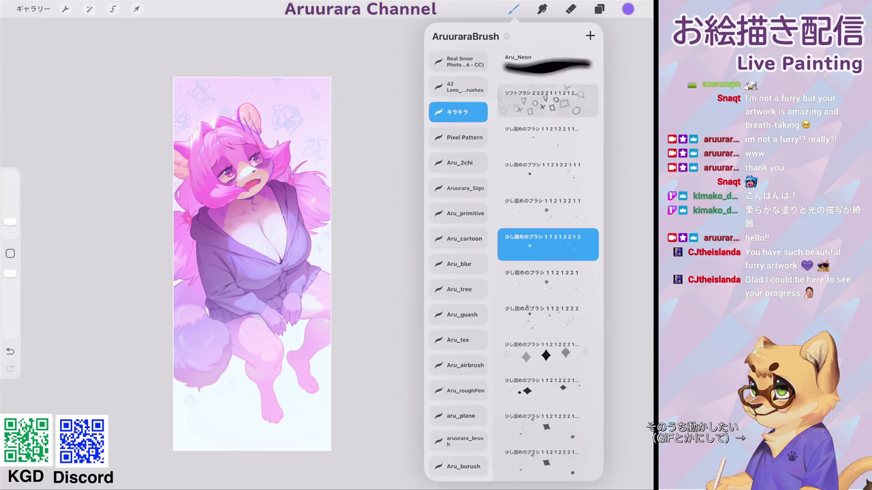
pyautogui.click(513, 9)
pyautogui.click(600, 9)
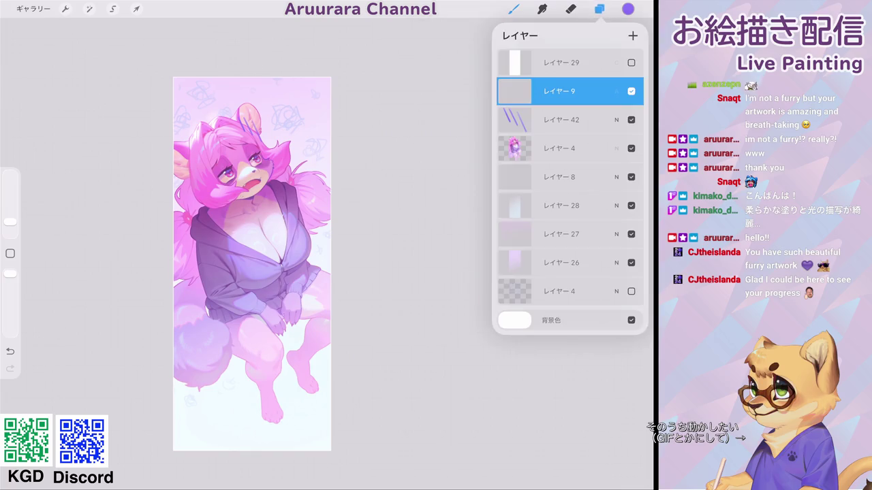
pyautogui.scroll(3, 252, 265)
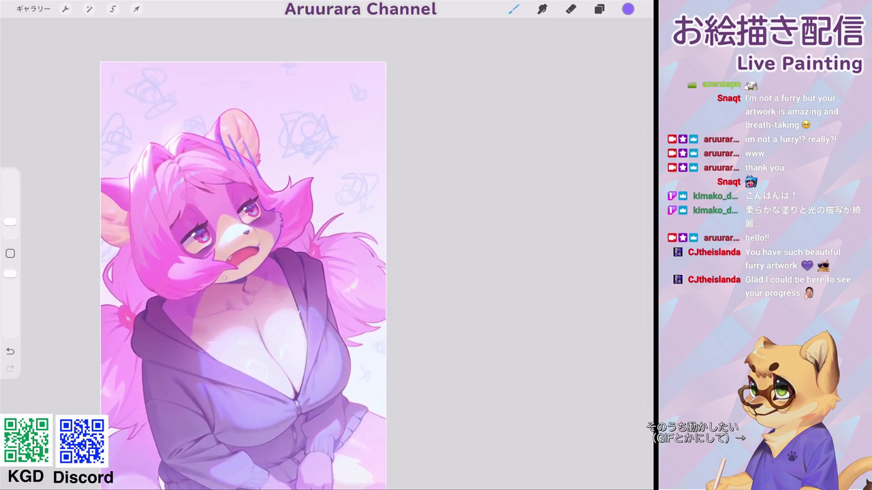
pyautogui.hotkey('ctrl', 'z')
pyautogui.click(217, 117)
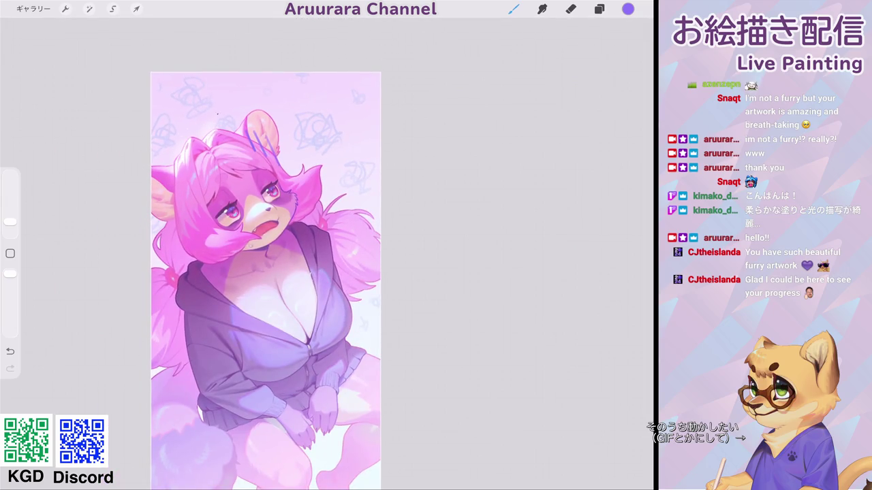
pyautogui.moveTo(10, 221); pyautogui.dragTo(10, 214)
pyautogui.click(254, 80)
pyautogui.hotkey('ctrl', 'z')
pyautogui.moveTo(11, 213); pyautogui.dragTo(10, 218)
pyautogui.click(314, 282)
pyautogui.hotkey('ctrl', 'z')
pyautogui.scroll(-3, 265, 279)
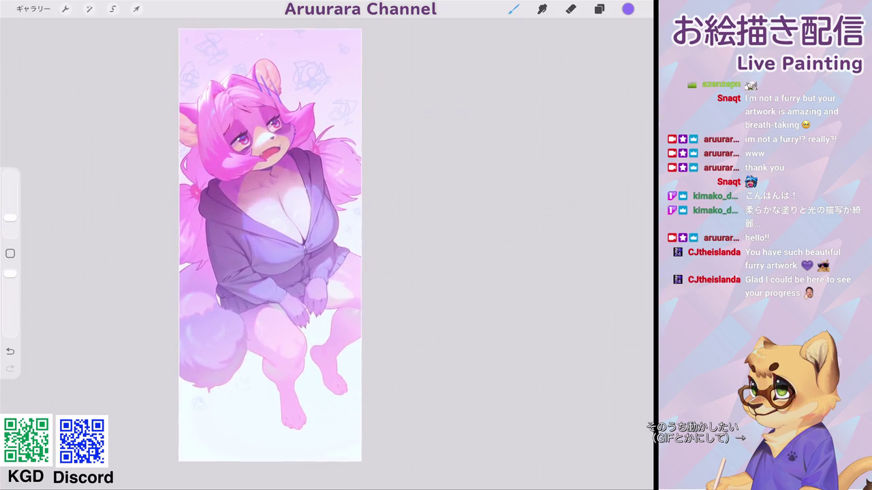
pyautogui.scroll(-3, 270, 245)
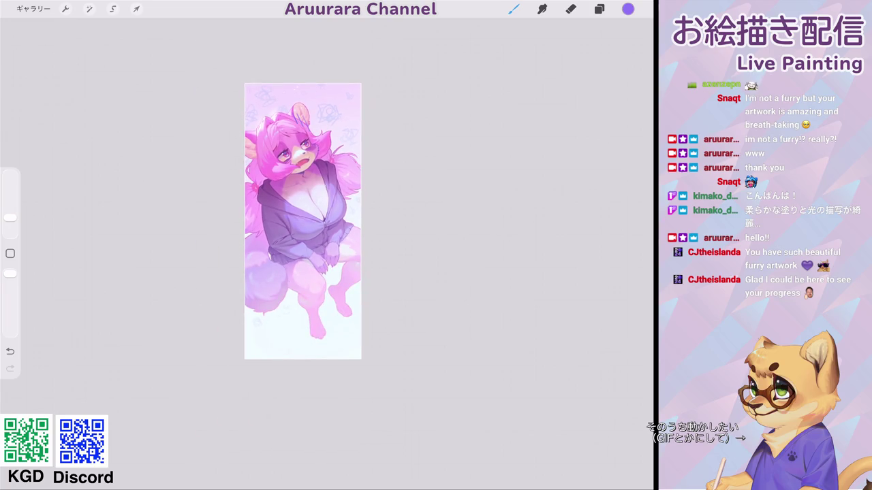
pyautogui.scroll(3, 299, 225)
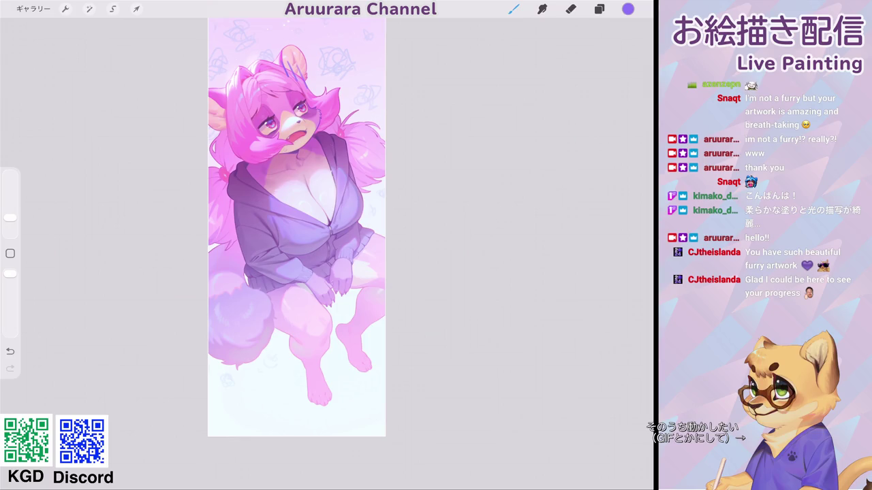
pyautogui.scroll(-2, 297, 227)
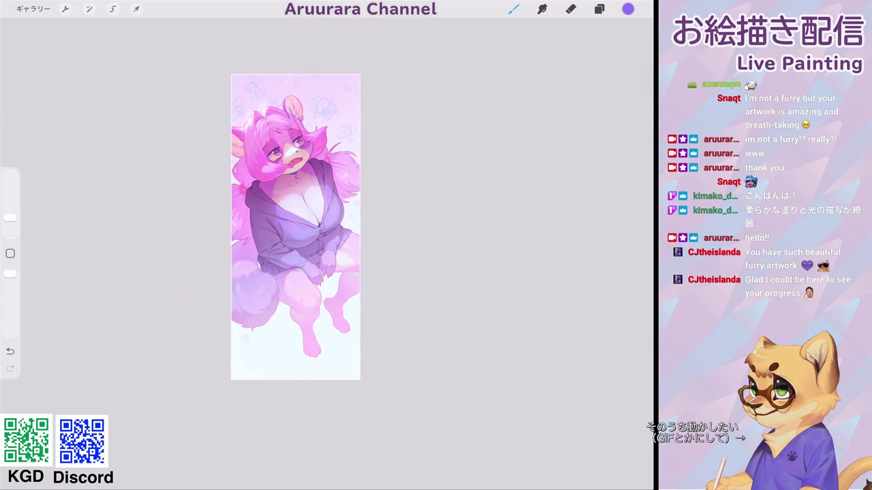
pyautogui.scroll(2, 303, 225)
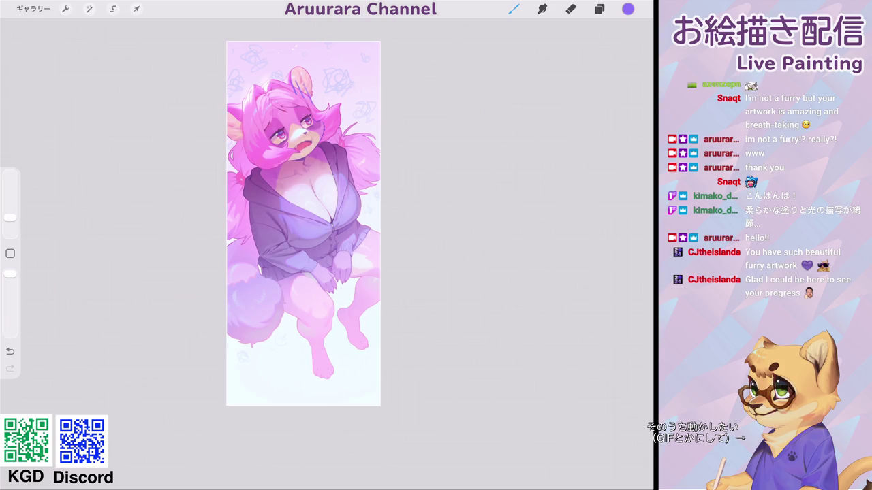
pyautogui.scroll(-2, 303, 224)
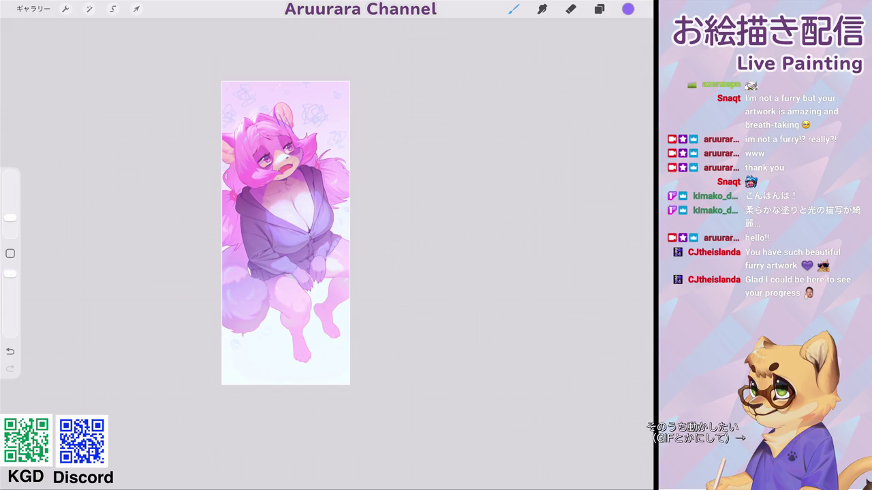
pyautogui.scroll(2, 286, 231)
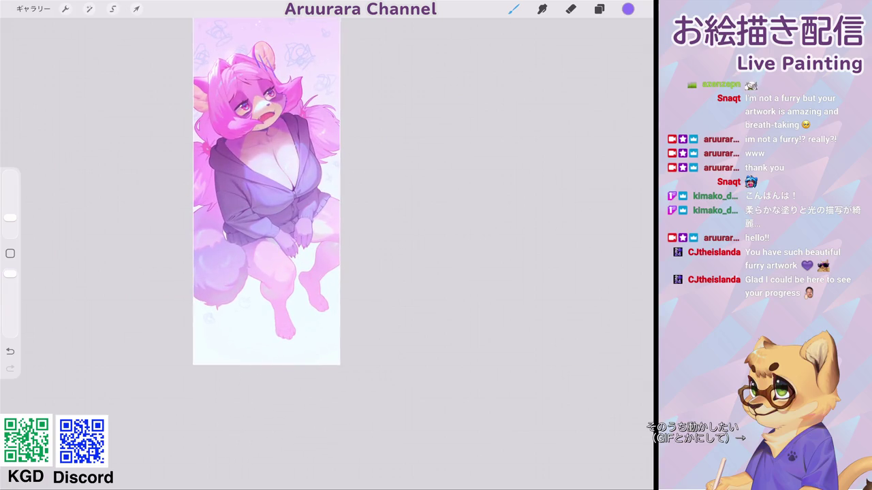
pyautogui.scroll(-1, 307, 218)
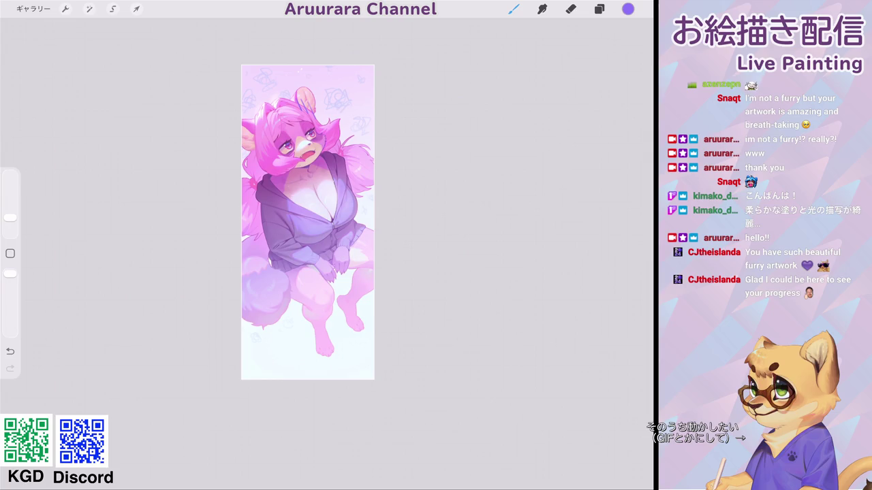
# Step: Preview the artwork in grayscale via layer 29, restore colour, then add a layer above layer 4
pyautogui.scroll(-2, 312, 231)
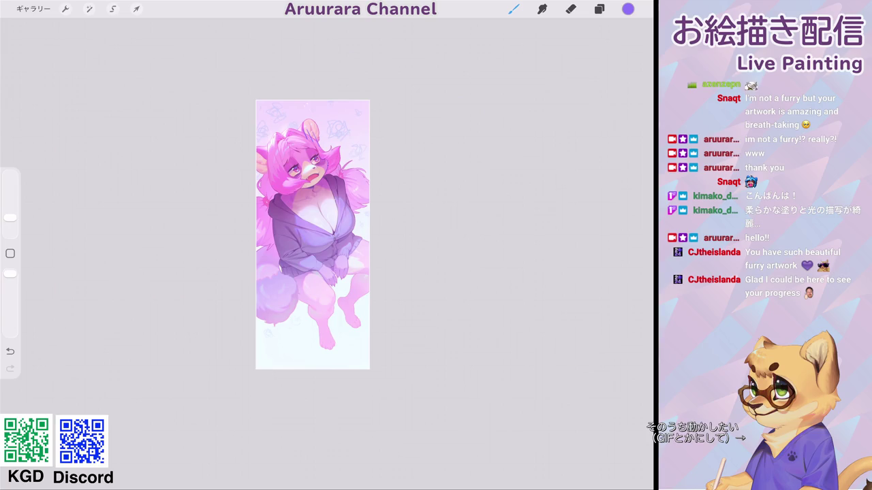
pyautogui.click(599, 9)
pyautogui.click(631, 62)
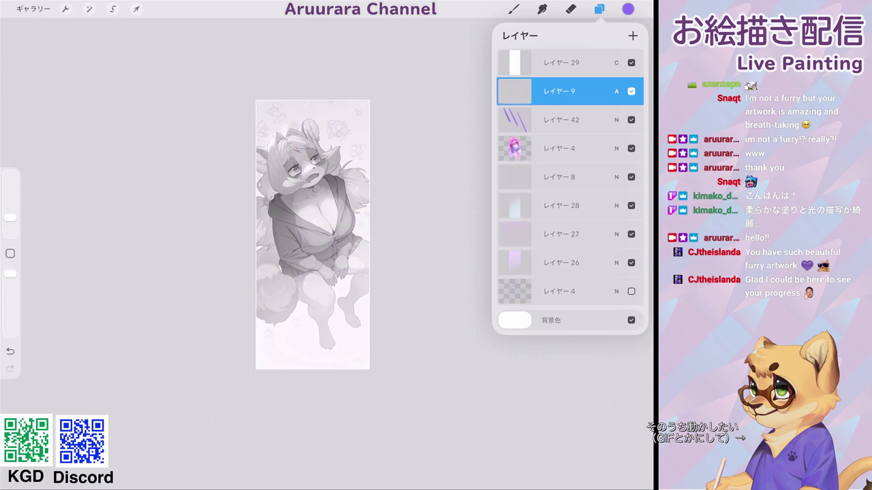
pyautogui.click(631, 62)
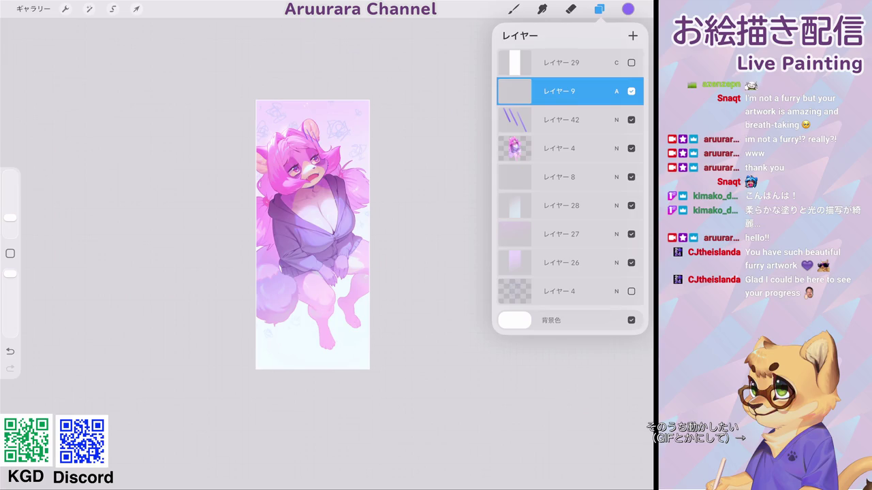
pyautogui.click(558, 148)
pyautogui.click(633, 35)
# Step: Clip new layer 10 to layer 4 and open its blend mode options
pyautogui.click(565, 148)
pyautogui.click(443, 175)
pyautogui.click(616, 148)
pyautogui.scroll(3, 570, 286)
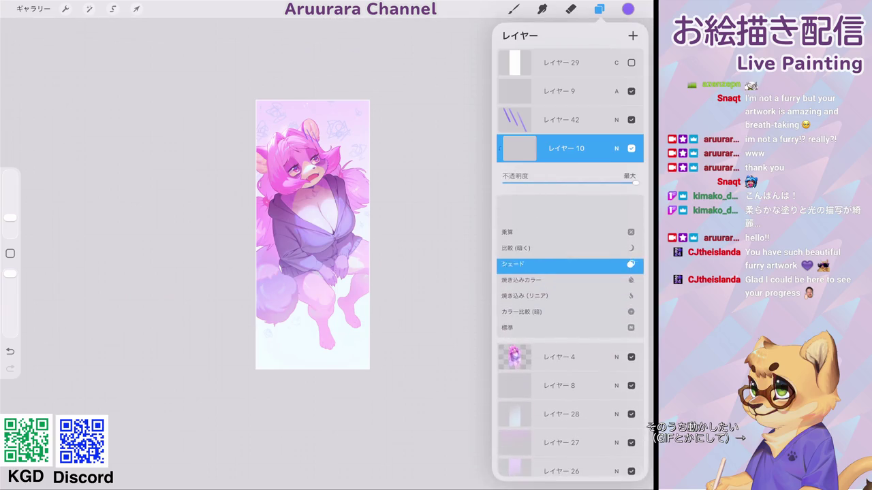
# Step: Pick a bright pink and the soft airbrush from the Aru_airbrush set
pyautogui.click(627, 9)
pyautogui.click(520, 279)
pyautogui.click(513, 8)
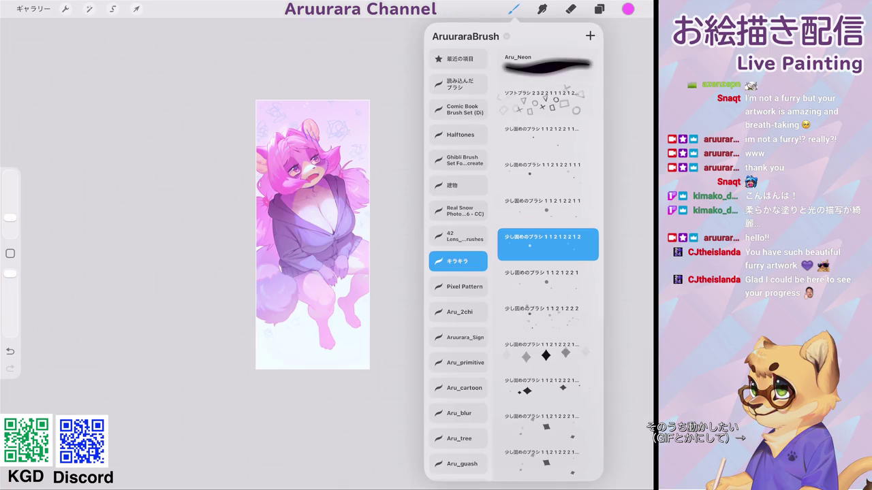
pyautogui.scroll(-1, 458, 273)
pyautogui.scroll(-3, 458, 272)
pyautogui.scroll(-1, 458, 272)
pyautogui.click(460, 416)
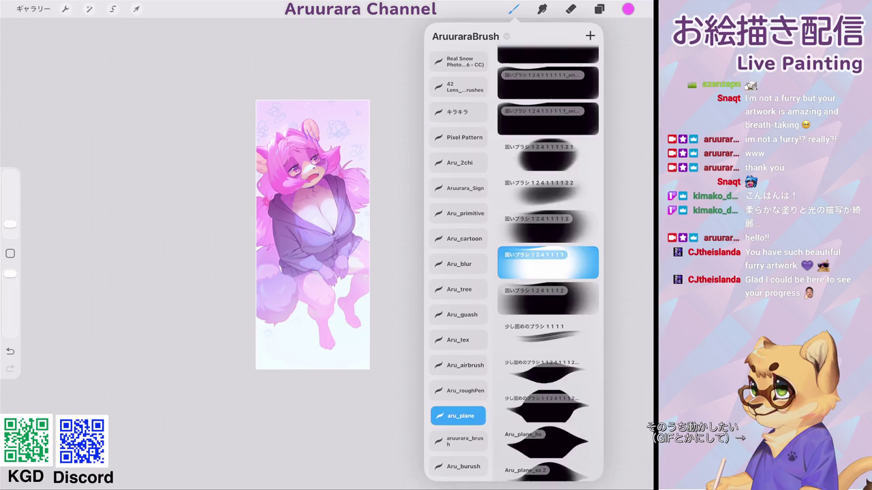
pyautogui.click(465, 365)
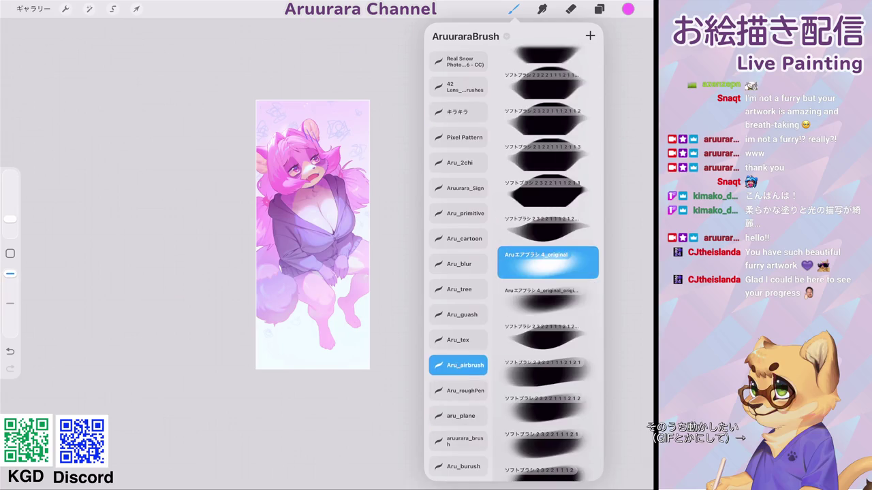
pyautogui.click(136, 273)
pyautogui.scroll(5, 313, 235)
# Step: Airbrush a soft pink glow over the top of the hair with a larger brush
pyautogui.moveTo(286, 122); pyautogui.dragTo(261, 167)
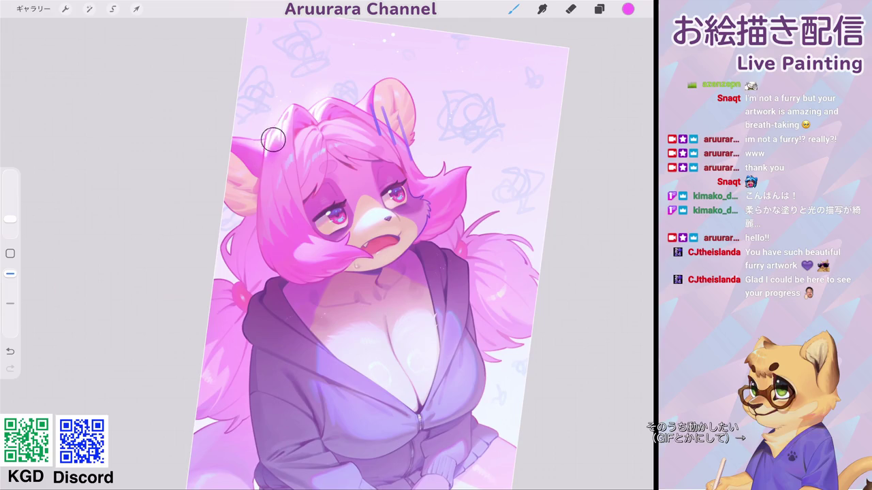
pyautogui.hotkey('ctrl', 'z')
pyautogui.moveTo(10, 218); pyautogui.dragTo(10, 203)
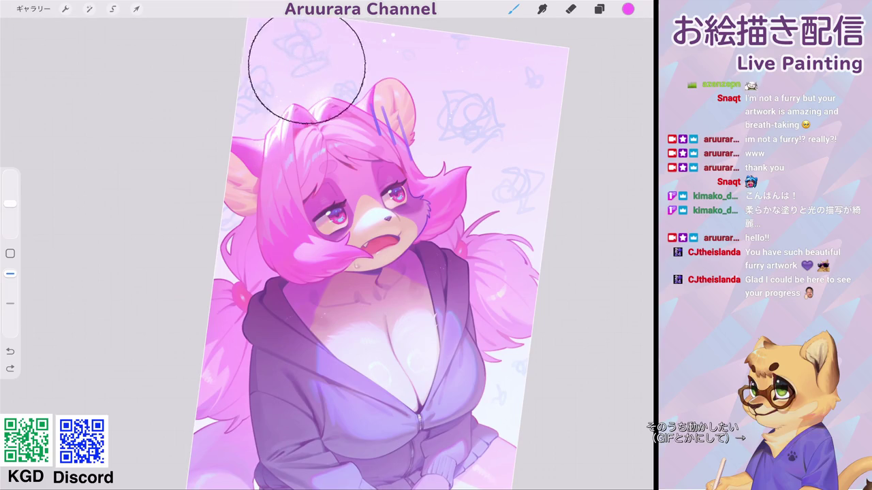
pyautogui.moveTo(294, 95); pyautogui.dragTo(282, 99)
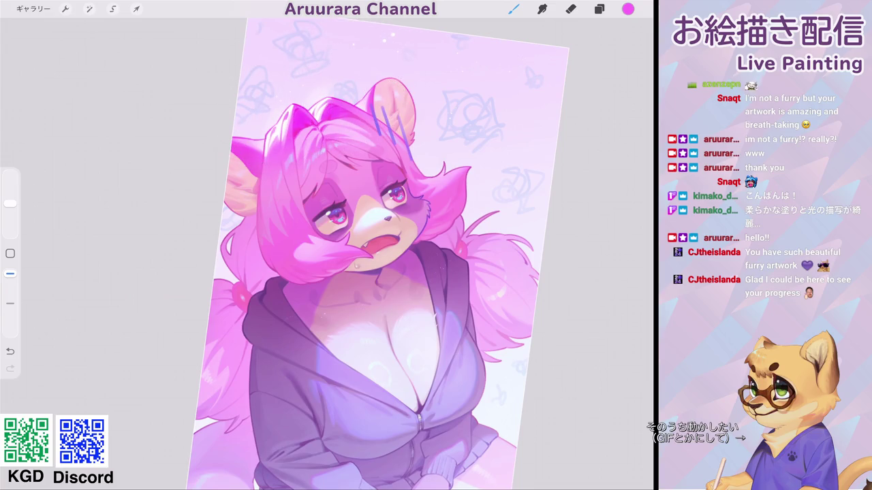
# Step: Try Linear Burn on layer 10, undo it, and lower the layer's opacity to 21%
pyautogui.click(600, 9)
pyautogui.click(617, 148)
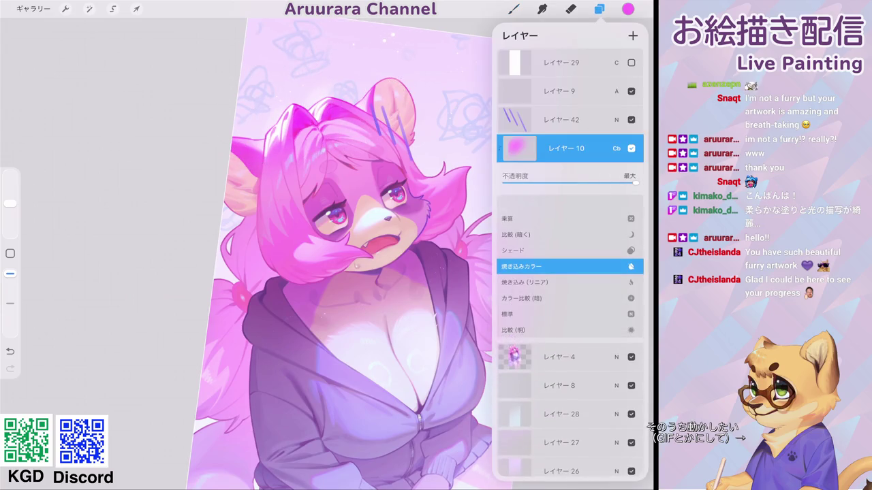
pyautogui.click(531, 271)
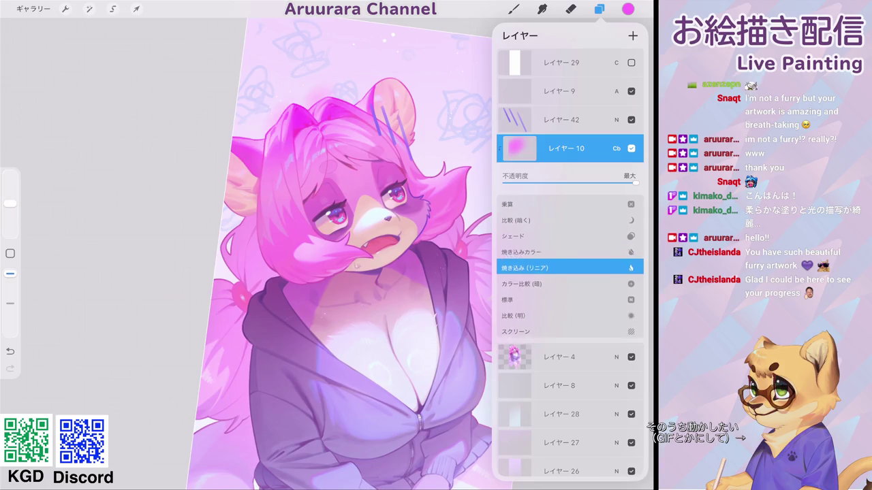
pyautogui.click(616, 147)
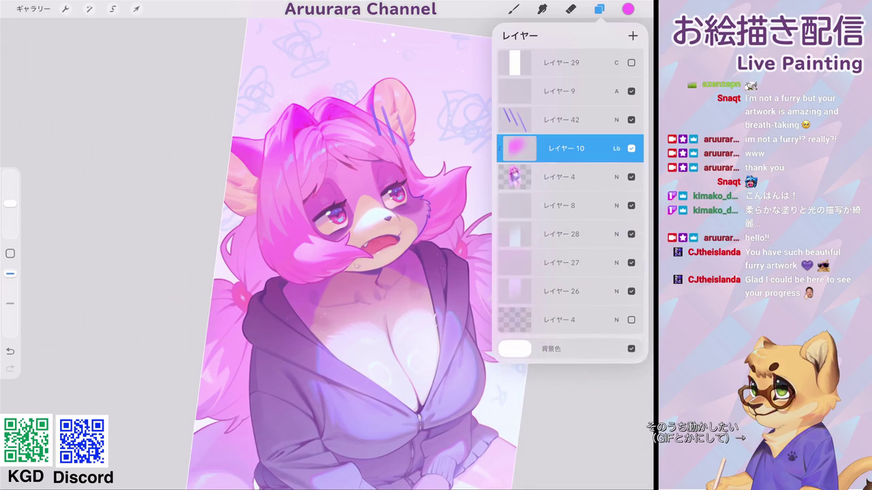
pyautogui.hotkey('ctrl', 'z')
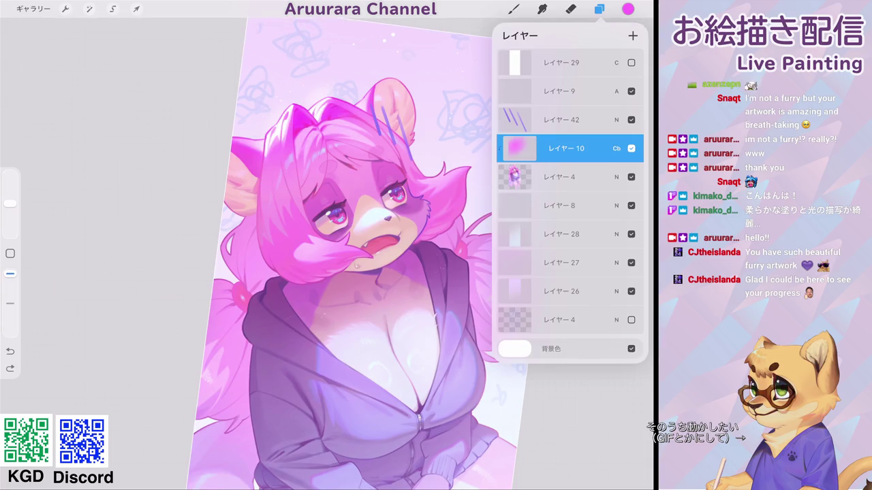
pyautogui.click(616, 148)
pyautogui.moveTo(633, 183)
pyautogui.mouseDown()
pyautogui.moveTo(532, 182)
pyautogui.moveTo(572, 182)
pyautogui.moveTo(557, 182)
pyautogui.mouseUp()
# Step: Raise layer 10's opacity to about 89%
pyautogui.scroll(-1, 569, 266)
pyautogui.scroll(-2, 569, 265)
pyautogui.scroll(-2, 570, 266)
pyautogui.scroll(-1, 570, 265)
pyautogui.scroll(-1, 570, 265)
pyautogui.moveTo(557, 182); pyautogui.dragTo(637, 182)
pyautogui.click(616, 148)
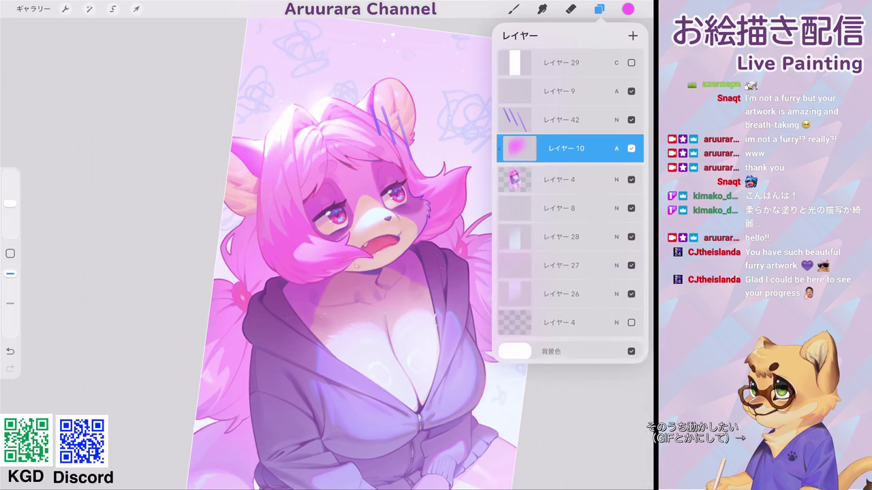
# Step: Use Hue, Saturation, Brightness to boost the glow's saturation to 79% and brightness to 37%
pyautogui.click(88, 9)
pyautogui.click(68, 56)
pyautogui.moveTo(327, 468); pyautogui.dragTo(382, 468)
pyautogui.moveTo(454, 468)
pyautogui.mouseDown()
pyautogui.moveTo(427, 469)
pyautogui.moveTo(449, 469)
pyautogui.mouseUp()
# Step: Lower layer 10's opacity to 23%, toggling it on and off to compare
pyautogui.click(599, 9)
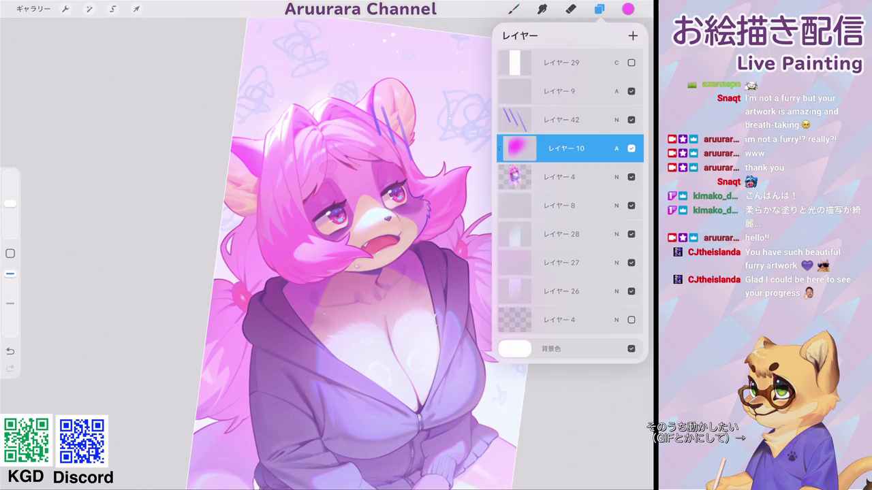
pyautogui.click(632, 148)
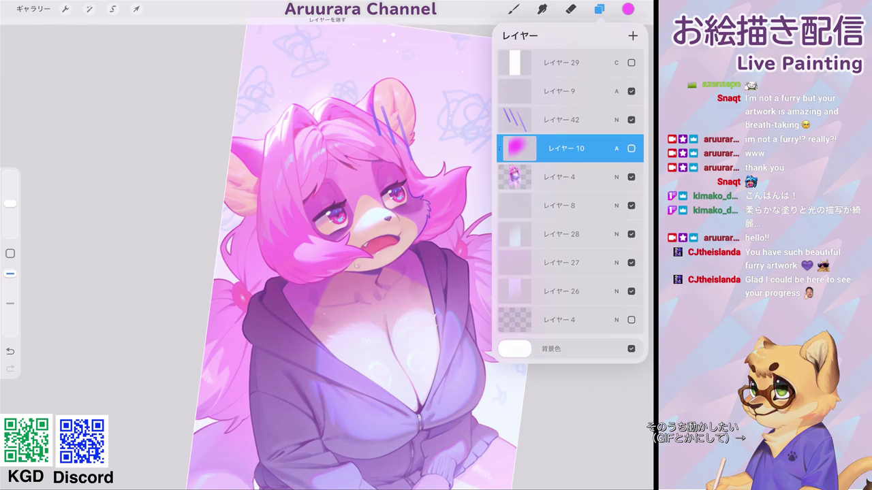
pyautogui.click(617, 148)
pyautogui.moveTo(630, 182); pyautogui.dragTo(538, 182)
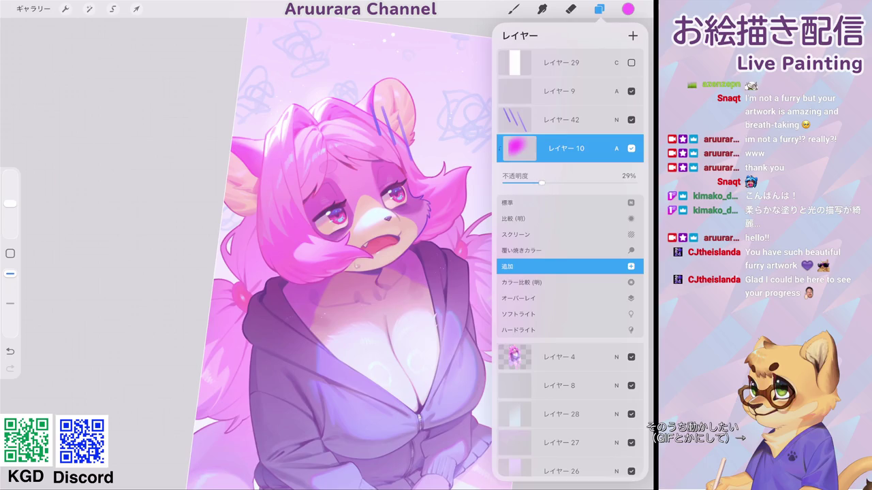
pyautogui.click(617, 148)
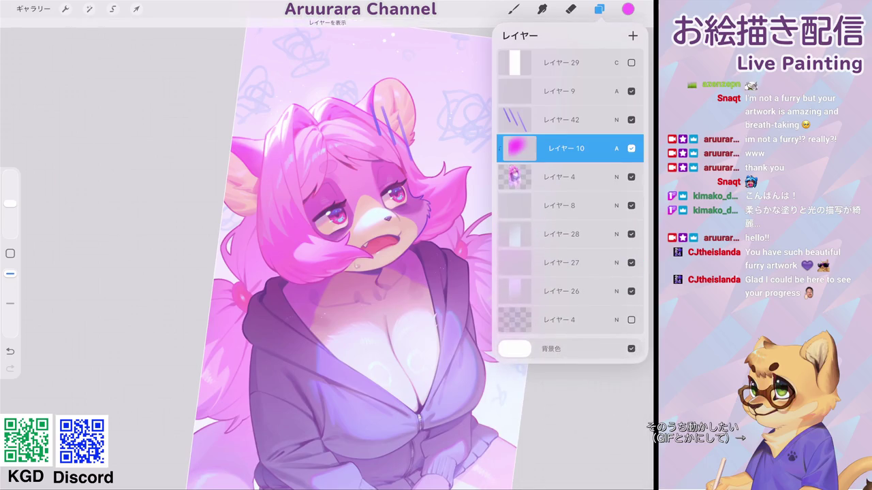
pyautogui.click(616, 147)
pyautogui.moveTo(538, 182); pyautogui.dragTo(533, 183)
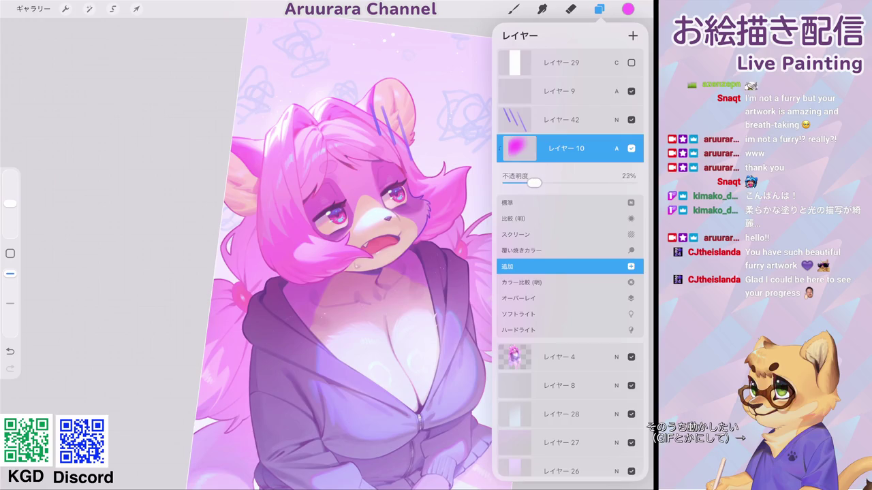
pyautogui.click(616, 148)
pyautogui.click(632, 147)
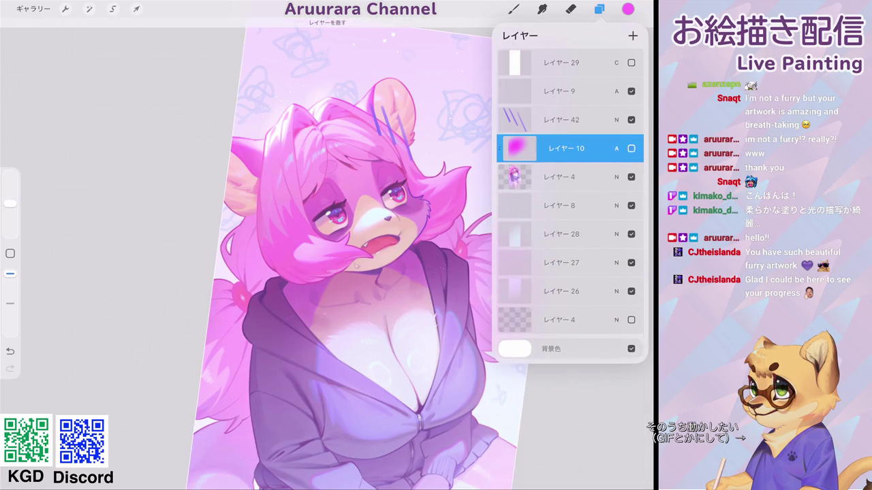
pyautogui.click(599, 9)
pyautogui.scroll(-5, 340, 259)
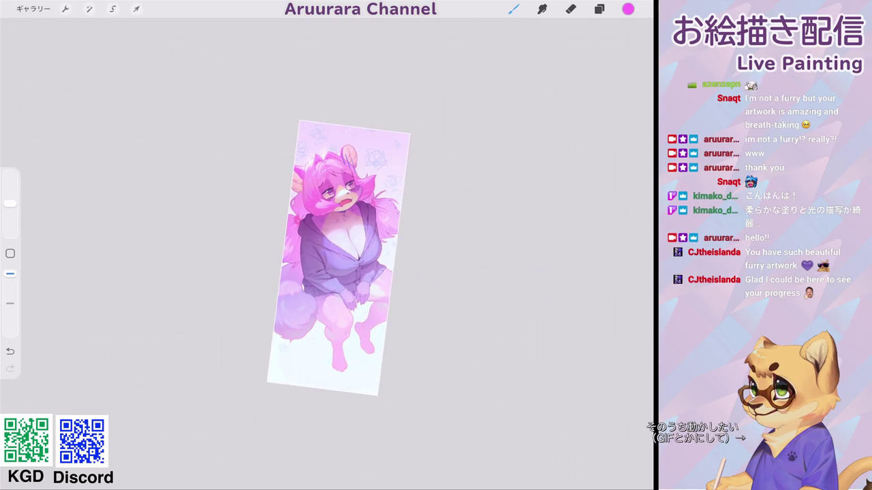
# Step: Add layer 11 above layer 10 and clip it to the layers below
pyautogui.scroll(5, 340, 259)
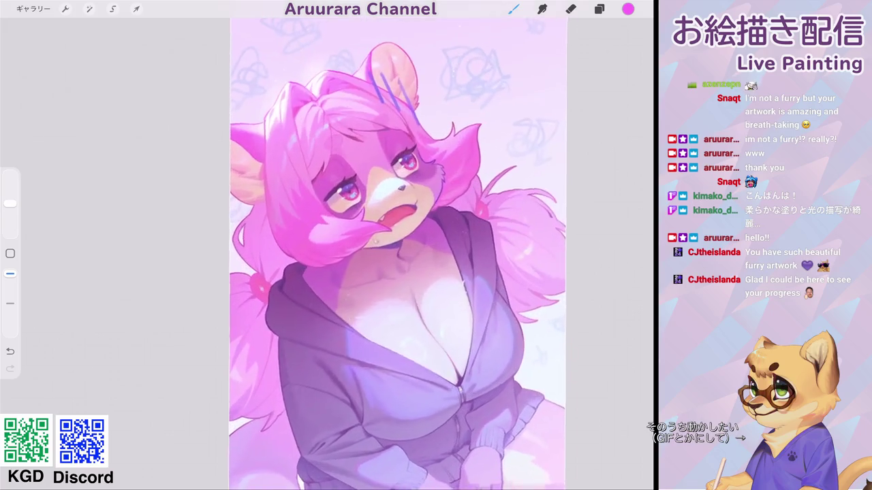
pyautogui.scroll(-2, 341, 259)
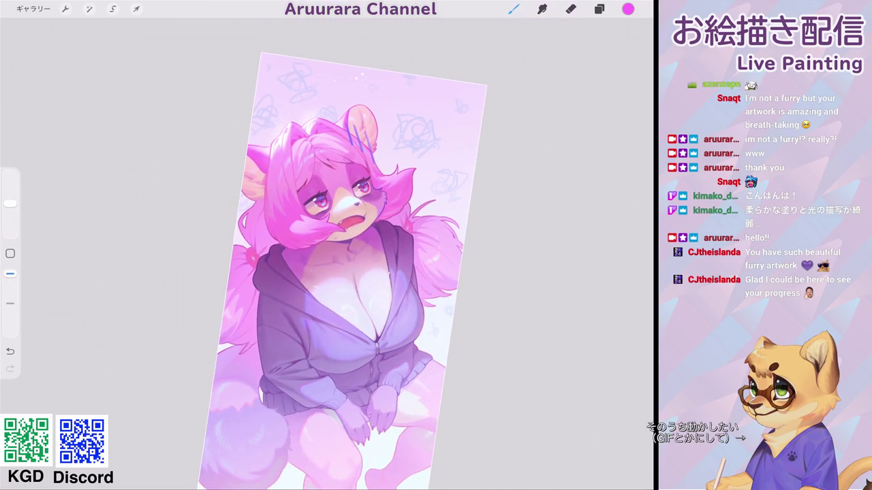
pyautogui.scroll(-3, 340, 272)
pyautogui.scroll(-2, 341, 273)
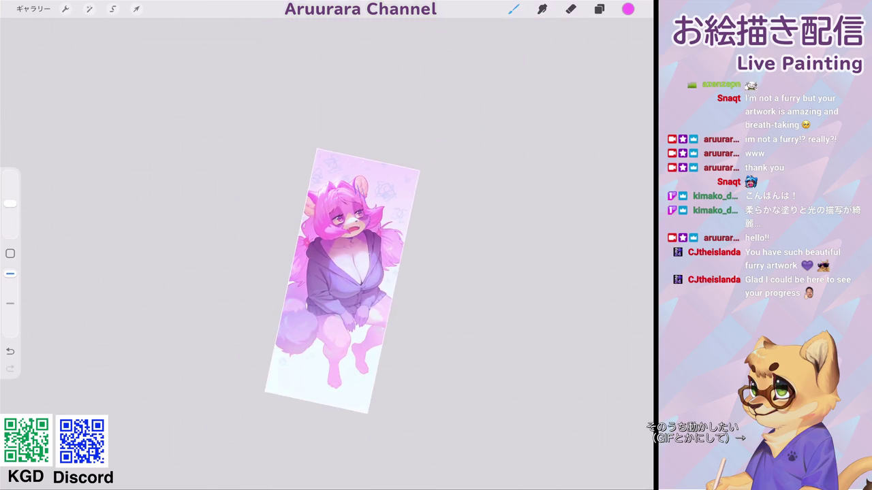
pyautogui.scroll(5, 340, 273)
pyautogui.click(599, 9)
pyautogui.click(565, 176)
pyautogui.click(565, 148)
pyautogui.click(633, 35)
pyautogui.click(566, 147)
pyautogui.click(447, 173)
# Step: Trace a freehand selection around the zigzag hair strands hanging over the eye
pyautogui.click(113, 9)
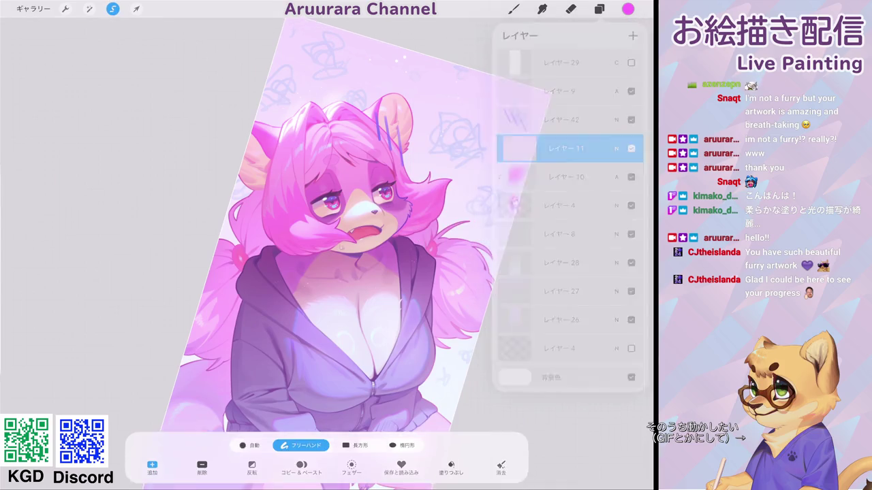
pyautogui.scroll(5, 354, 197)
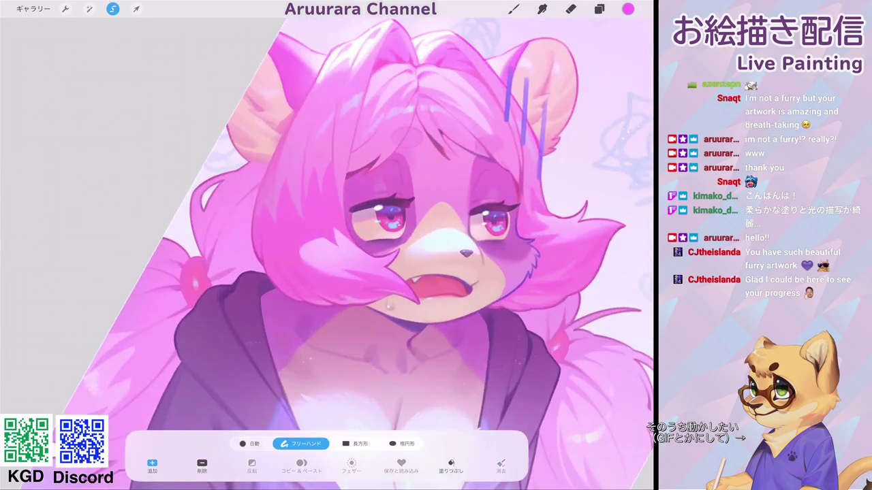
pyautogui.scroll(5, 354, 197)
pyautogui.scroll(3, 354, 198)
pyautogui.moveTo(231, 143); pyautogui.dragTo(231, 164)
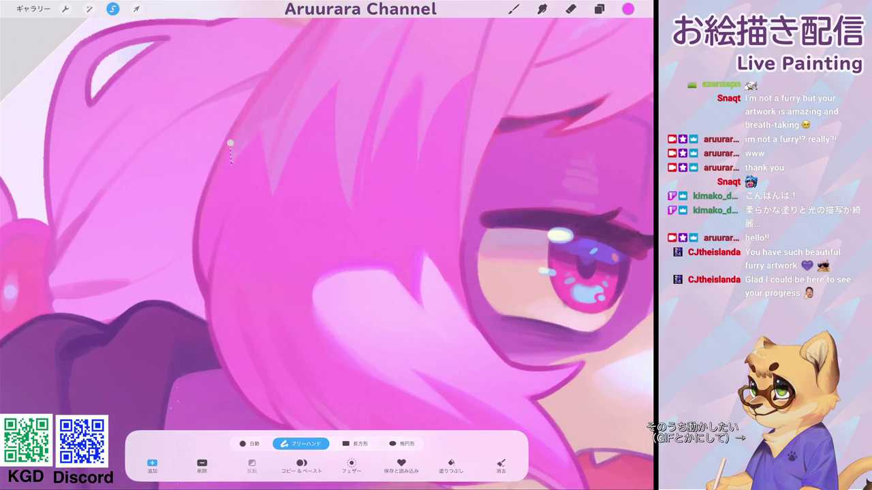
pyautogui.moveTo(293, 151)
pyautogui.mouseDown()
pyautogui.moveTo(336, 84)
pyautogui.moveTo(344, 196)
pyautogui.mouseUp()
pyautogui.moveTo(408, 205); pyautogui.dragTo(347, 232)
pyautogui.moveTo(279, 205); pyautogui.dragTo(286, 233)
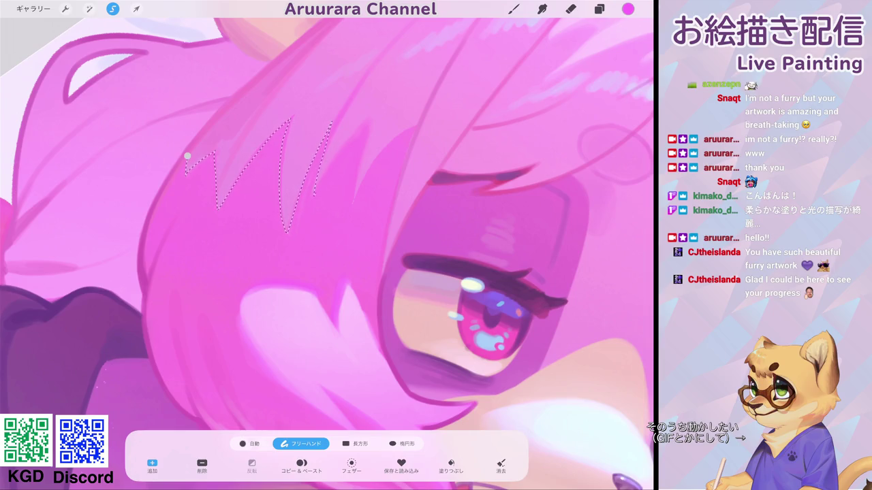
pyautogui.moveTo(368, 118)
pyautogui.mouseDown()
pyautogui.moveTo(354, 199)
pyautogui.moveTo(415, 124)
pyautogui.moveTo(390, 214)
pyautogui.moveTo(379, 347)
pyautogui.moveTo(338, 320)
pyautogui.moveTo(242, 290)
pyautogui.moveTo(144, 313)
pyautogui.moveTo(155, 201)
pyautogui.mouseUp()
# Step: Close the freehand selection outline around the eye area, with layer 11 selected
pyautogui.click(187, 157)
pyautogui.scroll(-5, 327, 252)
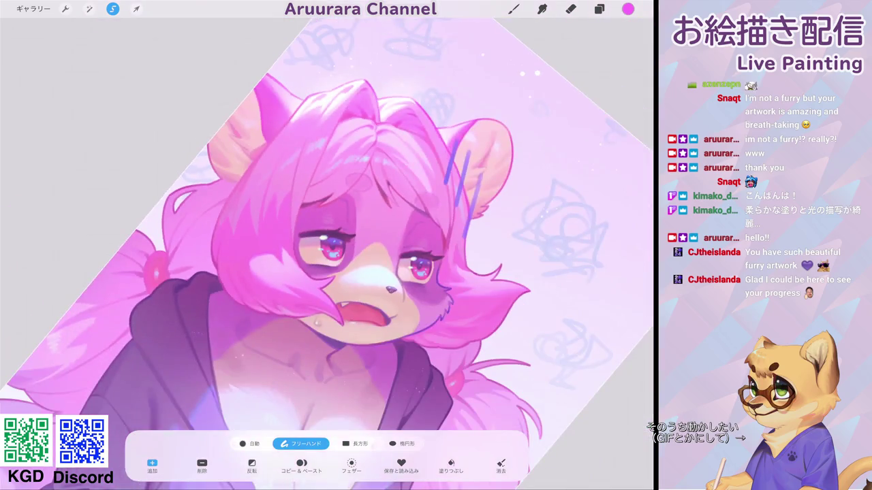
pyautogui.scroll(5, 327, 252)
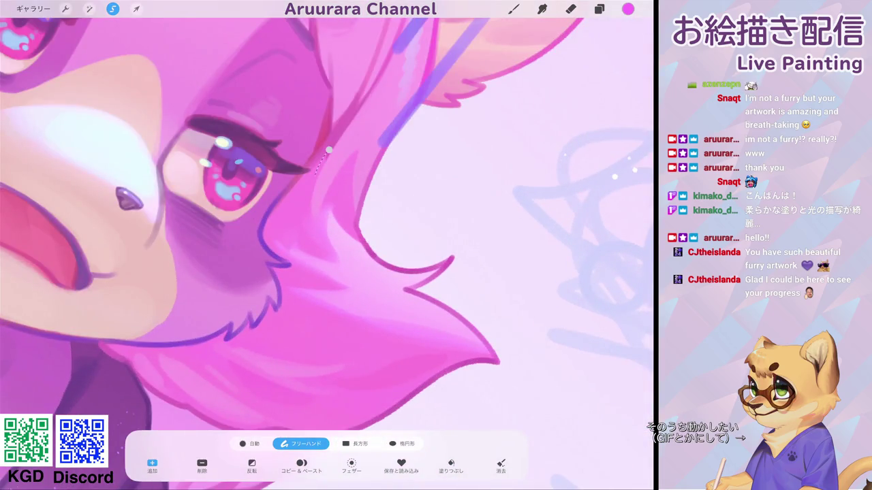
pyautogui.moveTo(317, 221)
pyautogui.mouseDown()
pyautogui.moveTo(365, 245)
pyautogui.moveTo(320, 279)
pyautogui.moveTo(271, 252)
pyautogui.moveTo(261, 230)
pyautogui.moveTo(317, 222)
pyautogui.mouseUp()
pyautogui.scroll(-5, 326, 245)
pyautogui.click(598, 8)
pyautogui.click(565, 148)
pyautogui.click(513, 9)
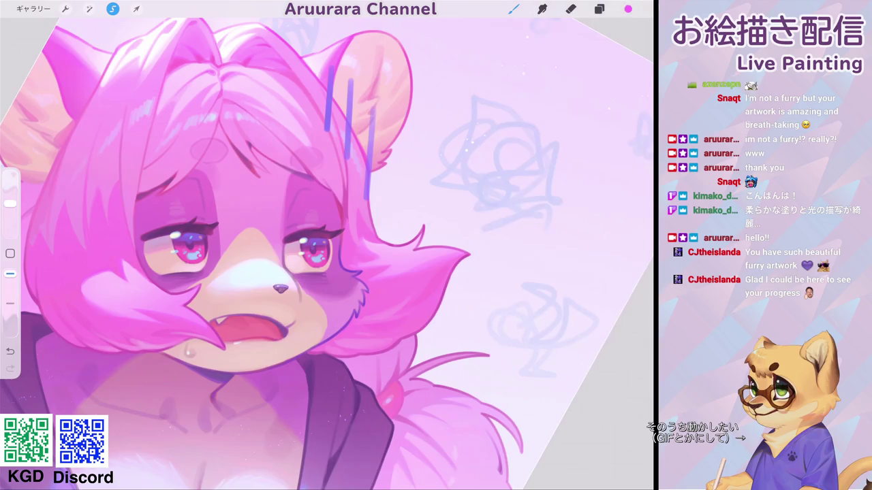
pyautogui.scroll(2, 327, 245)
# Step: Paint darker pink shading on the hair beside the eye with a smaller brush
pyautogui.click(627, 9)
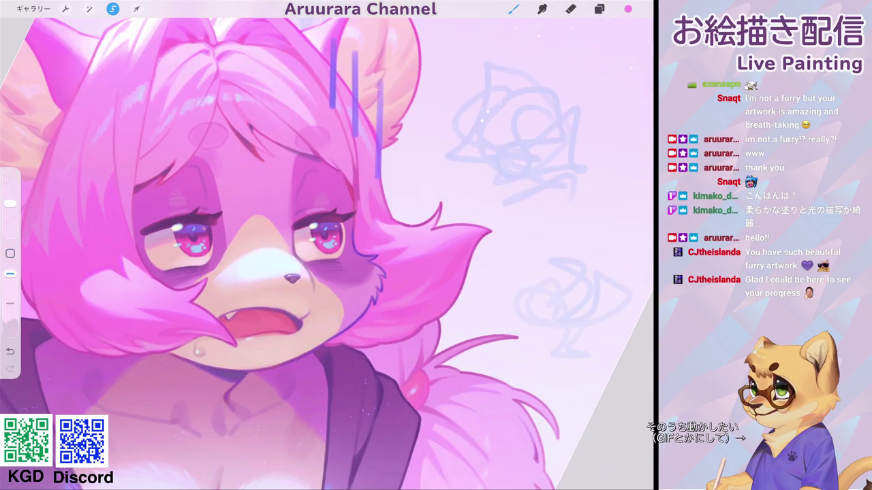
pyautogui.moveTo(599, 174); pyautogui.dragTo(557, 174)
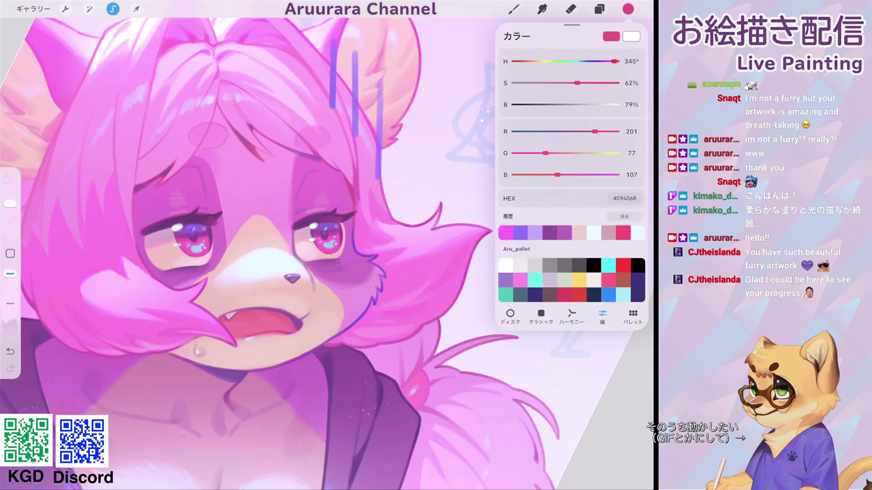
pyautogui.click(513, 8)
pyautogui.click(513, 9)
pyautogui.moveTo(10, 203); pyautogui.dragTo(10, 216)
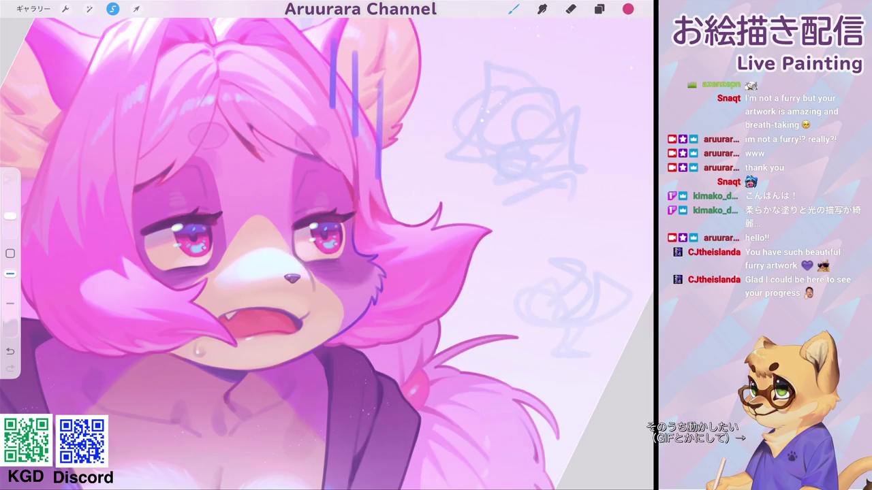
pyautogui.scroll(-5, 327, 252)
pyautogui.moveTo(10, 216); pyautogui.dragTo(11, 211)
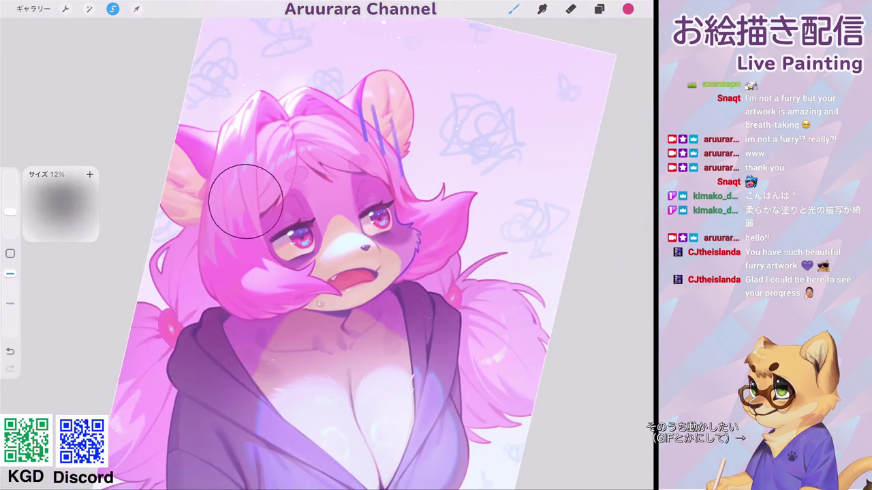
pyautogui.moveTo(239, 209)
pyautogui.mouseDown()
pyautogui.moveTo(229, 200)
pyautogui.moveTo(233, 210)
pyautogui.moveTo(268, 208)
pyautogui.moveTo(269, 222)
pyautogui.mouseUp()
pyautogui.scroll(-5, 327, 252)
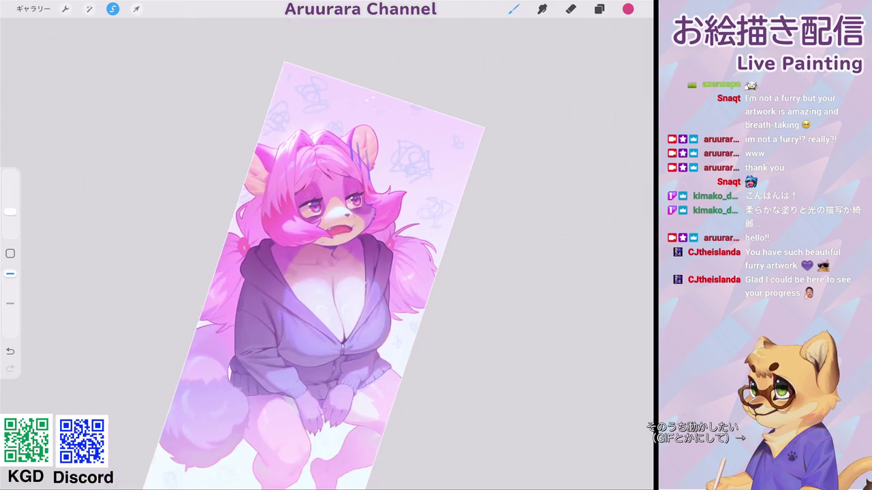
pyautogui.scroll(5, 344, 254)
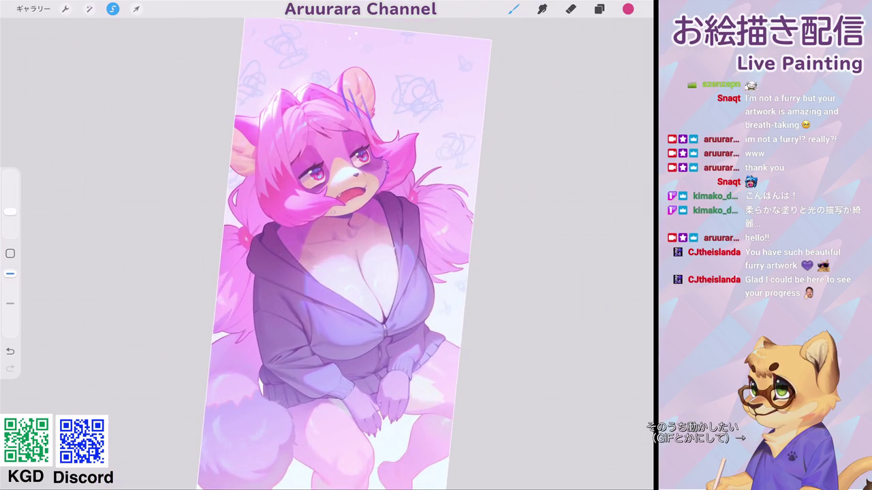
pyautogui.click(89, 8)
pyautogui.click(65, 56)
# Step: Set hue to about 39%, saturation 63% and brightness 54%
pyautogui.moveTo(197, 469); pyautogui.dragTo(186, 469)
pyautogui.moveTo(326, 469); pyautogui.dragTo(340, 469)
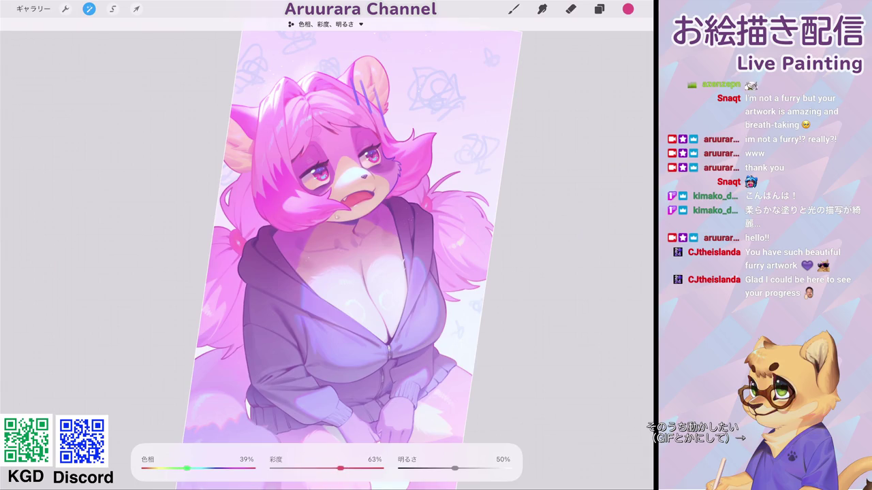
pyautogui.moveTo(454, 468); pyautogui.dragTo(459, 469)
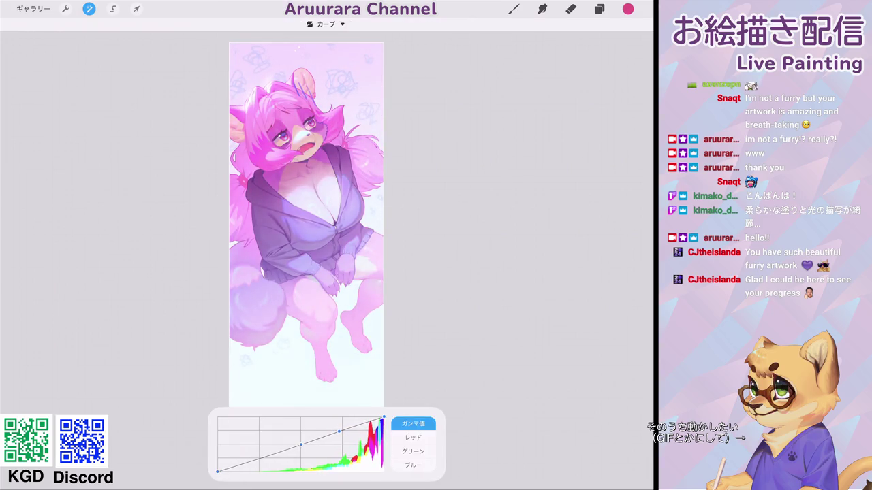
# Step: Nudge the tone curve's shadow and midtone points to adjust the artwork's midtones slightly
pyautogui.moveTo(261, 461); pyautogui.dragTo(258, 464)
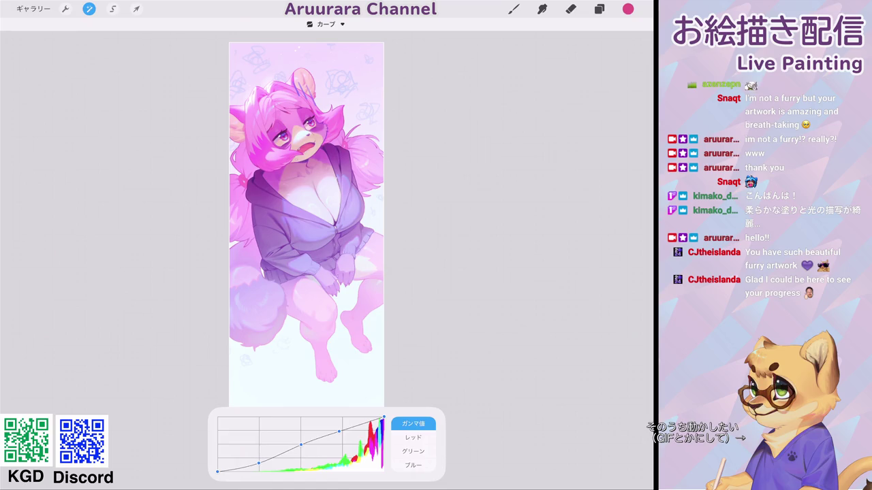
pyautogui.moveTo(340, 431); pyautogui.dragTo(343, 431)
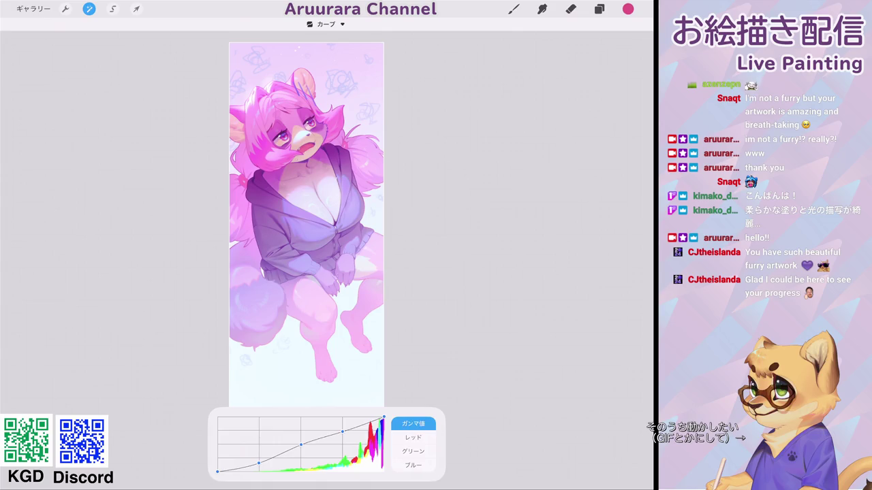
pyautogui.moveTo(301, 445); pyautogui.dragTo(303, 443)
# Step: Apply the curve, switch on layer 29 for greyscale, and hide the inserted image layer
pyautogui.click(599, 9)
pyautogui.click(565, 91)
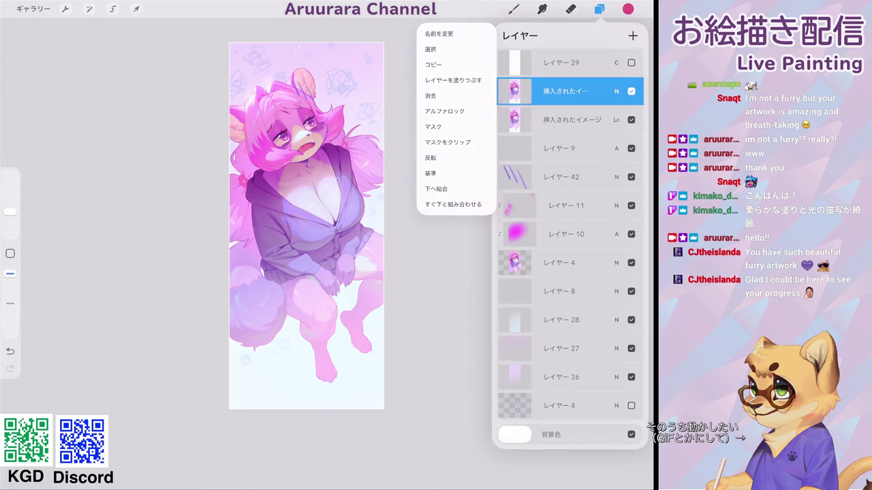
pyautogui.click(566, 91)
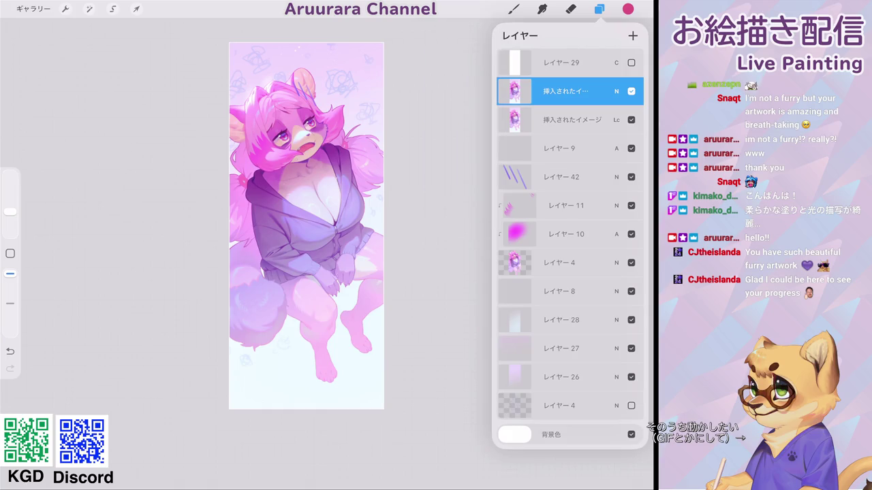
pyautogui.press('b')
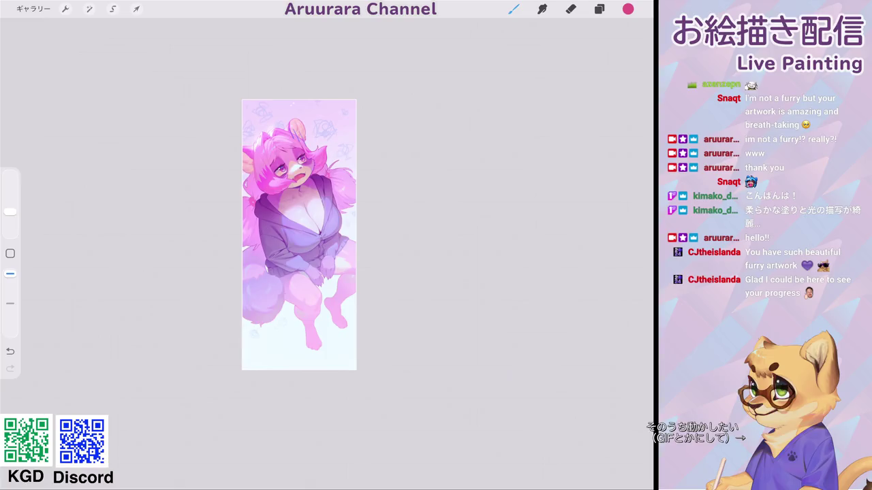
pyautogui.scroll(2, 298, 235)
pyautogui.click(599, 9)
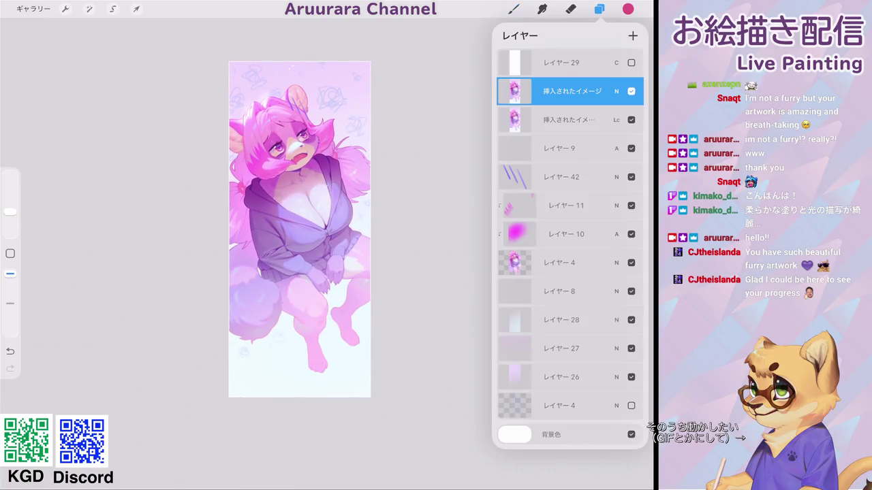
pyautogui.click(631, 62)
pyautogui.click(631, 91)
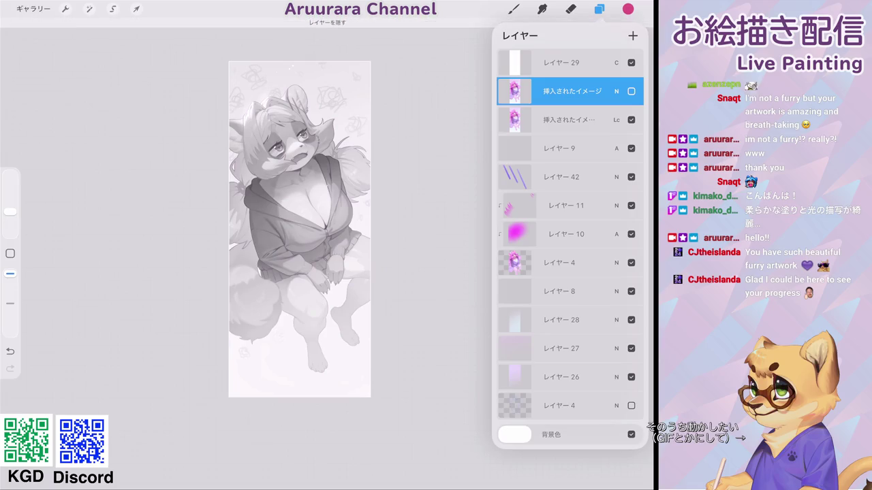
# Step: Show the inserted image layer again and give it a dark-filled layer mask
pyautogui.click(631, 90)
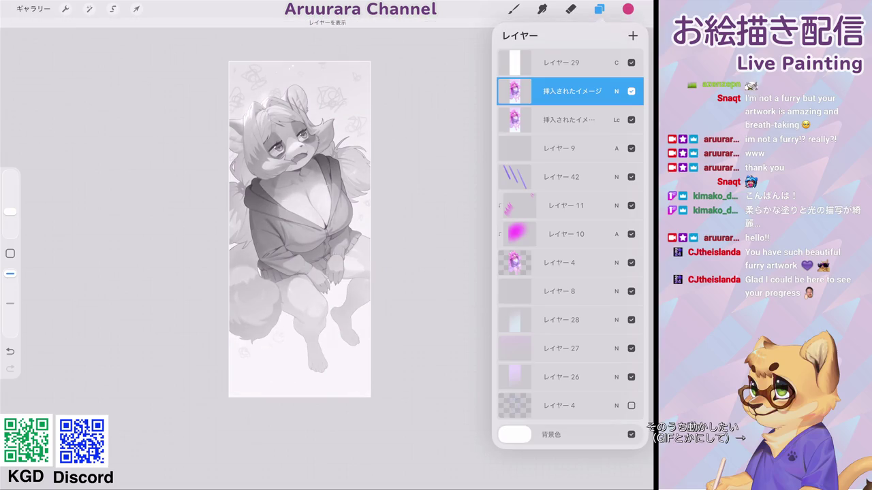
pyautogui.click(514, 91)
pyautogui.click(434, 127)
pyautogui.click(514, 91)
pyautogui.click(430, 122)
# Step: Airbrush the mask around the head and over the body with a large soft brush
pyautogui.click(514, 9)
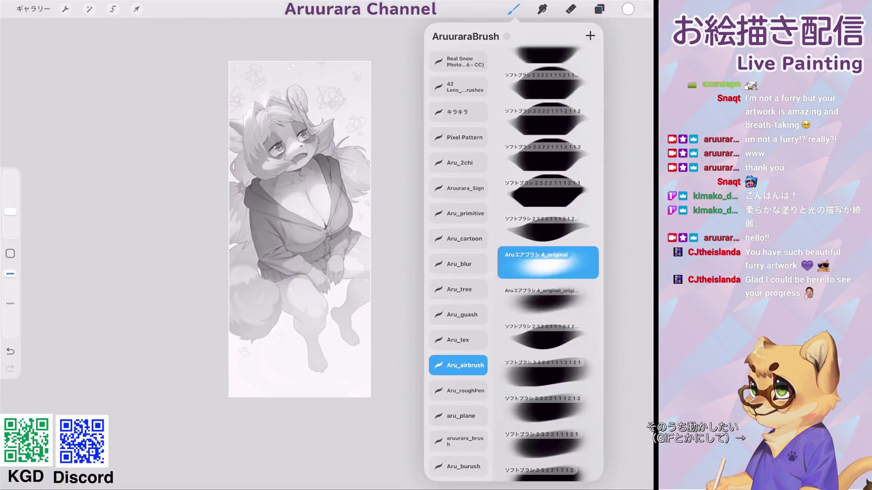
pyautogui.click(514, 9)
pyautogui.click(628, 9)
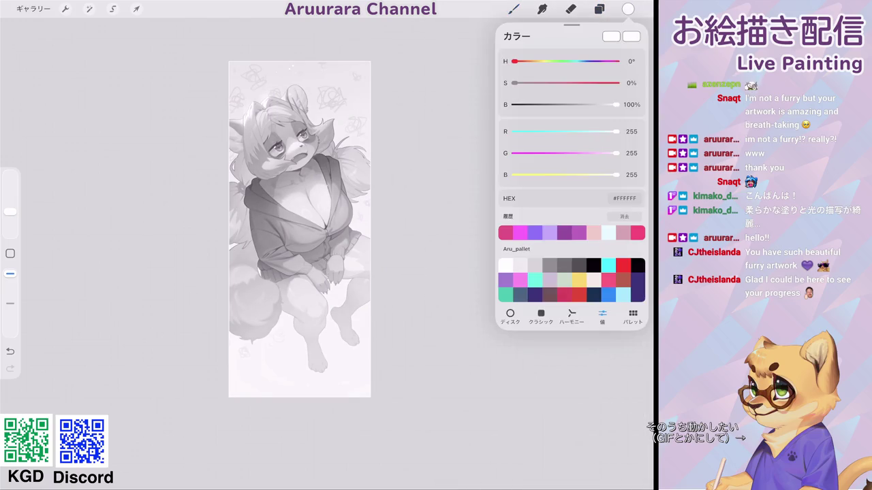
pyautogui.click(600, 8)
pyautogui.click(599, 9)
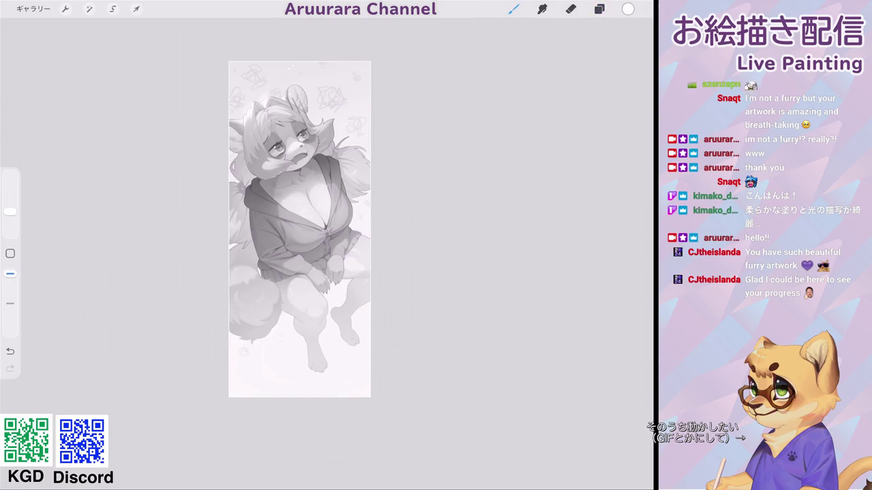
pyautogui.moveTo(11, 211); pyautogui.dragTo(11, 194)
pyautogui.moveTo(303, 164); pyautogui.dragTo(333, 158)
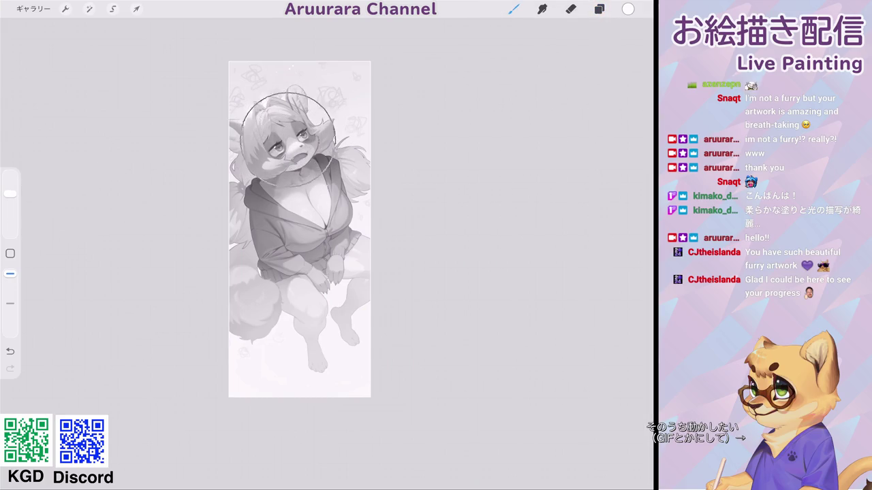
pyautogui.moveTo(11, 193); pyautogui.dragTo(10, 187)
pyautogui.moveTo(327, 225); pyautogui.dragTo(225, 136)
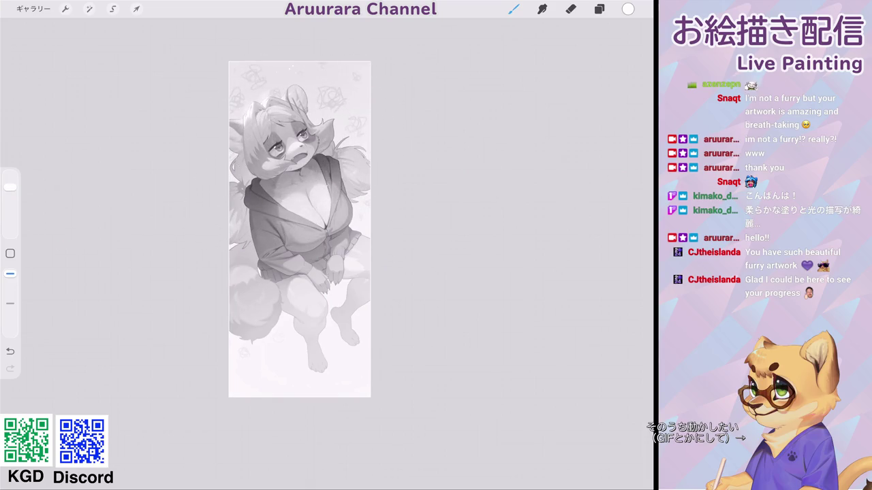
# Step: Hide layer 29 to return to full colour
pyautogui.click(598, 9)
pyautogui.click(631, 62)
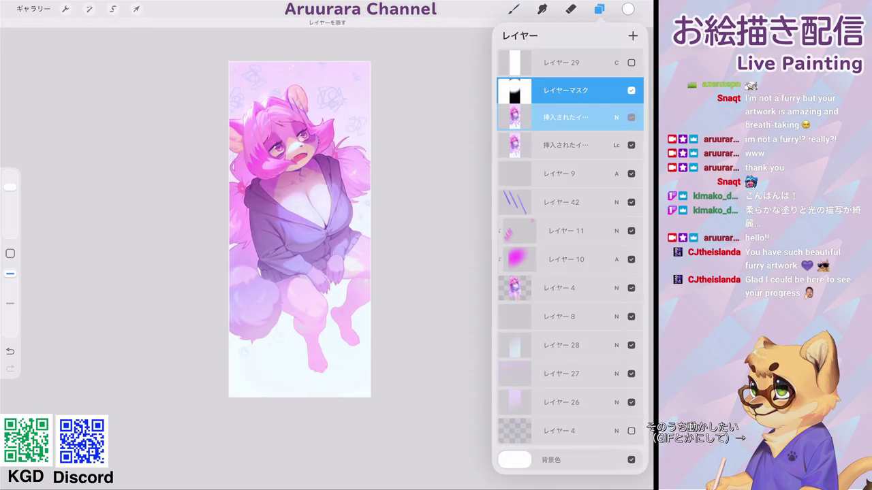
pyautogui.click(599, 9)
pyautogui.scroll(-3, 299, 210)
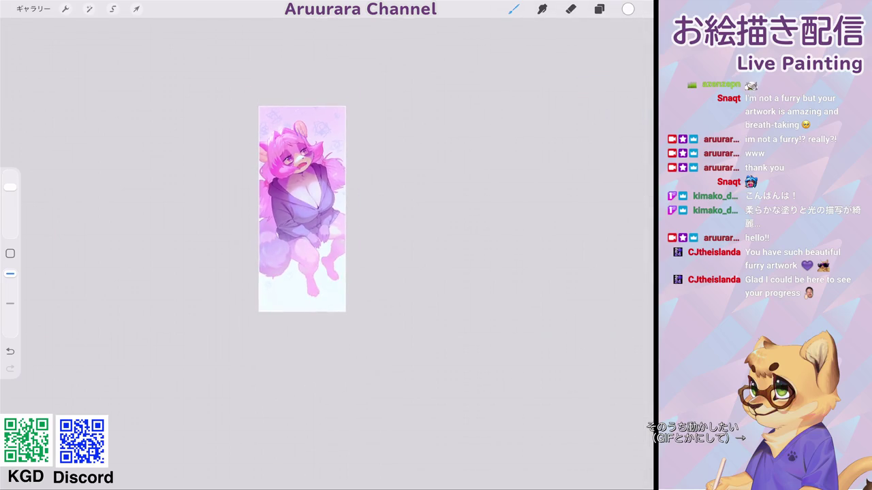
# Step: Lower the inserted image layer's opacity to 68% and toggle it to compare
pyautogui.click(598, 9)
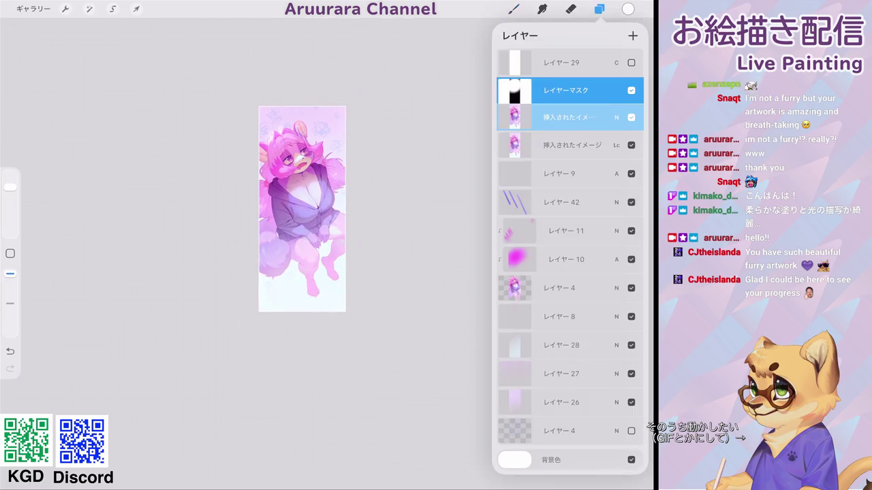
pyautogui.click(617, 117)
pyautogui.moveTo(634, 151); pyautogui.dragTo(593, 150)
pyautogui.click(616, 117)
pyautogui.click(630, 117)
pyautogui.scroll(2, 302, 209)
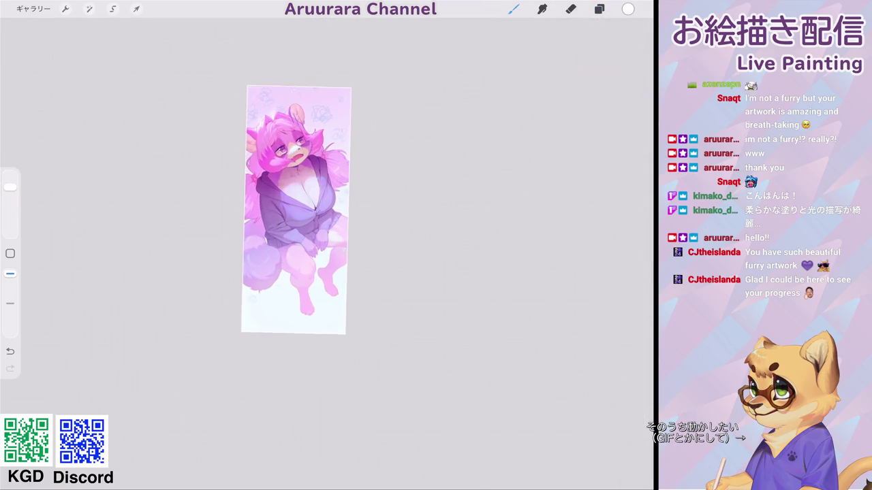
pyautogui.scroll(-3, 293, 225)
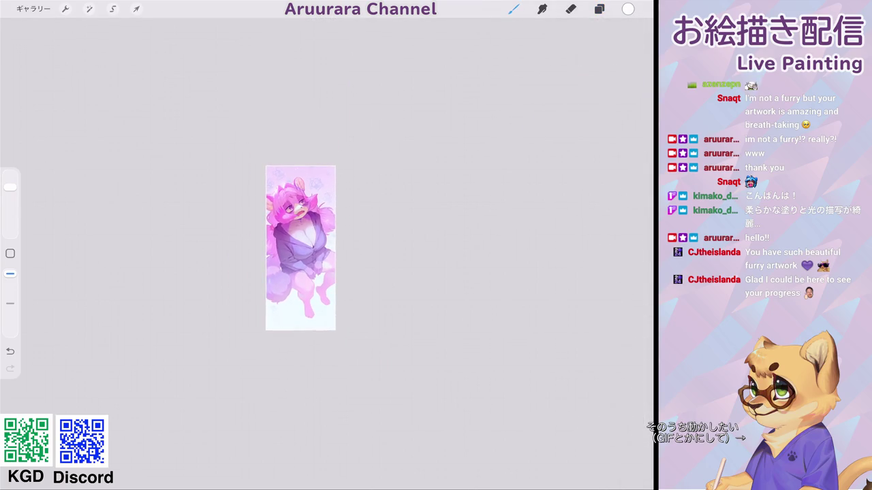
pyautogui.scroll(3, 306, 256)
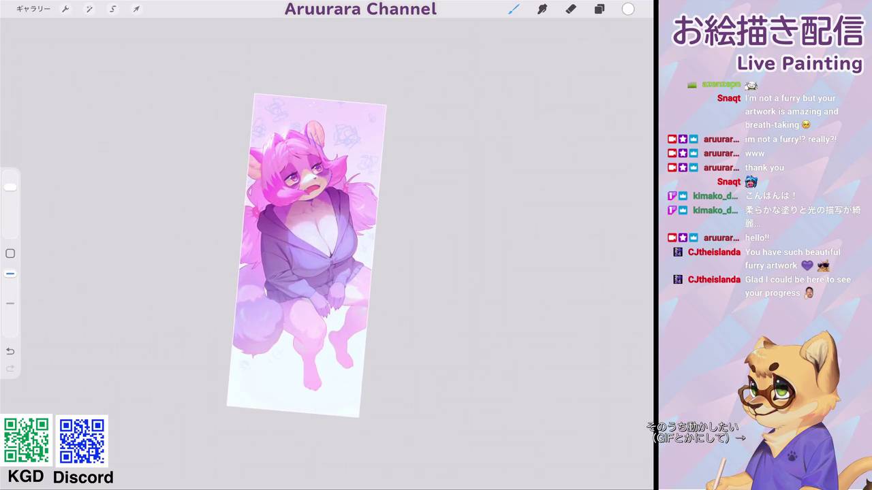
pyautogui.scroll(-1, 310, 266)
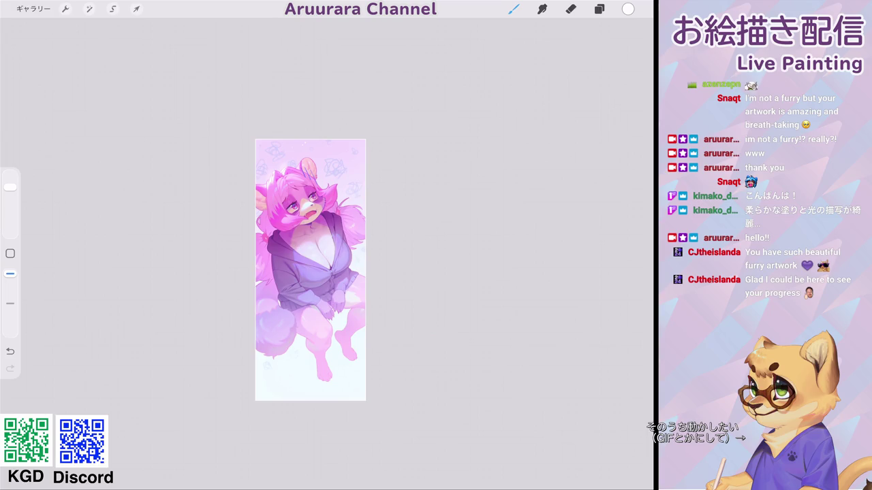
# Step: Toggle layer 29 on and off to check values in greyscale
pyautogui.click(599, 9)
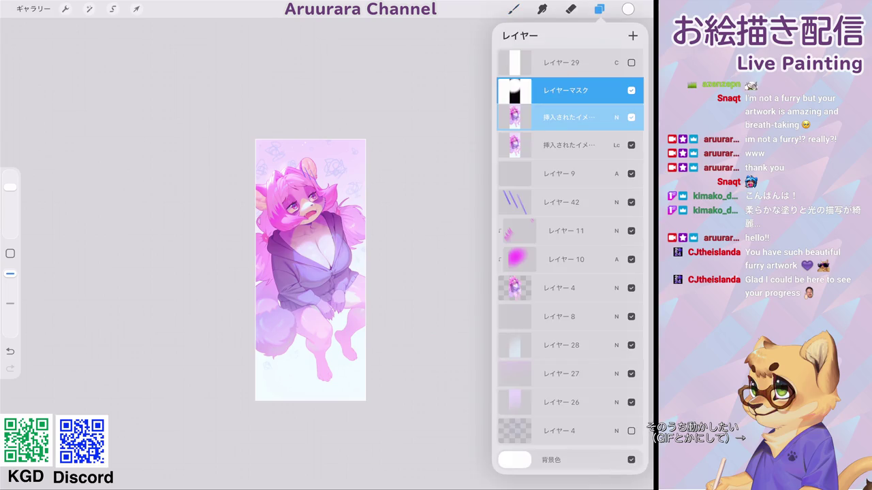
pyautogui.click(631, 62)
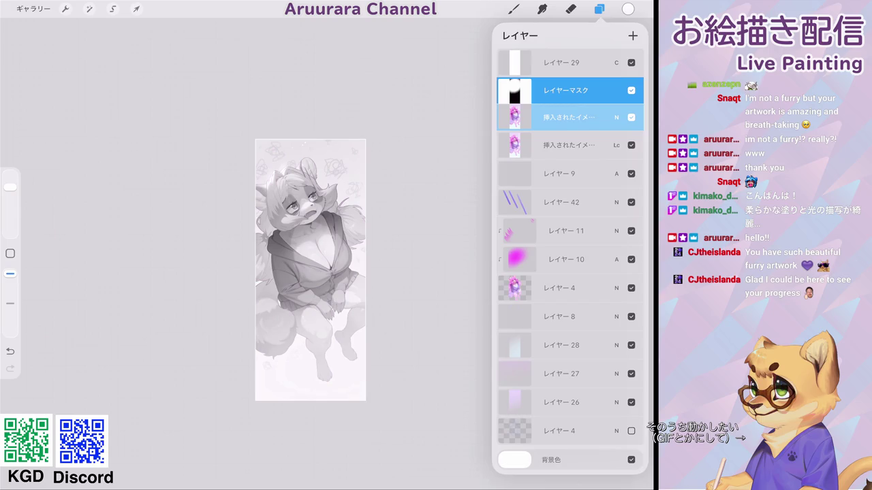
pyautogui.click(631, 62)
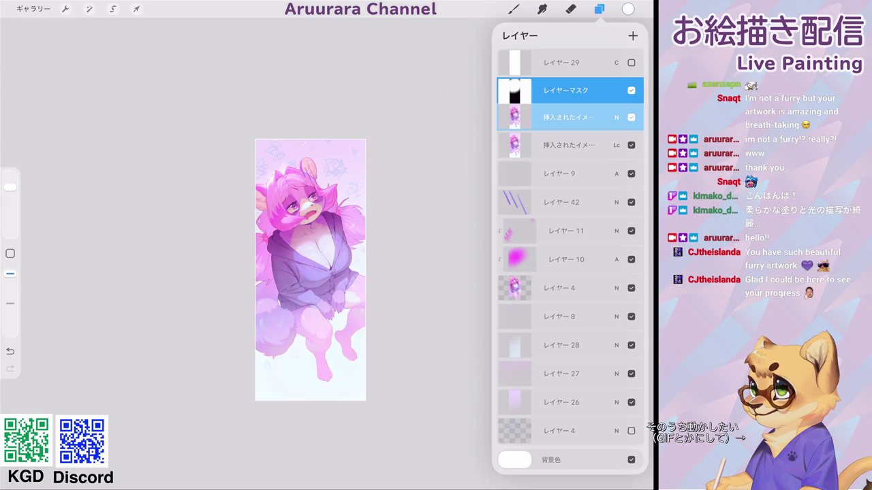
# Step: Add a new layer above the mask and set its blend mode to Pin Light
pyautogui.click(632, 35)
pyautogui.click(617, 90)
pyautogui.scroll(2, 569, 208)
pyautogui.scroll(-2, 570, 207)
pyautogui.scroll(-2, 570, 208)
pyautogui.scroll(-1, 570, 208)
pyautogui.scroll(-1, 570, 208)
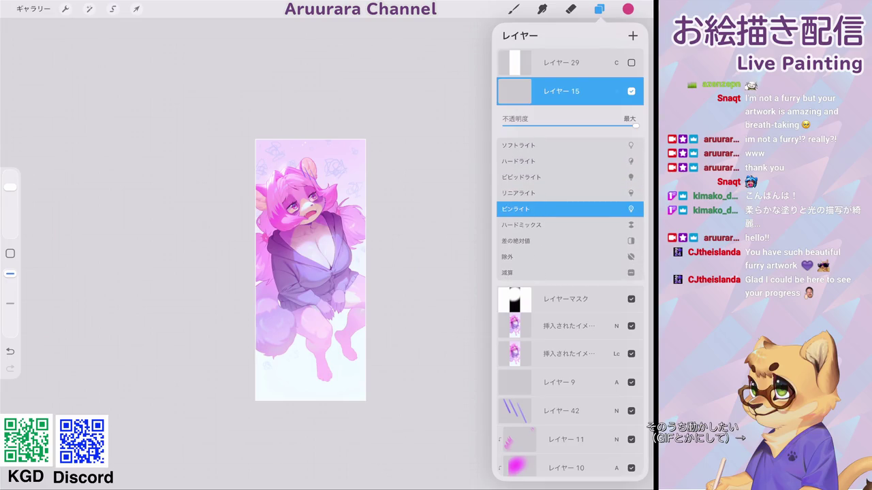
pyautogui.click(616, 91)
# Step: Pick a light pink colour and make the brush smaller for layer 15
pyautogui.click(627, 9)
pyautogui.click(593, 233)
pyautogui.moveTo(11, 186)
pyautogui.mouseDown()
pyautogui.moveTo(11, 174)
pyautogui.moveTo(10, 193)
pyautogui.mouseUp()
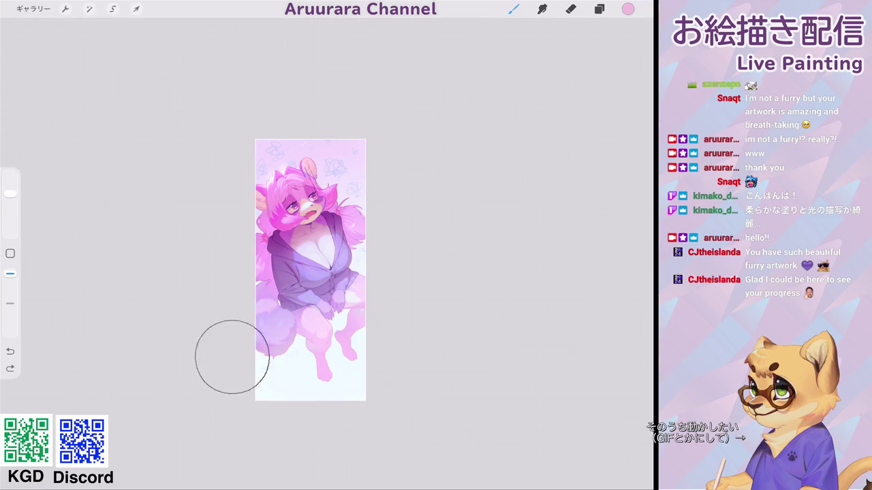
pyautogui.click(599, 9)
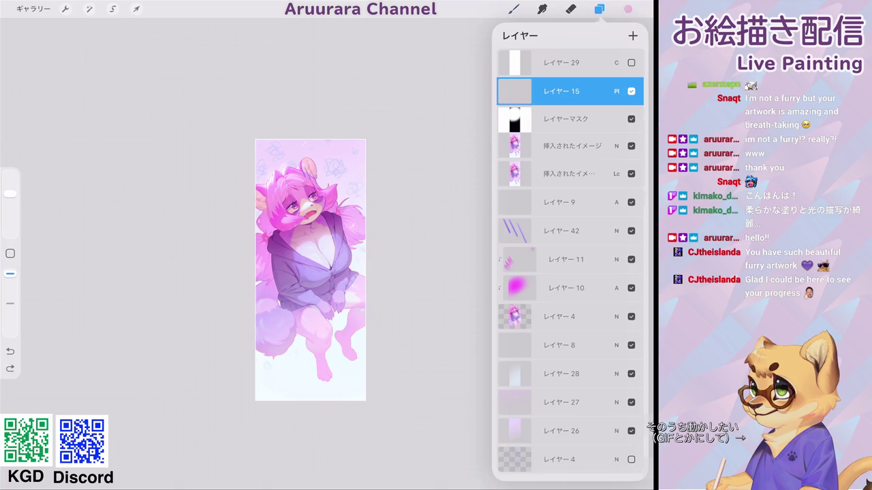
pyautogui.click(627, 9)
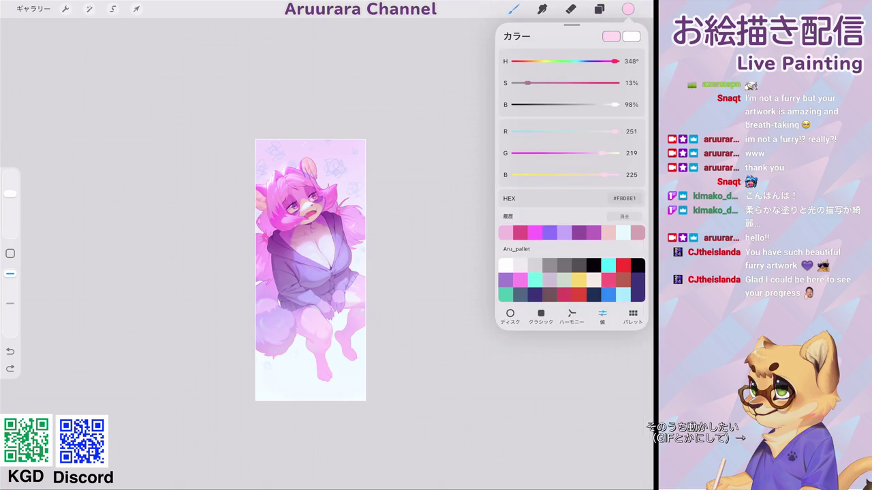
pyautogui.moveTo(10, 194); pyautogui.dragTo(10, 189)
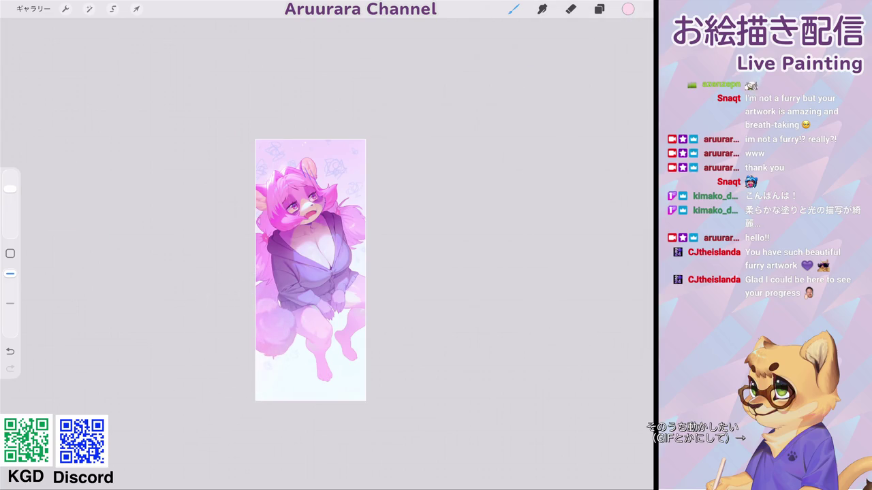
# Step: Airbrush a soft pink glow along the canvas edges, undoing two unwanted strokes
pyautogui.moveTo(236, 381)
pyautogui.mouseDown()
pyautogui.moveTo(253, 392)
pyautogui.moveTo(243, 331)
pyautogui.moveTo(218, 326)
pyautogui.mouseUp()
pyautogui.moveTo(219, 425)
pyautogui.mouseDown()
pyautogui.moveTo(238, 451)
pyautogui.moveTo(409, 292)
pyautogui.moveTo(391, 321)
pyautogui.mouseUp()
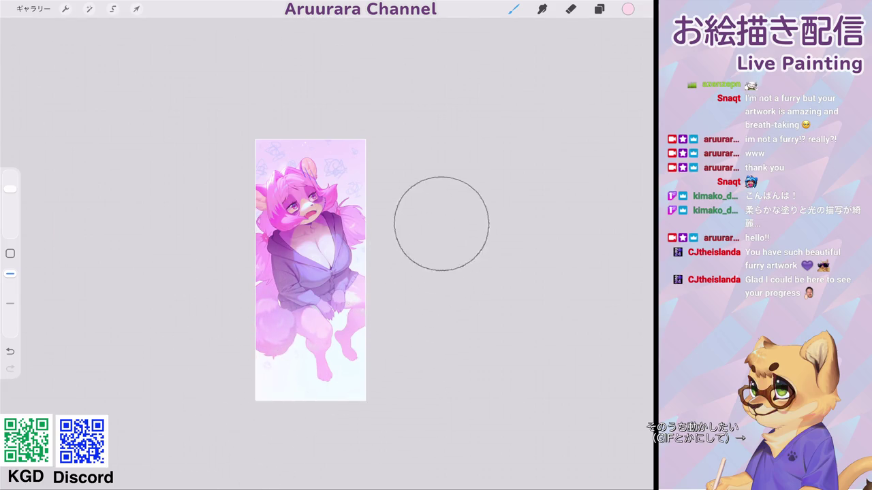
pyautogui.hotkey('ctrl', 'z')
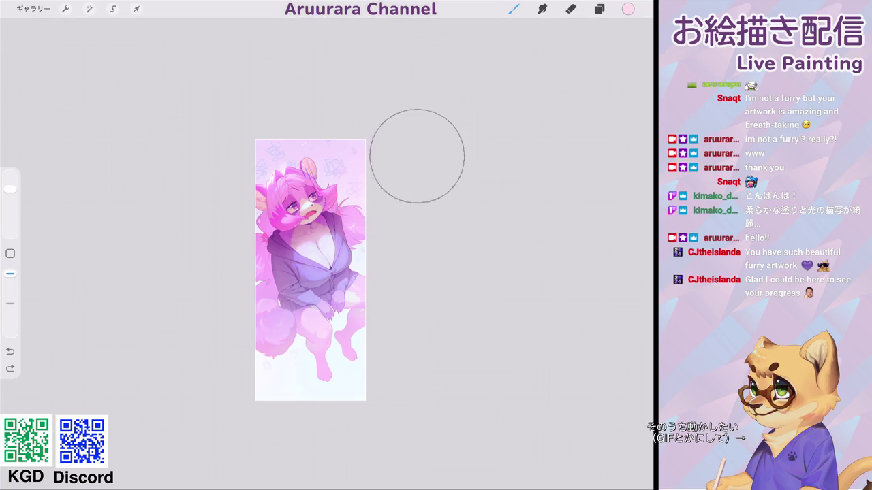
pyautogui.hotkey('ctrl', 'z')
pyautogui.moveTo(370, 204); pyautogui.dragTo(457, 175)
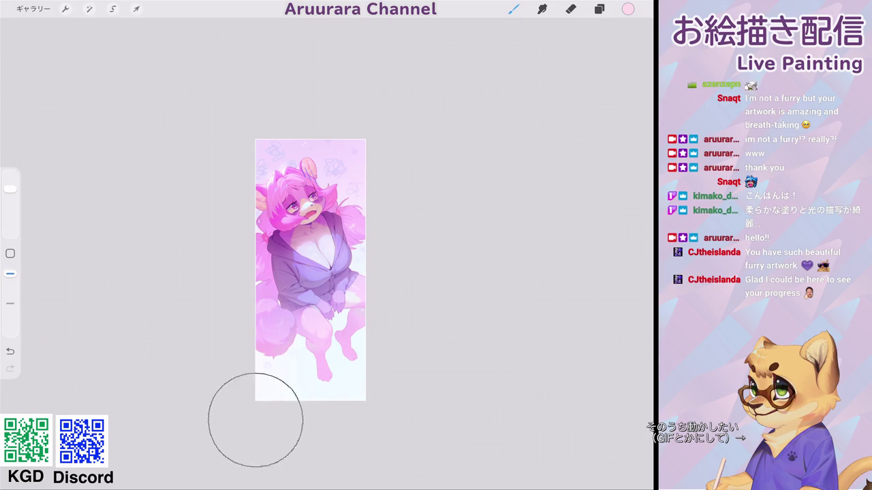
pyautogui.moveTo(309, 270)
pyautogui.mouseDown()
pyautogui.moveTo(319, 249)
pyautogui.moveTo(300, 248)
pyautogui.mouseUp()
# Step: Lower the glow layer's opacity to about 48% and check values by toggling greyscale layer 29
pyautogui.click(599, 9)
pyautogui.click(616, 90)
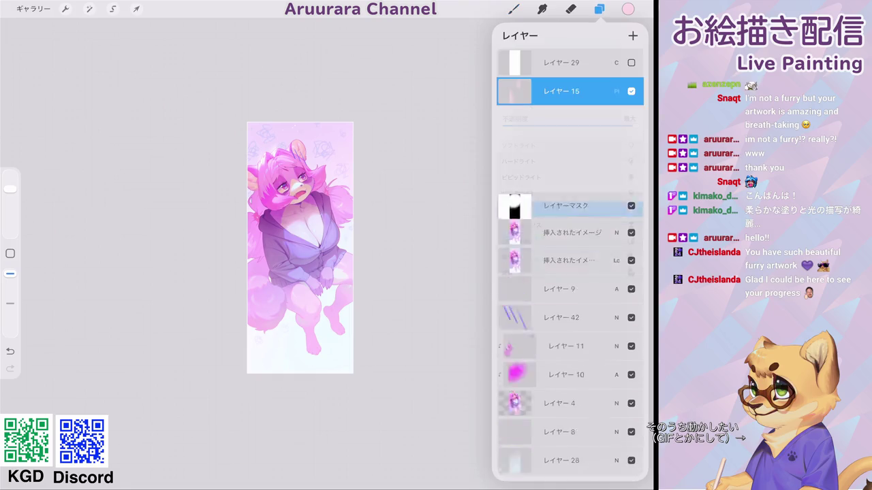
pyautogui.moveTo(572, 126)
pyautogui.mouseDown()
pyautogui.moveTo(549, 125)
pyautogui.moveTo(563, 125)
pyautogui.mouseUp()
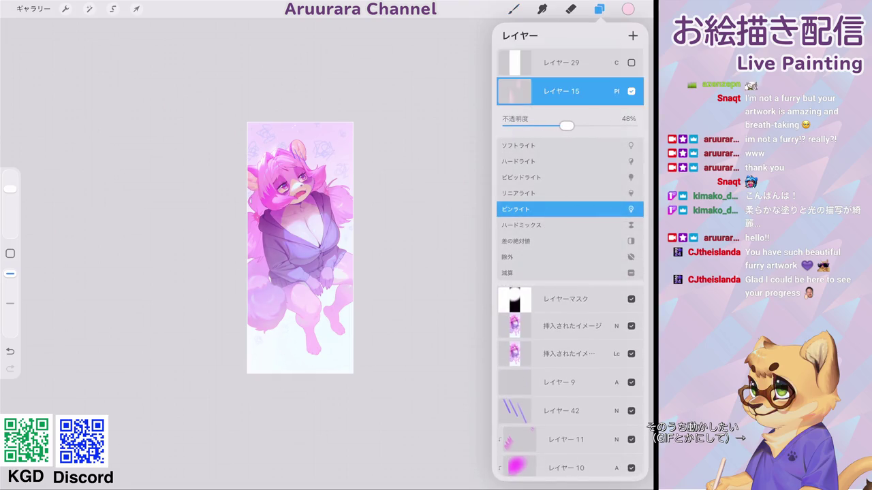
pyautogui.click(617, 91)
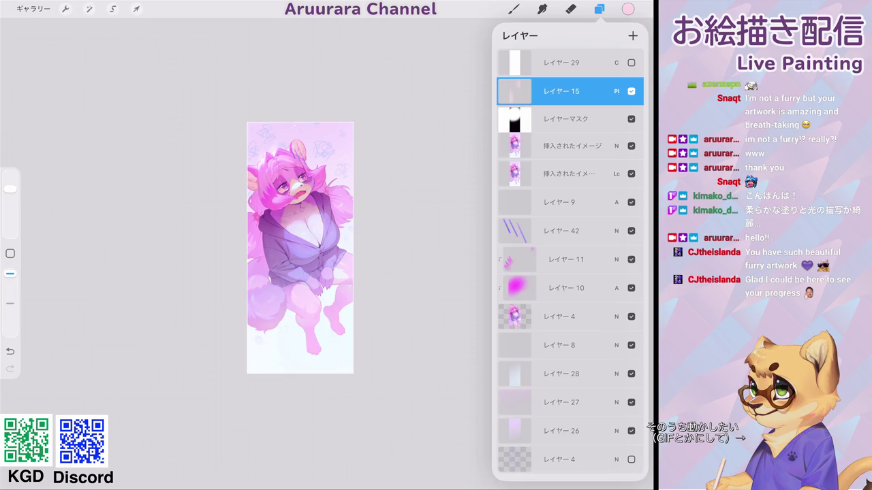
pyautogui.scroll(2, 299, 248)
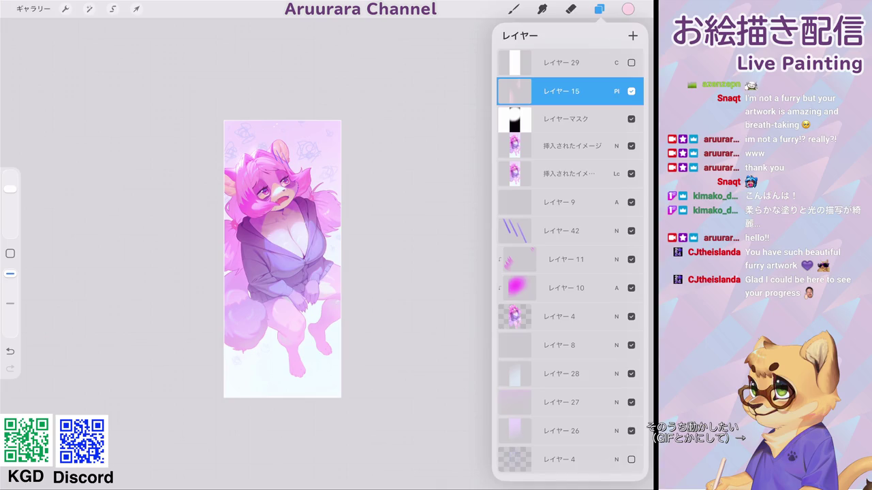
pyautogui.click(630, 62)
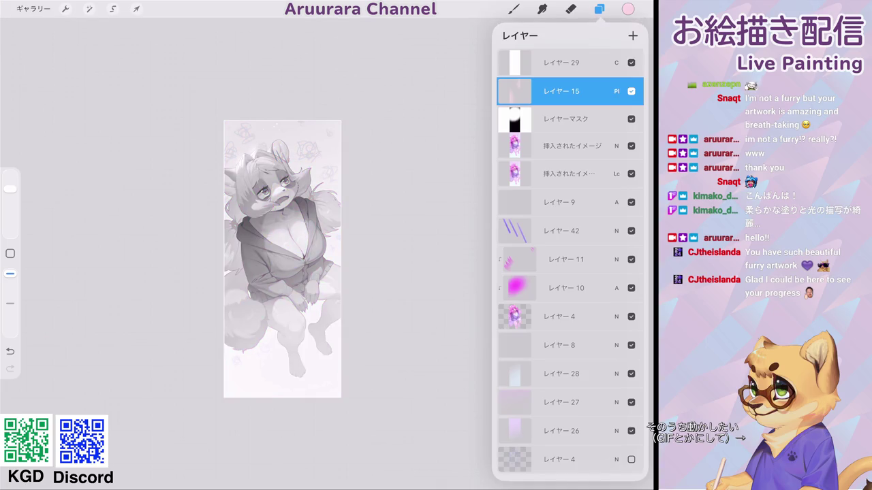
pyautogui.click(630, 62)
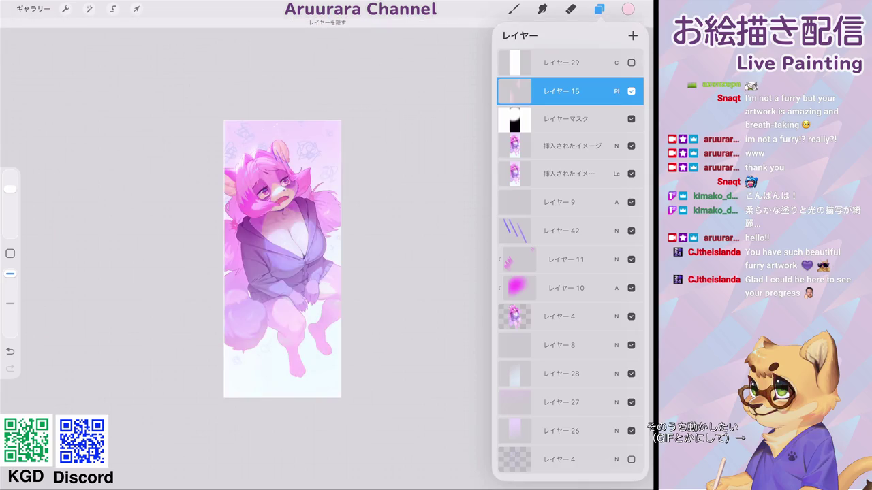
pyautogui.click(513, 9)
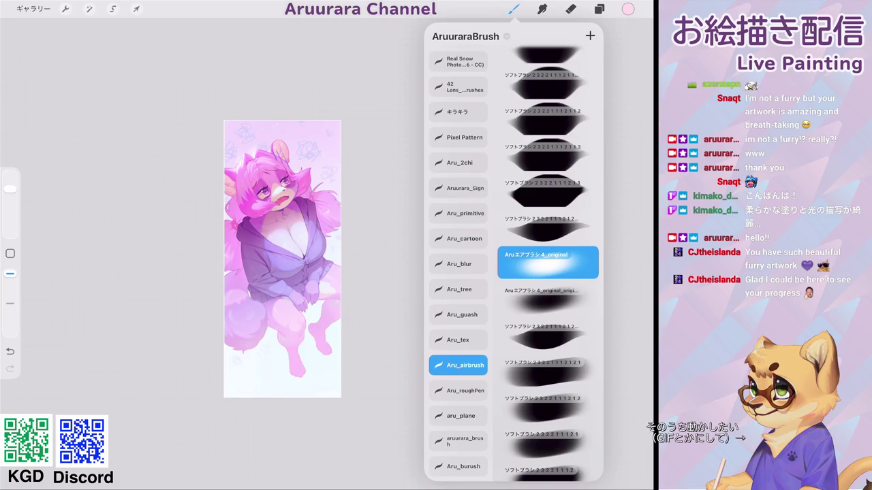
# Step: Stamp a light pink ARU URARA signature at 8% size in the bottom-left corner on layer 16
pyautogui.click(465, 137)
pyautogui.click(547, 68)
pyautogui.click(514, 9)
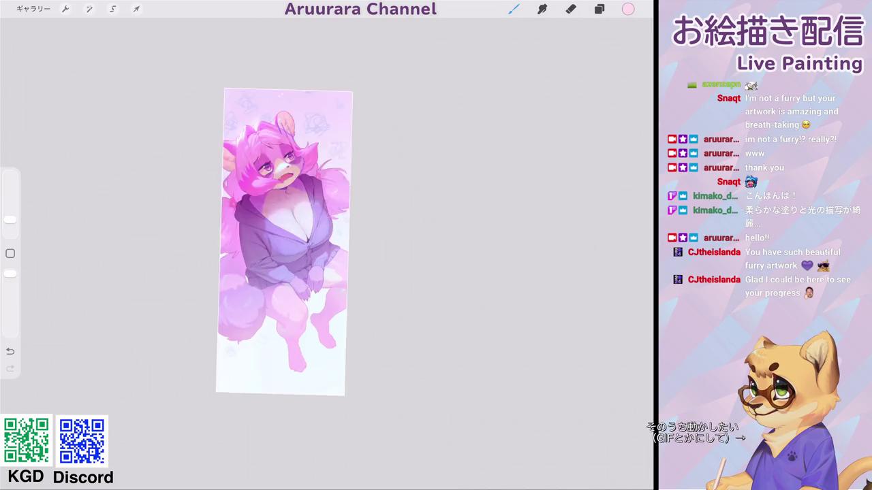
pyautogui.click(239, 350)
pyautogui.moveTo(10, 220); pyautogui.dragTo(10, 215)
pyautogui.click(238, 351)
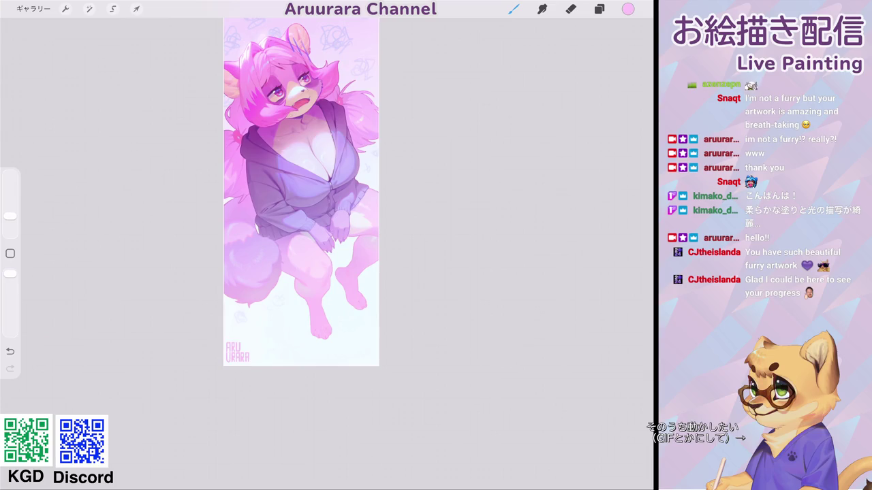
pyautogui.scroll(-3, 314, 246)
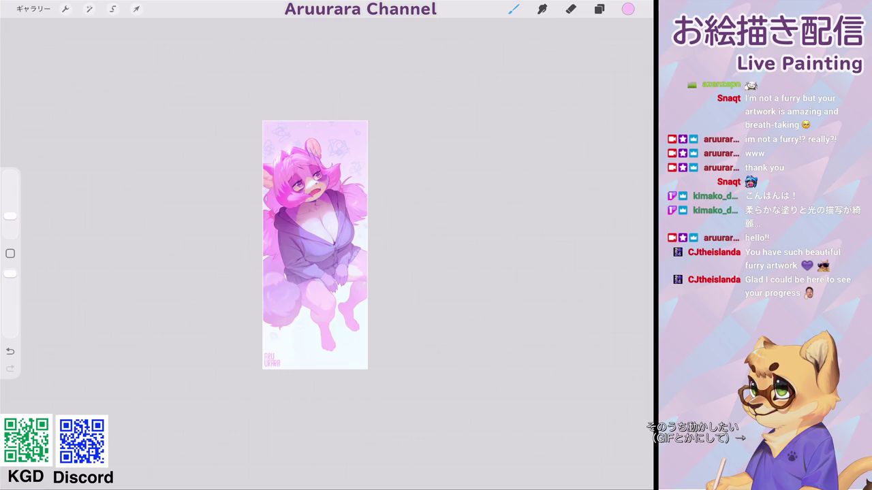
pyautogui.click(599, 9)
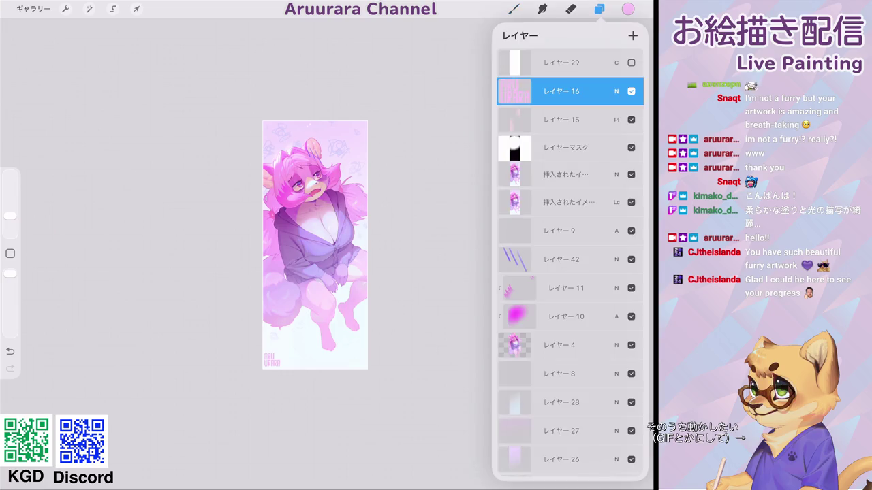
pyautogui.click(513, 9)
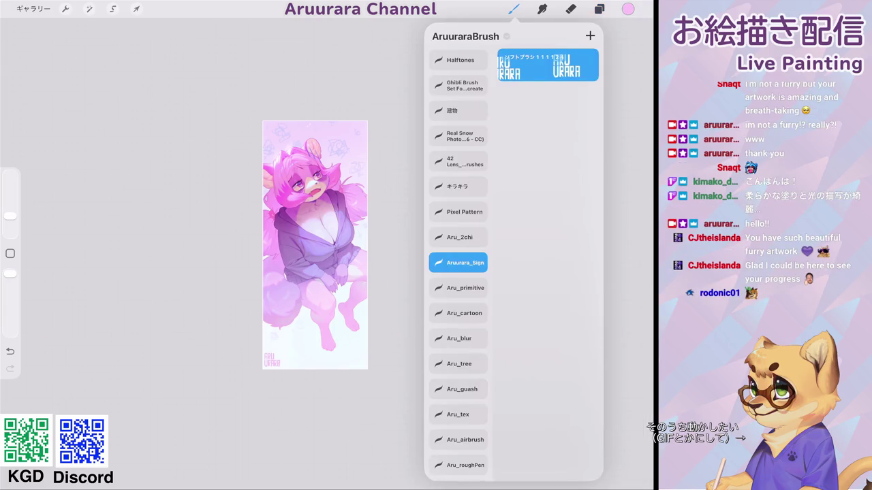
# Step: Choose a firmer brush from the aru_plane set and try eye highlight strokes, undoing them
pyautogui.scroll(-1, 457, 272)
pyautogui.click(458, 407)
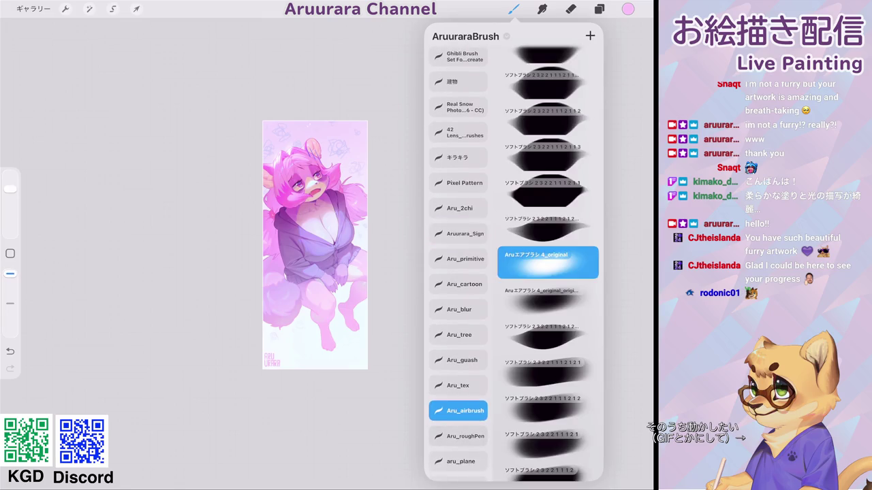
pyautogui.scroll(-1, 457, 273)
pyautogui.click(460, 415)
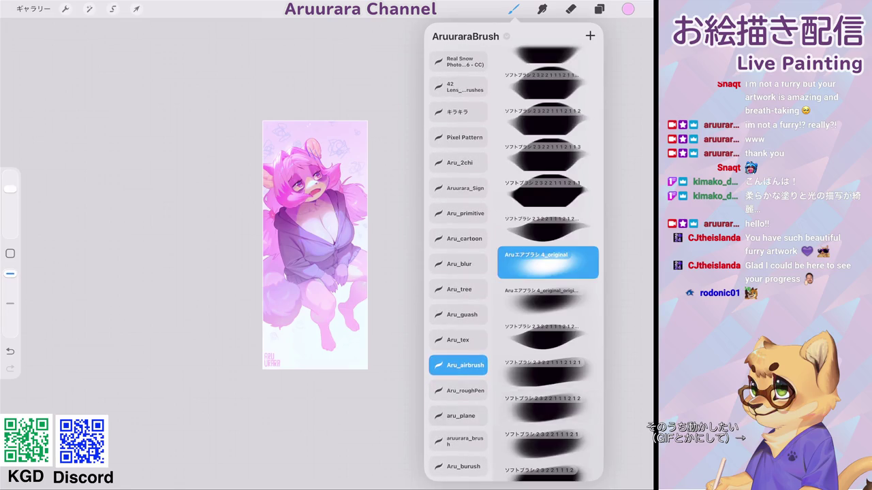
pyautogui.click(548, 406)
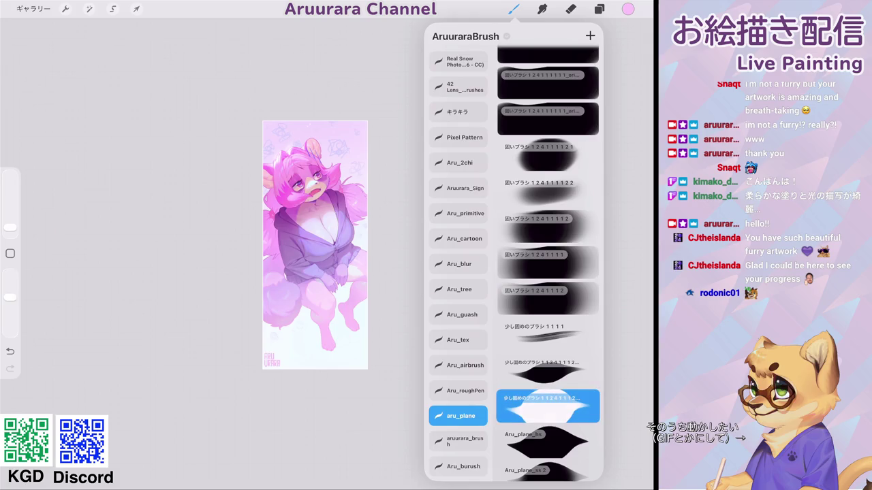
pyautogui.scroll(-1, 548, 272)
pyautogui.scroll(-2, 547, 272)
pyautogui.click(514, 9)
pyautogui.scroll(5, 314, 191)
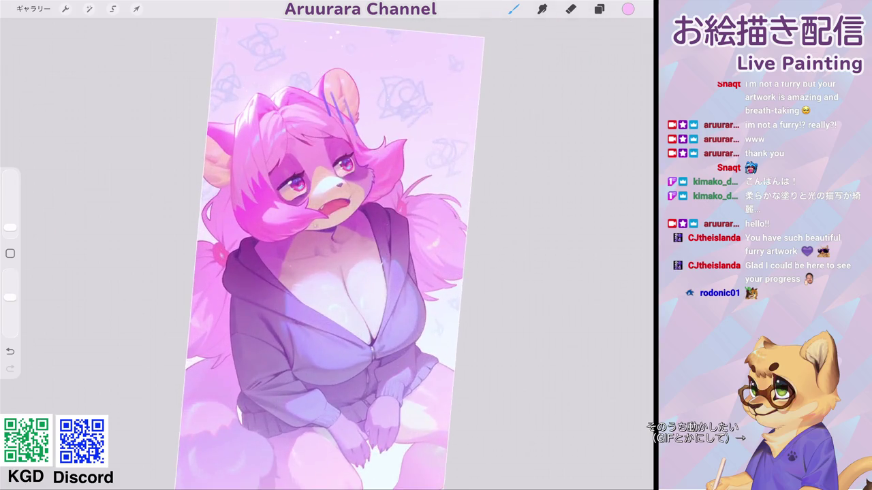
pyautogui.scroll(5, 314, 191)
pyautogui.scroll(5, 313, 184)
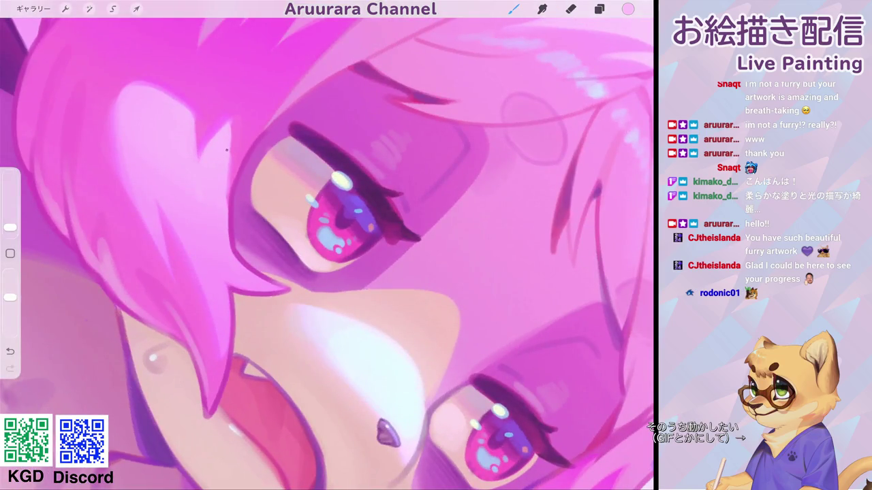
pyautogui.scroll(5, 300, 171)
pyautogui.scroll(3, 300, 171)
pyautogui.hotkey('ctrl', 'z')
pyautogui.moveTo(192, 316); pyautogui.dragTo(239, 162)
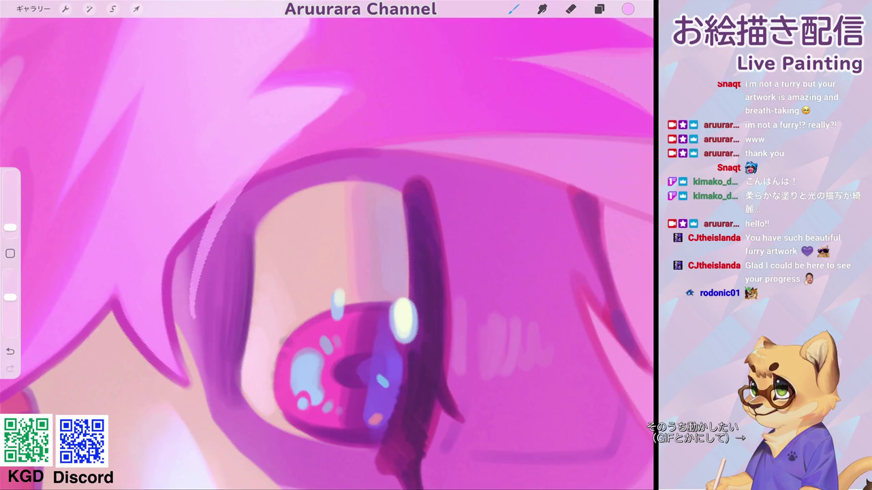
pyautogui.hotkey('ctrl', 'z')
# Step: Raise the brush opacity and paint a light highlight along the eye's left outline
pyautogui.click(600, 9)
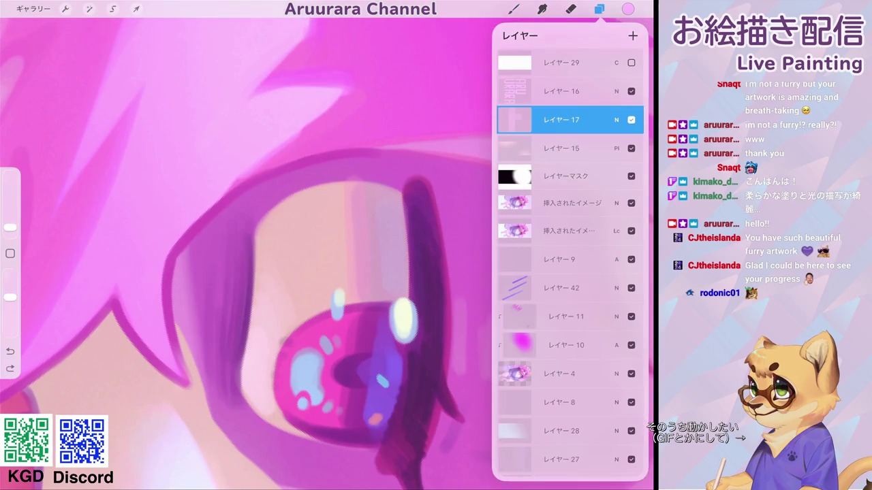
pyautogui.click(561, 120)
pyautogui.click(561, 120)
pyautogui.click(514, 9)
pyautogui.moveTo(10, 296); pyautogui.dragTo(10, 274)
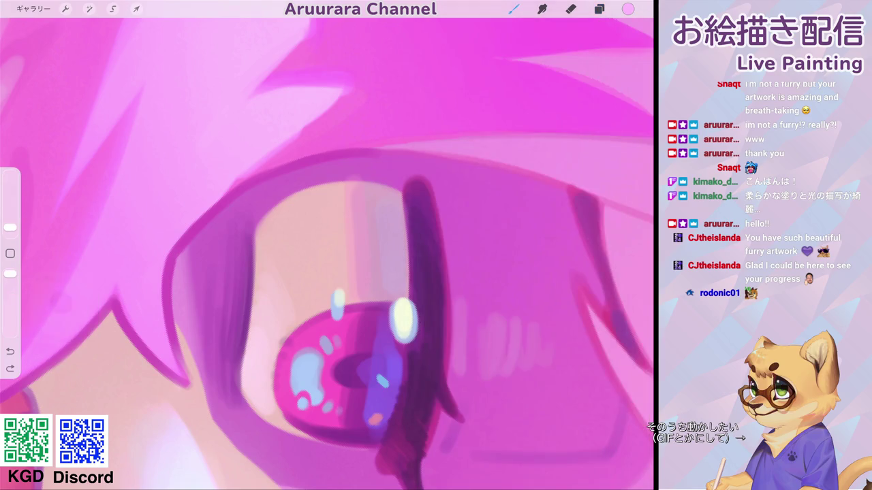
pyautogui.moveTo(194, 317); pyautogui.dragTo(239, 167)
pyautogui.scroll(-5, 327, 245)
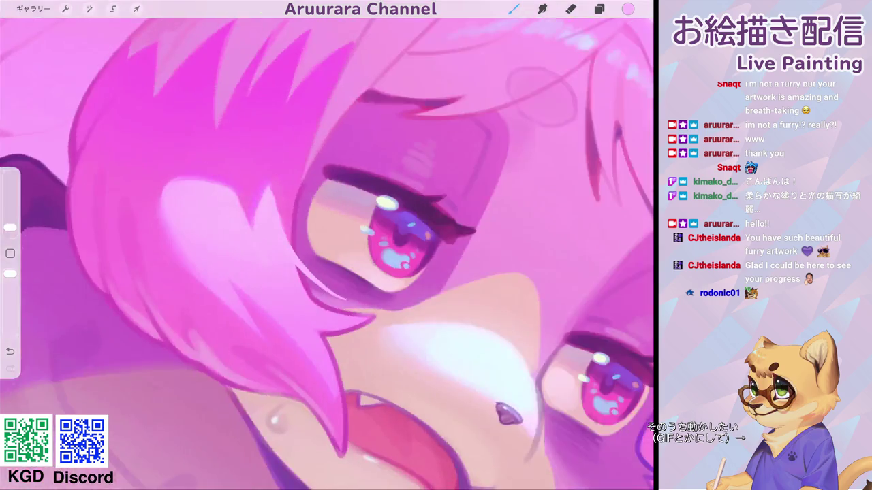
pyautogui.scroll(5, 327, 245)
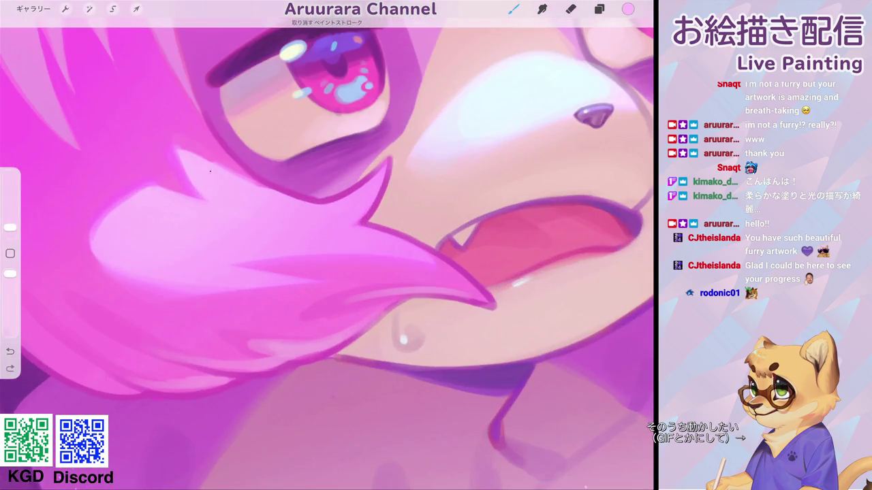
pyautogui.scroll(-3, 327, 245)
pyautogui.scroll(-2, 327, 246)
pyautogui.scroll(-3, 327, 245)
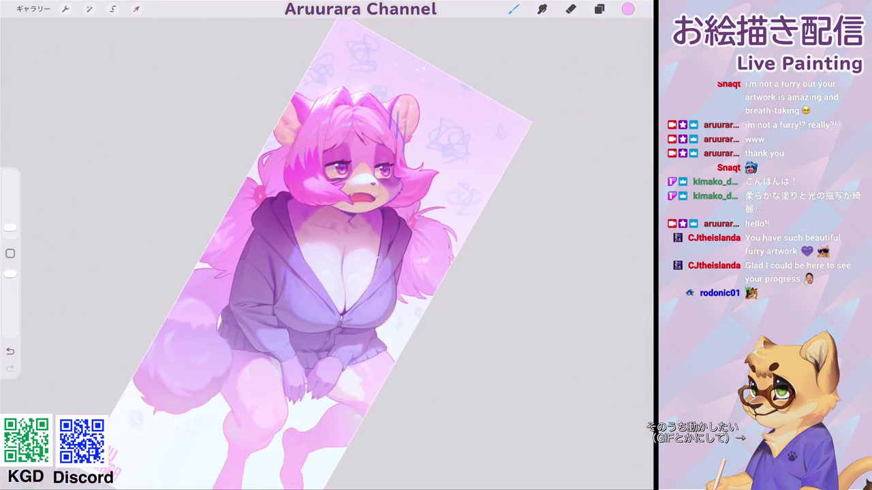
pyautogui.scroll(3, 327, 245)
pyautogui.scroll(3, 327, 245)
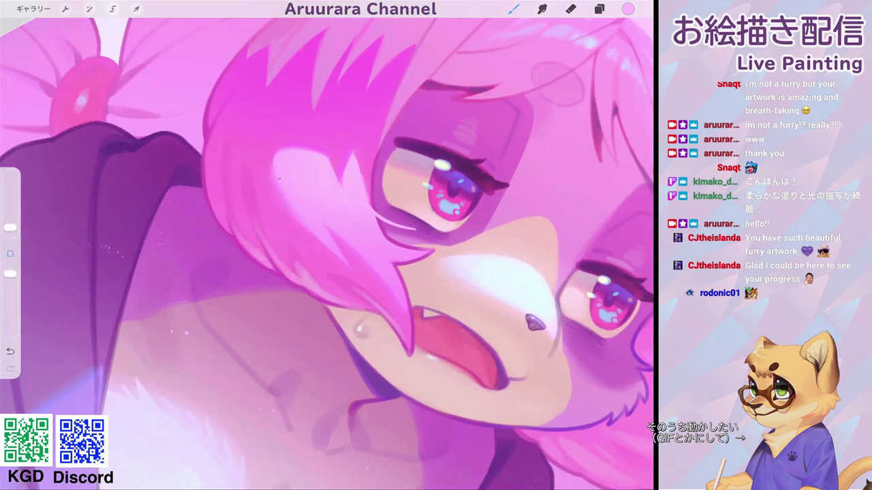
pyautogui.scroll(-3, 327, 245)
pyautogui.hotkey('ctrl', 'z')
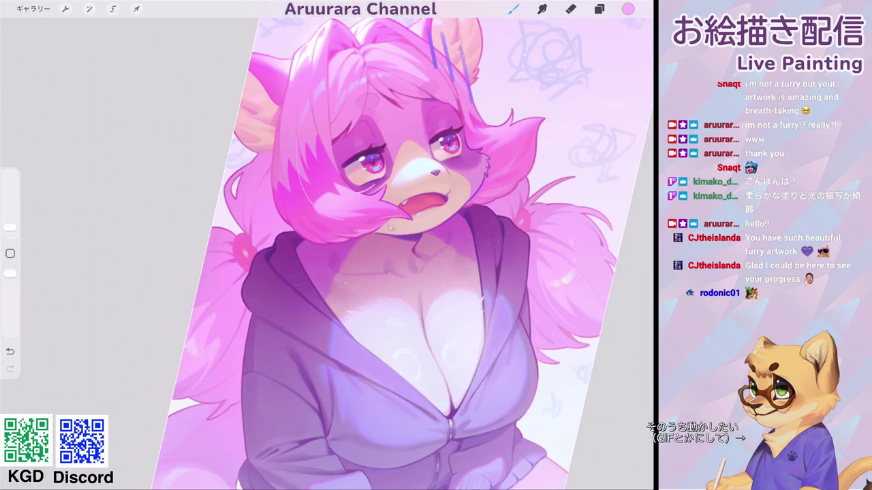
# Step: Draw a thin curved strand line through the pink hair, discarding trial strokes
pyautogui.scroll(3, 326, 245)
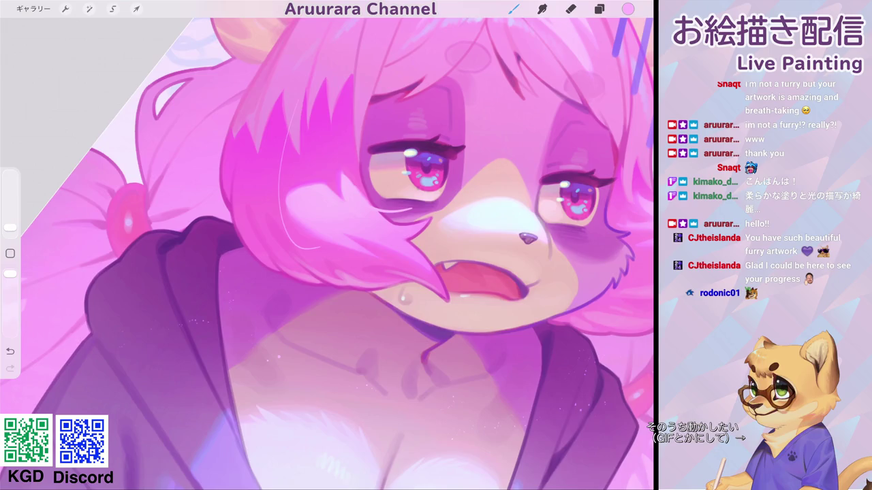
pyautogui.scroll(-3, 327, 245)
pyautogui.scroll(2, 382, 198)
pyautogui.scroll(2, 382, 197)
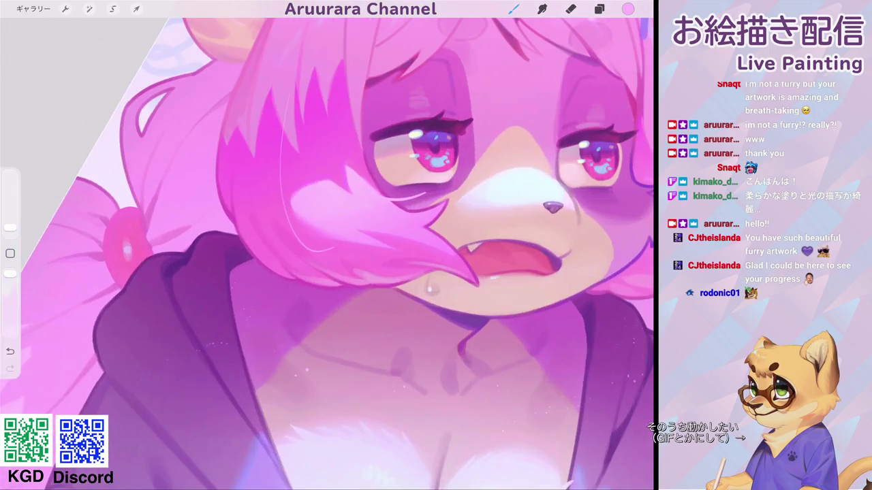
pyautogui.scroll(2, 382, 198)
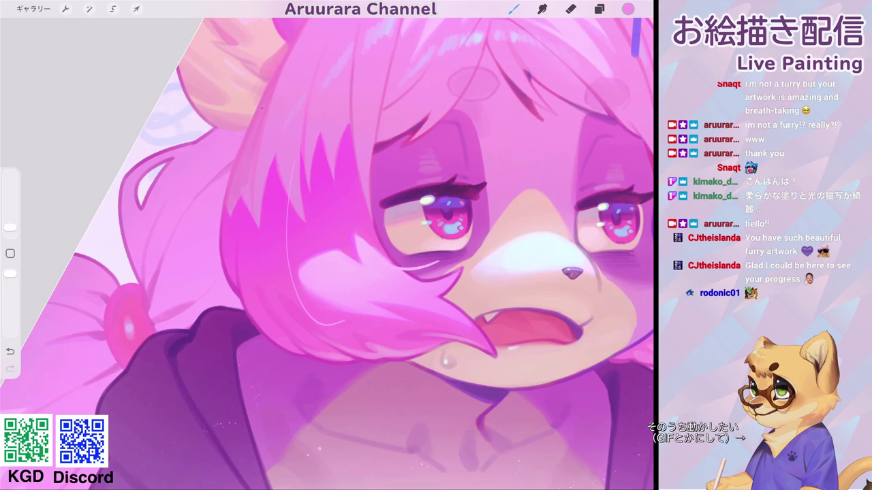
pyautogui.moveTo(257, 103); pyautogui.dragTo(215, 261)
pyautogui.hotkey('ctrl', 'z')
pyautogui.moveTo(261, 97); pyautogui.dragTo(207, 216)
pyautogui.moveTo(443, 214); pyautogui.dragTo(368, 149)
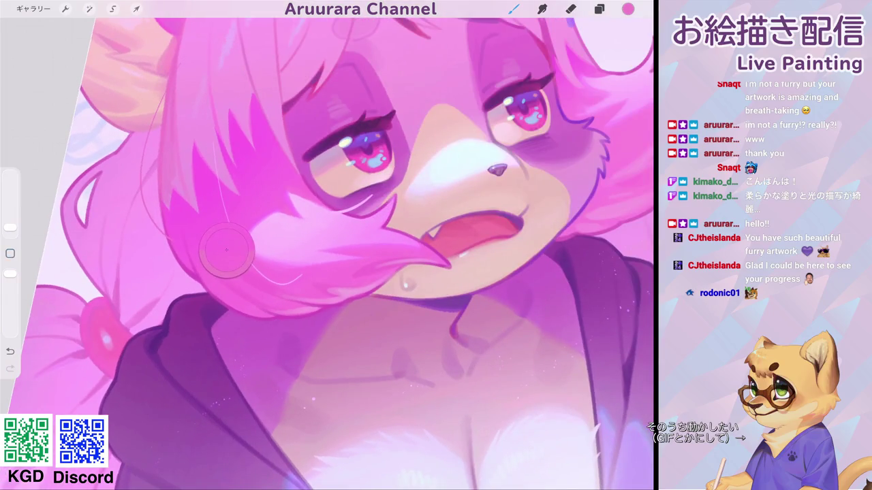
pyautogui.moveTo(286, 300); pyautogui.dragTo(222, 332)
pyautogui.hotkey('ctrl', 'z')
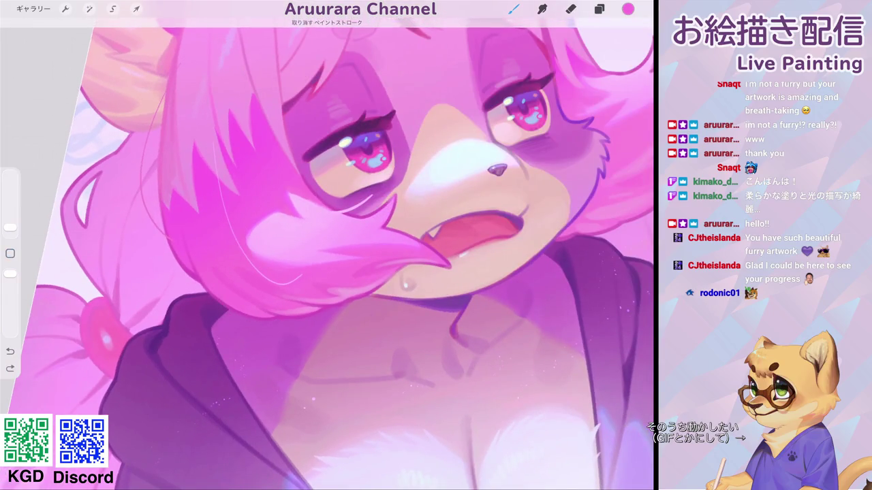
pyautogui.click(514, 9)
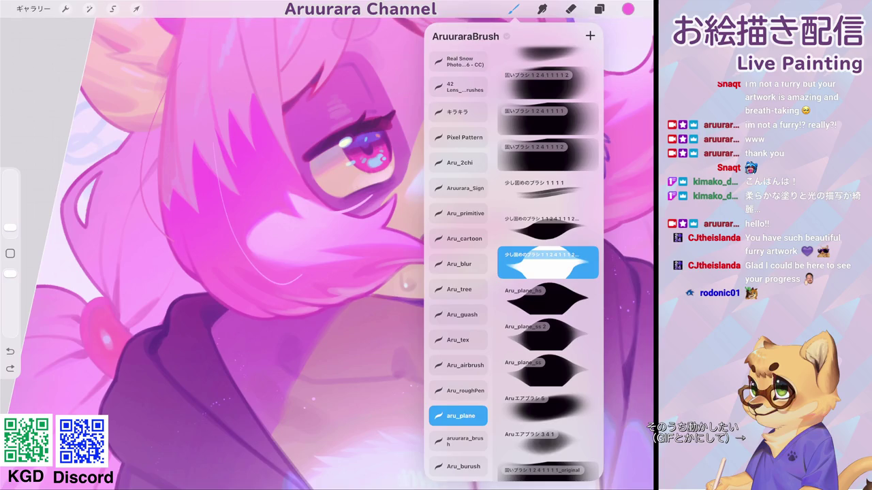
# Step: With the Aru_plane_hs brush and a sampled face colour, add a thin light stroke along the ear
pyautogui.click(548, 299)
pyautogui.moveTo(272, 272); pyautogui.dragTo(307, 286)
pyautogui.scroll(2, 327, 245)
pyautogui.click(296, 329)
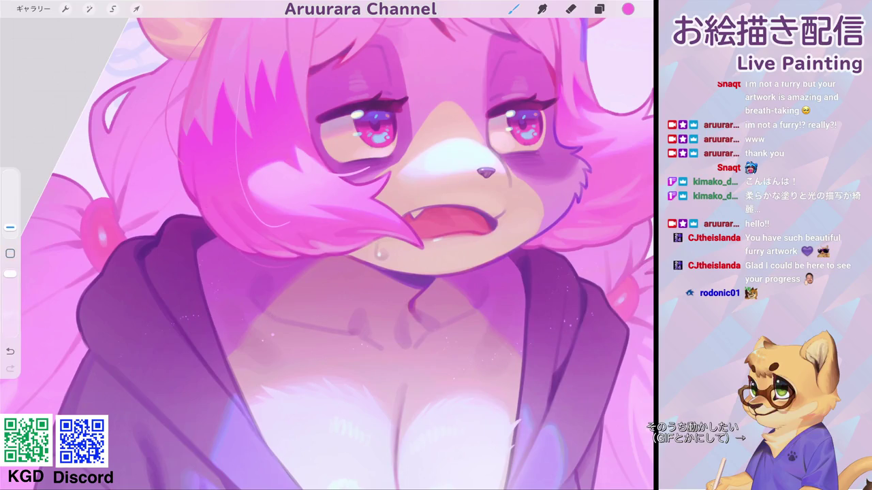
pyautogui.scroll(-5, 327, 245)
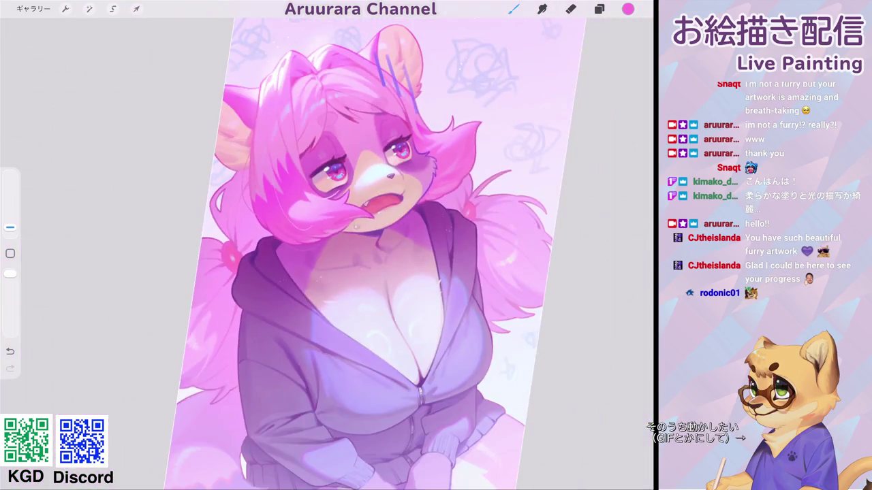
pyautogui.scroll(3, 326, 246)
pyautogui.scroll(2, 327, 245)
pyautogui.scroll(2, 327, 245)
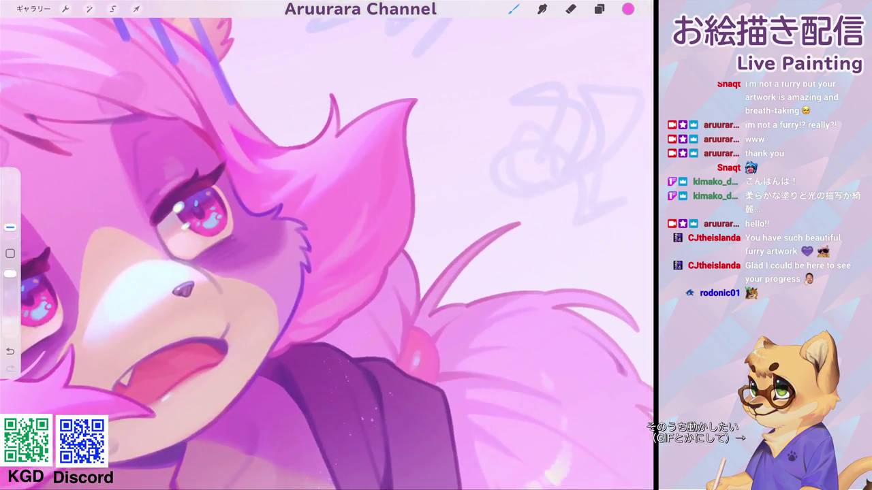
pyautogui.moveTo(365, 92); pyautogui.dragTo(350, 126)
pyautogui.click(273, 146)
pyautogui.moveTo(420, 135); pyautogui.dragTo(416, 225)
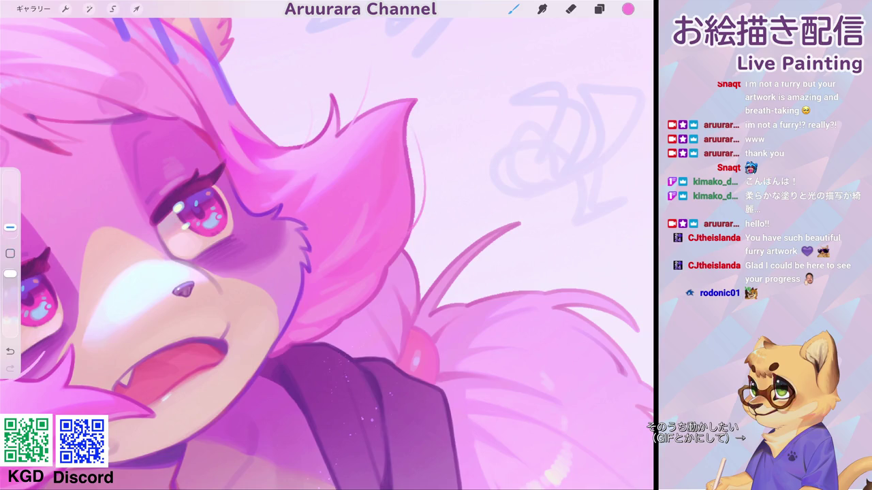
# Step: Paint a light left hair-edge stroke, replacing a darker one, and soften hair above the bow
pyautogui.scroll(-5, 327, 245)
pyautogui.scroll(5, 327, 245)
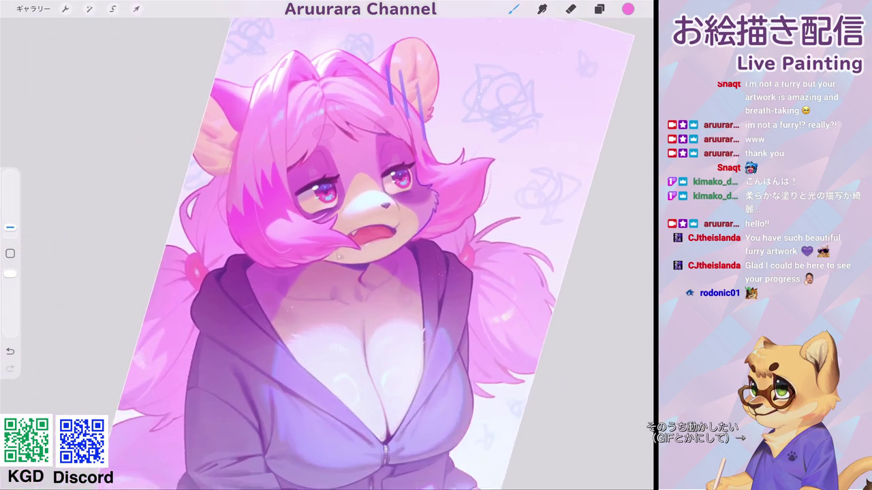
pyautogui.scroll(5, 327, 245)
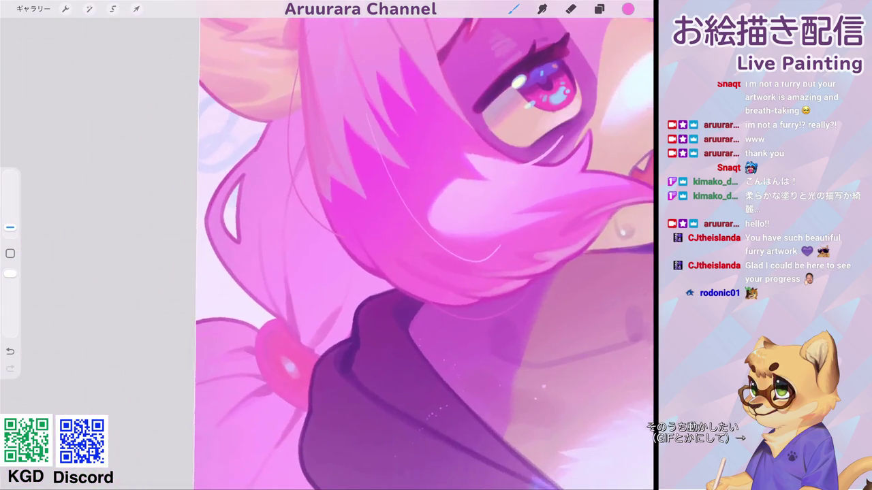
pyautogui.click(368, 247)
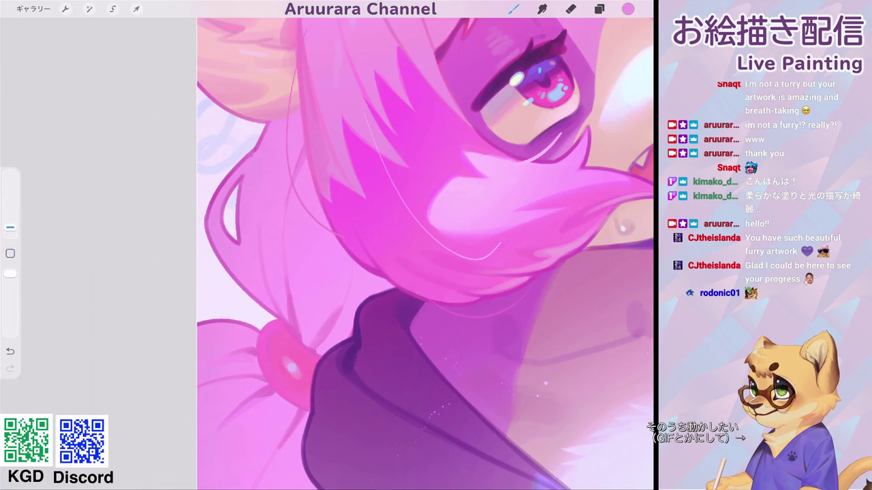
pyautogui.moveTo(250, 139); pyautogui.dragTo(215, 199)
pyautogui.moveTo(246, 139); pyautogui.dragTo(207, 242)
pyautogui.hotkey('ctrl', 'z')
pyautogui.moveTo(246, 140); pyautogui.dragTo(208, 219)
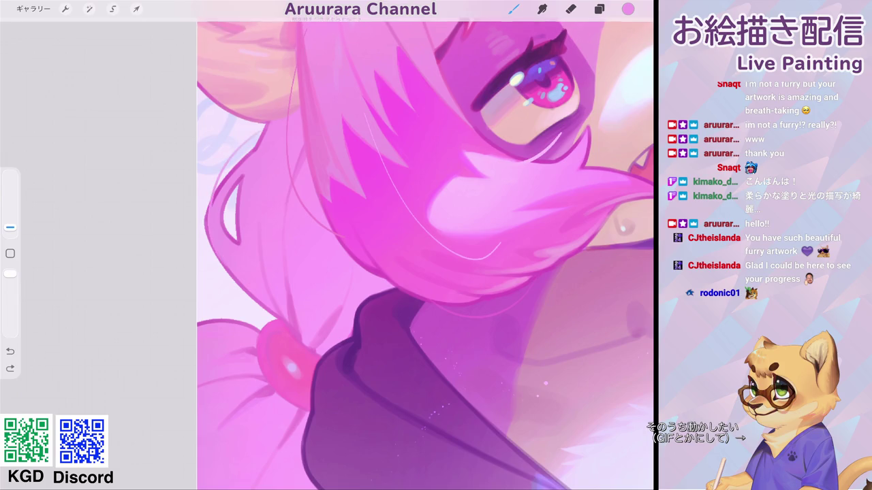
pyautogui.scroll(-5, 221, 272)
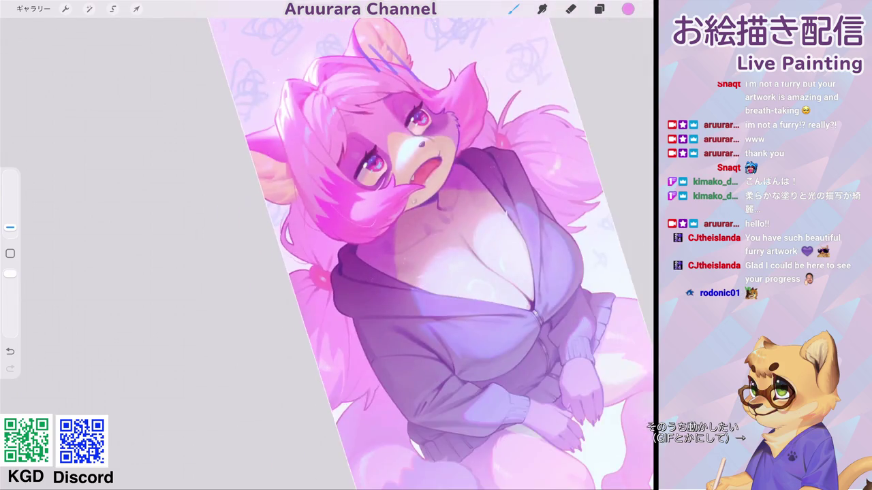
pyautogui.scroll(5, 382, 205)
pyautogui.scroll(3, 381, 204)
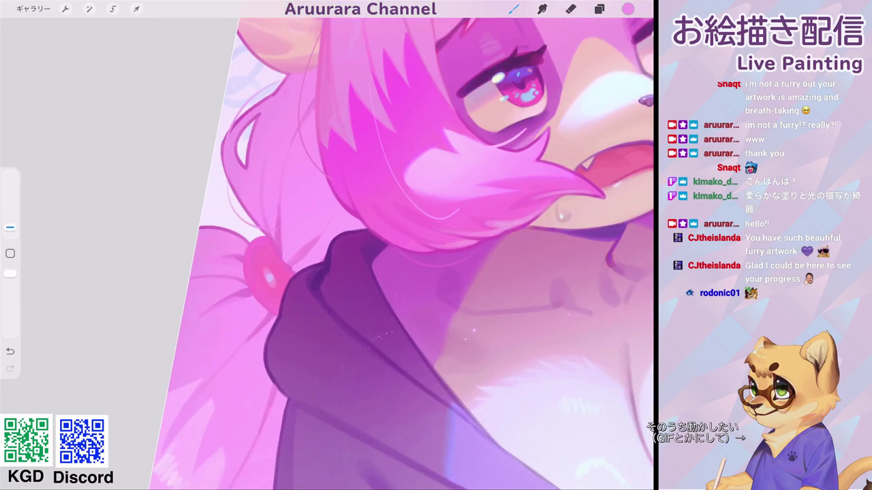
pyautogui.moveTo(276, 235); pyautogui.dragTo(284, 223)
pyautogui.scroll(-5, 402, 245)
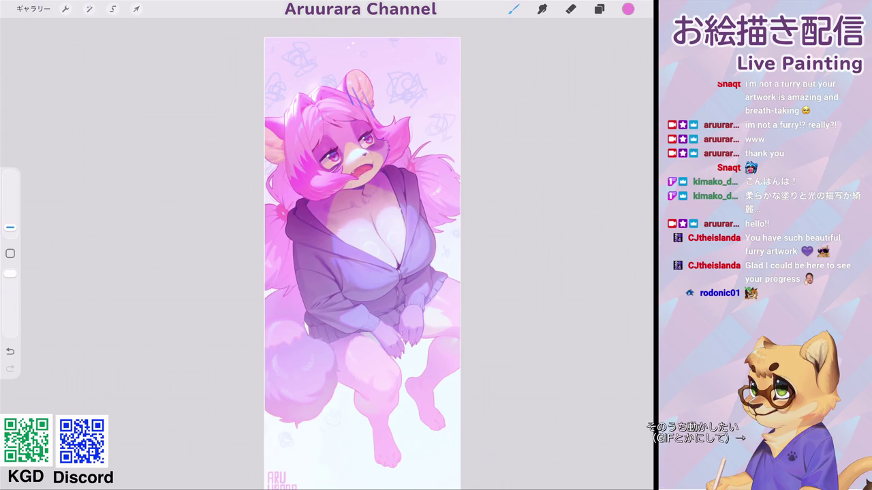
# Step: Add short light-pink strands on the hair bun, discarding a trial stroke
pyautogui.scroll(5, 354, 170)
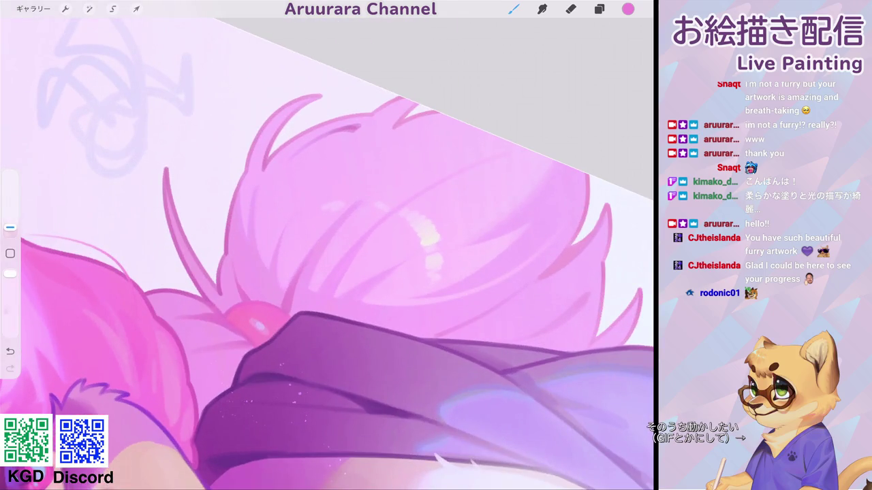
pyautogui.moveTo(368, 92); pyautogui.dragTo(265, 252)
pyautogui.hotkey('ctrl', 'z')
pyautogui.hotkey('ctrl', 'z')
pyautogui.moveTo(307, 151); pyautogui.dragTo(278, 239)
pyautogui.scroll(-3, 327, 246)
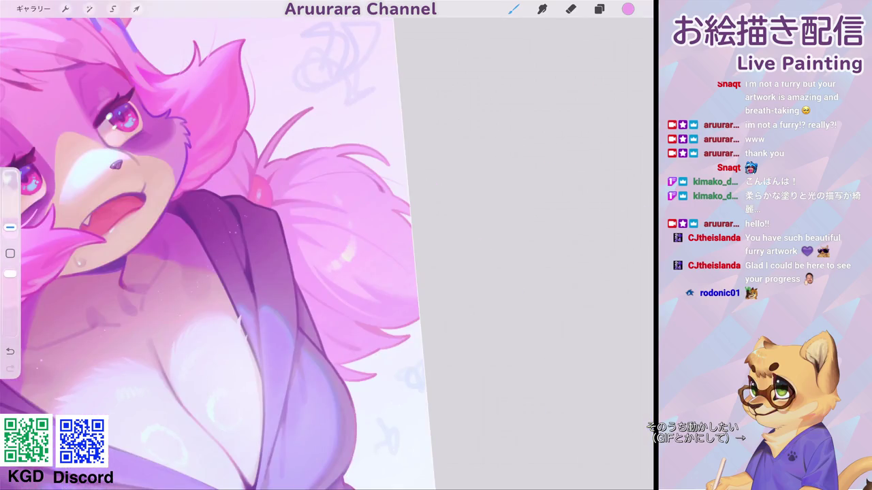
pyautogui.scroll(5, 327, 245)
pyautogui.moveTo(323, 174); pyautogui.dragTo(429, 107)
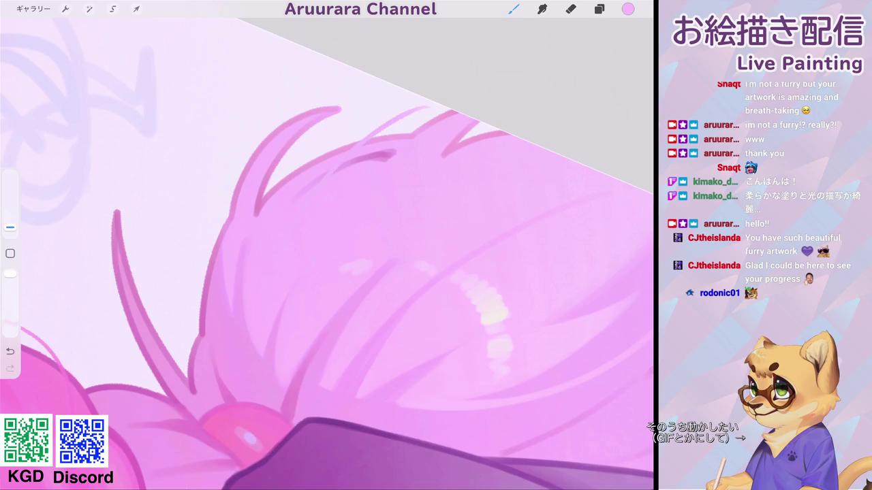
# Step: Paint one short light highlight at the fringe tips, replacing the first attempt
pyautogui.scroll(-5, 327, 245)
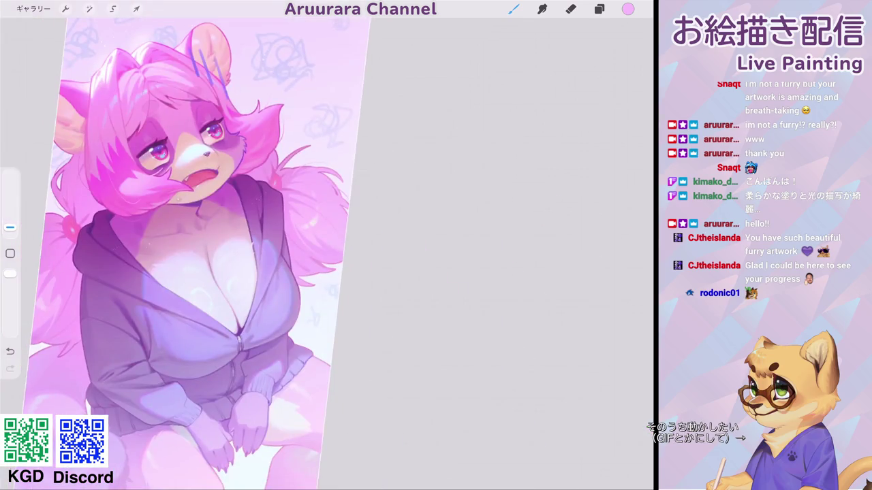
pyautogui.scroll(5, 327, 245)
pyautogui.scroll(3, 327, 245)
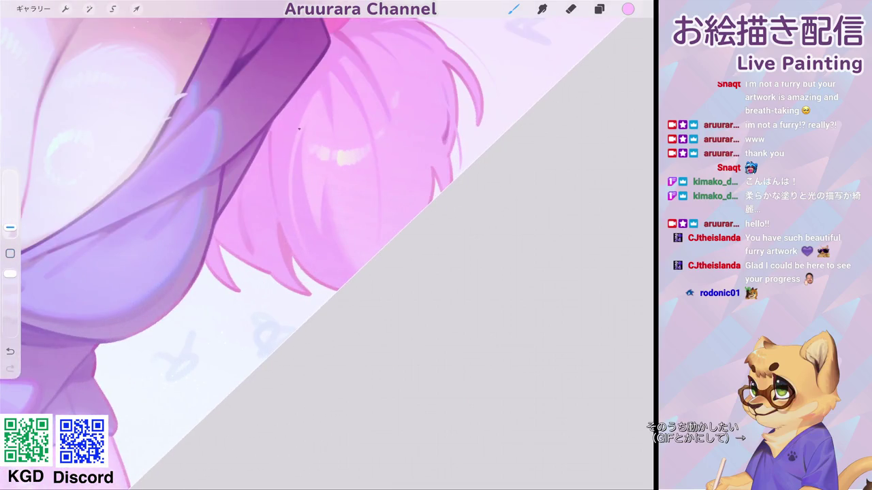
pyautogui.scroll(3, 327, 245)
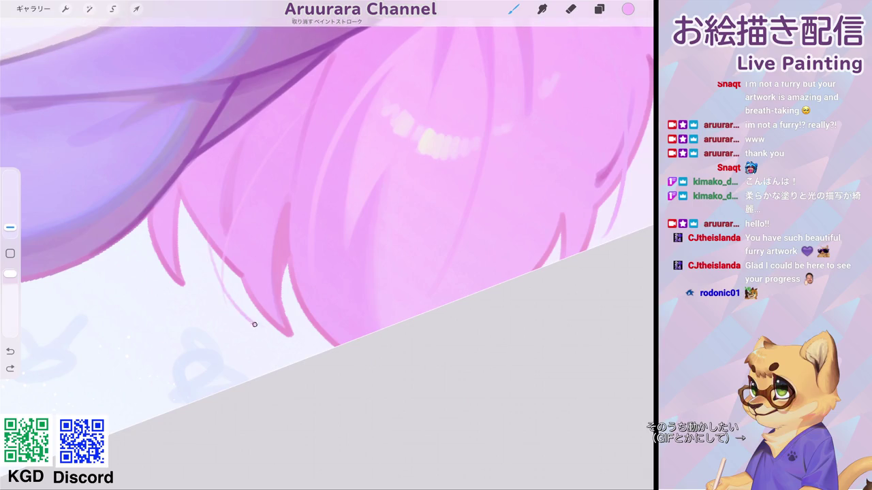
pyautogui.scroll(-2, 326, 245)
pyautogui.scroll(3, 327, 245)
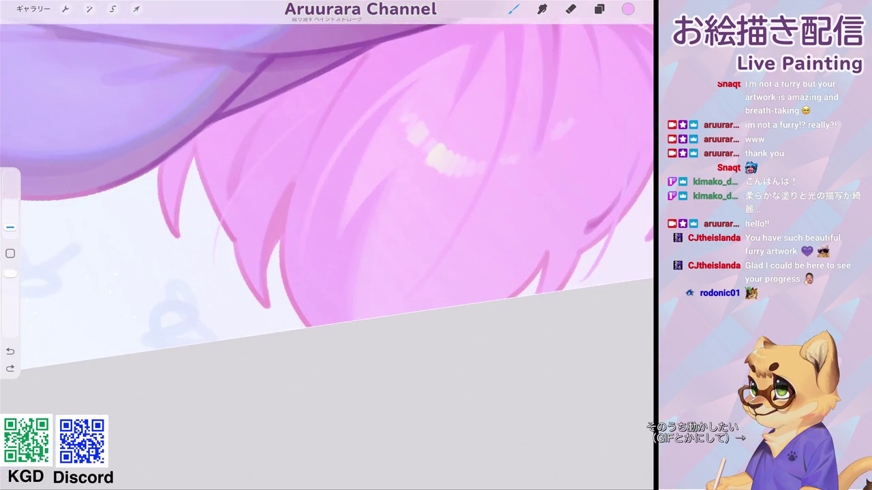
pyautogui.scroll(-3, 327, 245)
pyautogui.scroll(3, 327, 245)
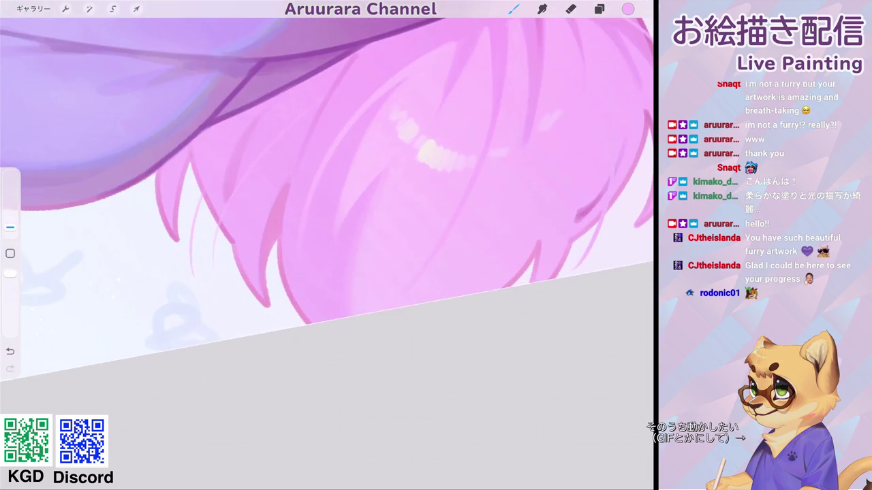
pyautogui.moveTo(228, 239); pyautogui.dragTo(230, 327)
pyautogui.hotkey('ctrl', 'z')
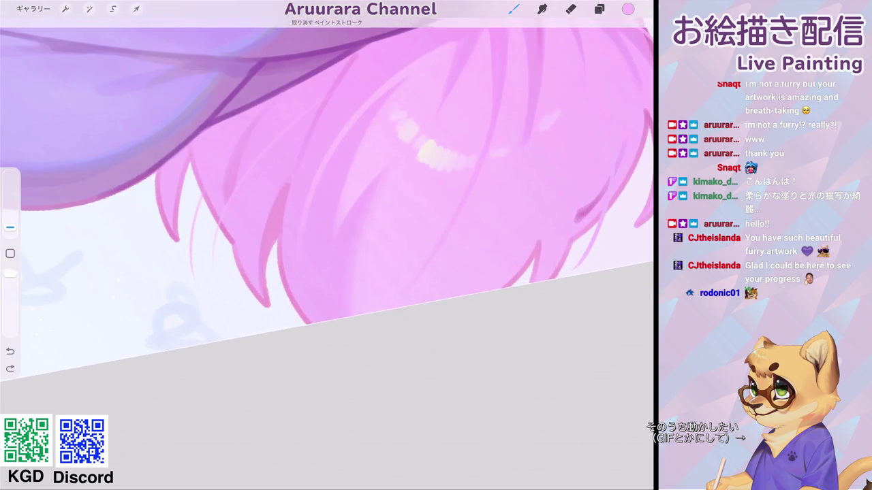
pyautogui.moveTo(261, 250); pyautogui.dragTo(293, 306)
pyautogui.scroll(-5, 327, 245)
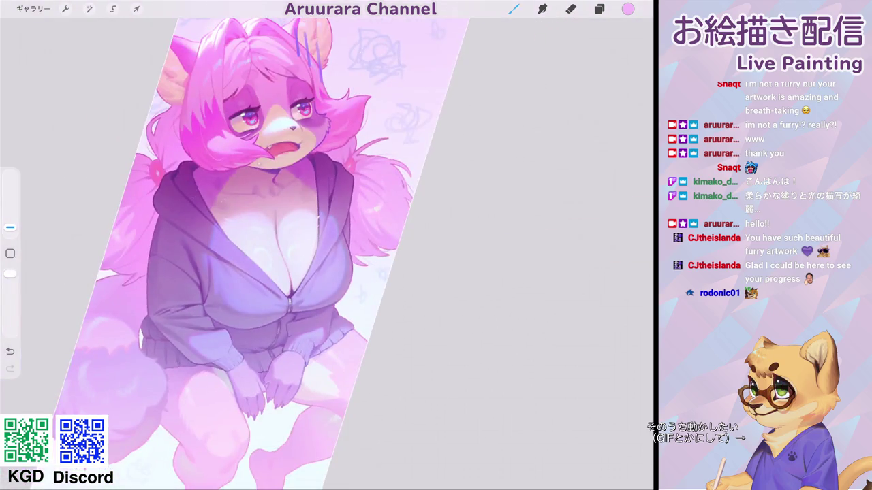
# Step: Zoom in and draw thin stray strands on the pink hair plus a tiny mark beside the ear
pyautogui.scroll(5, 327, 245)
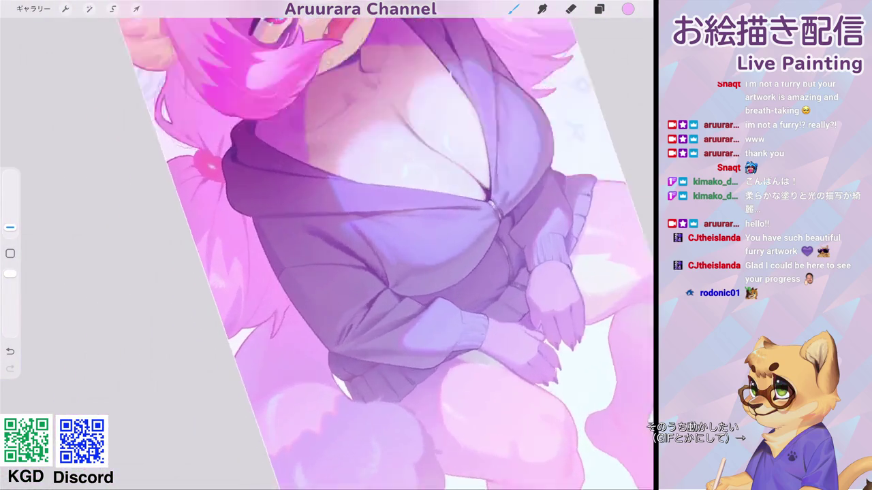
pyautogui.scroll(5, 327, 246)
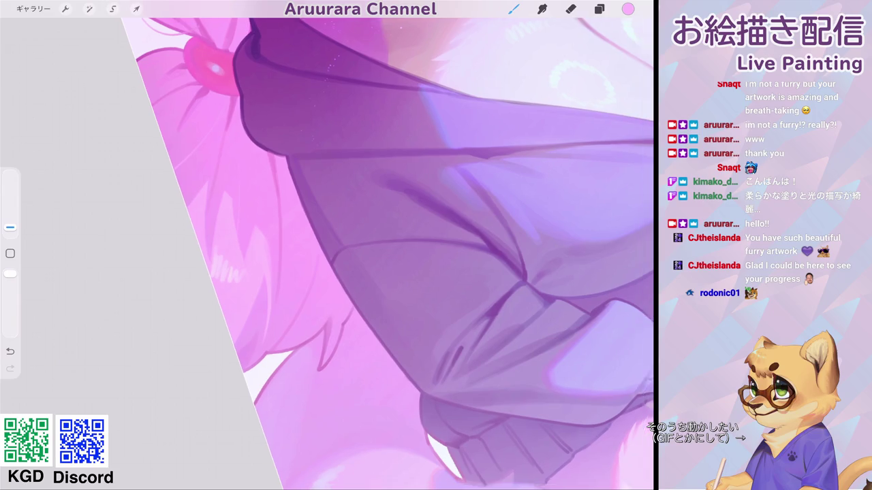
pyautogui.scroll(-5, 327, 245)
pyautogui.scroll(3, 327, 245)
pyautogui.scroll(2, 326, 245)
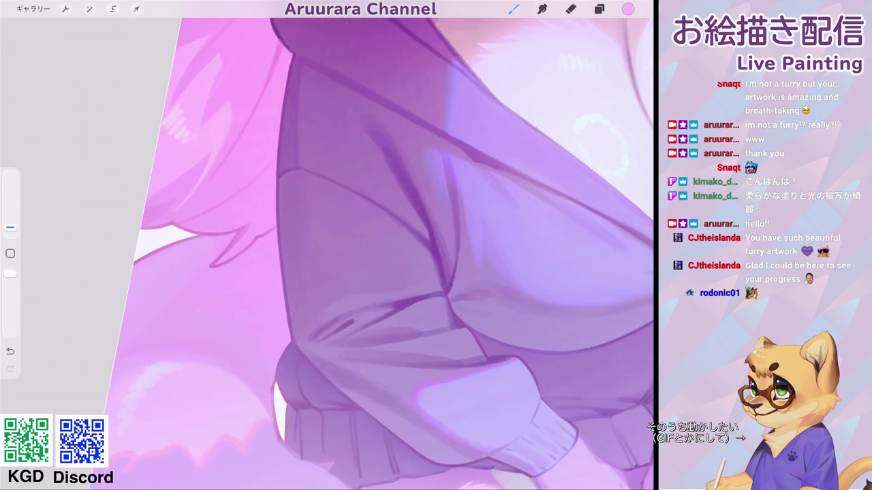
pyautogui.scroll(-5, 327, 246)
pyautogui.scroll(3, 327, 245)
pyautogui.scroll(2, 327, 245)
pyautogui.scroll(1, 327, 246)
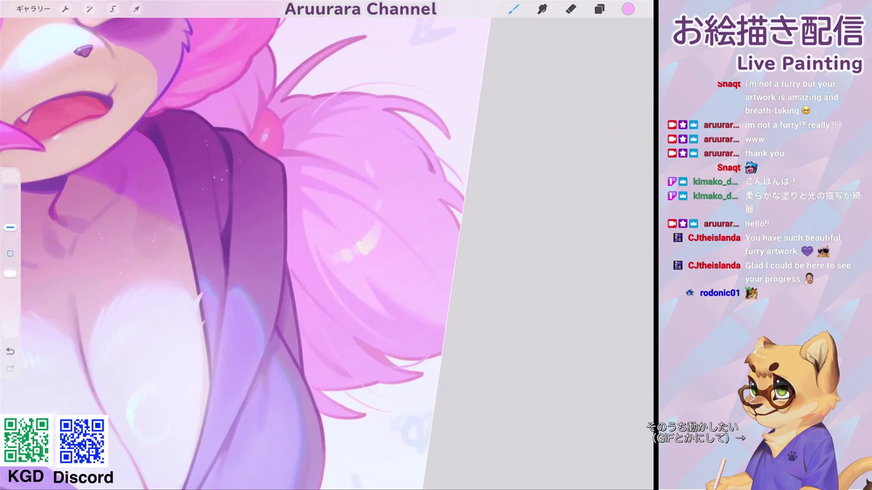
pyautogui.moveTo(352, 69); pyautogui.dragTo(356, 90)
pyautogui.scroll(-2, 241, 246)
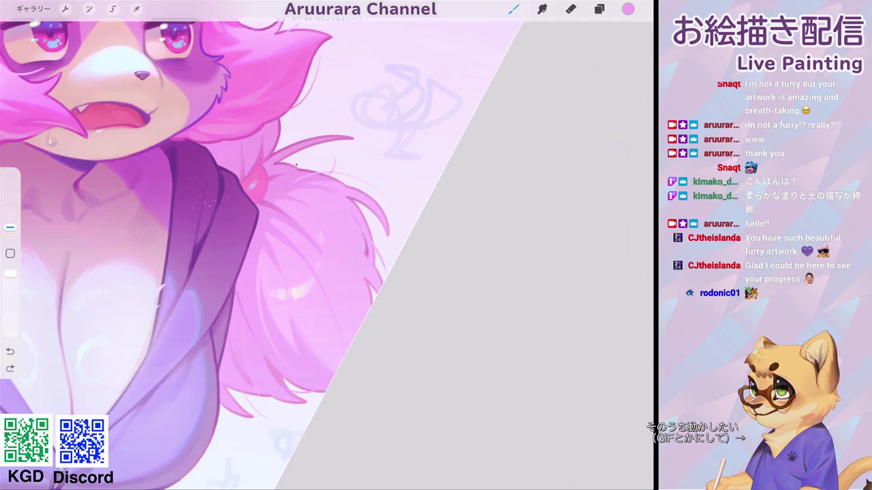
pyautogui.moveTo(312, 111); pyautogui.dragTo(317, 126)
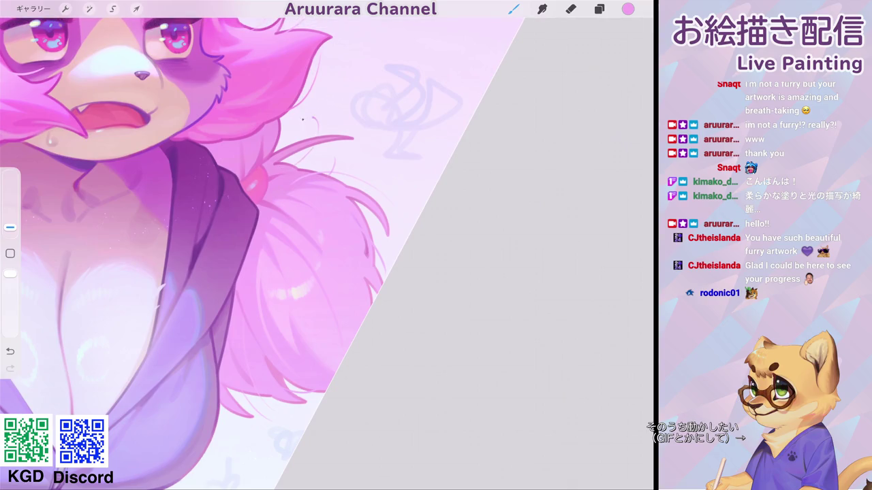
pyautogui.scroll(-3, 243, 245)
pyautogui.scroll(3, 243, 246)
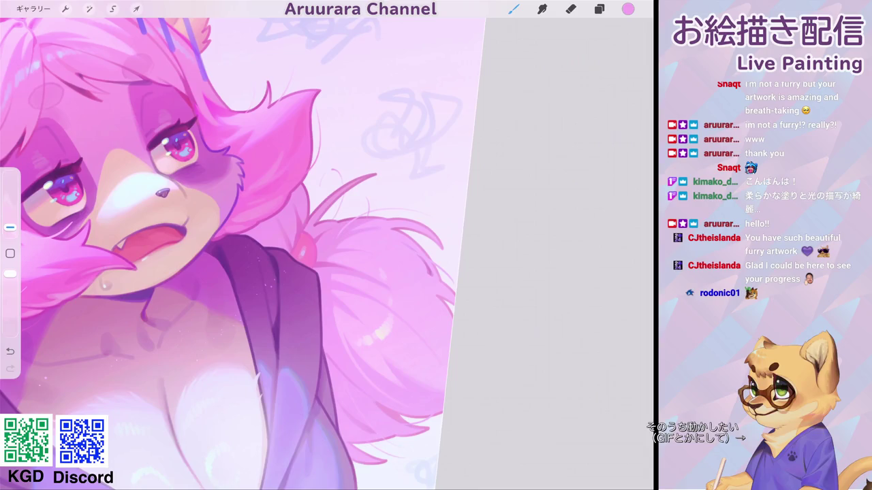
pyautogui.moveTo(314, 156); pyautogui.dragTo(324, 156)
pyautogui.scroll(-3, 243, 245)
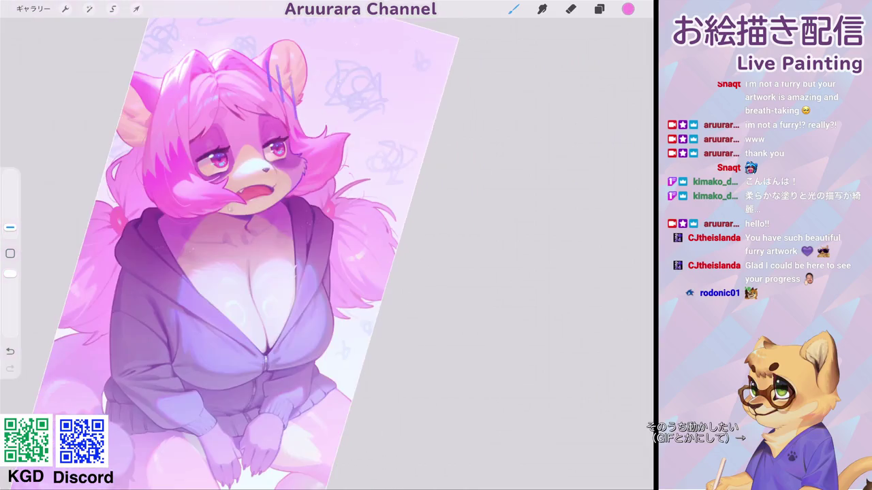
pyautogui.scroll(3, 244, 245)
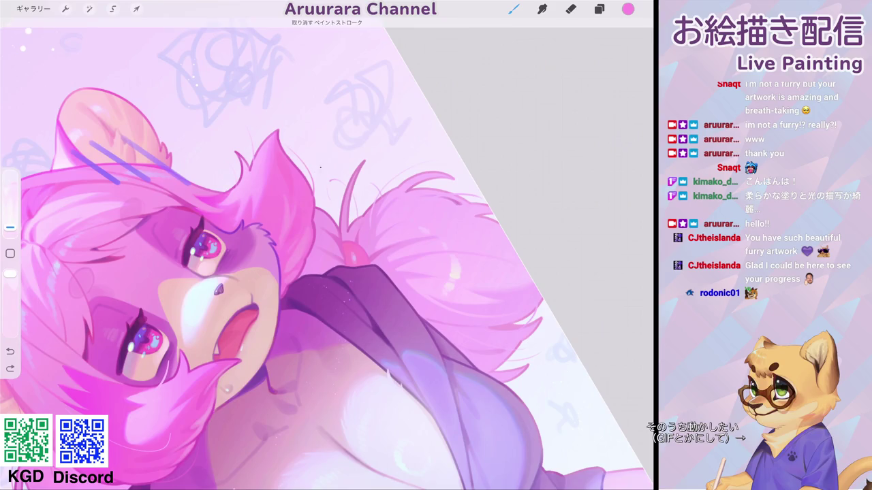
pyautogui.scroll(-3, 327, 252)
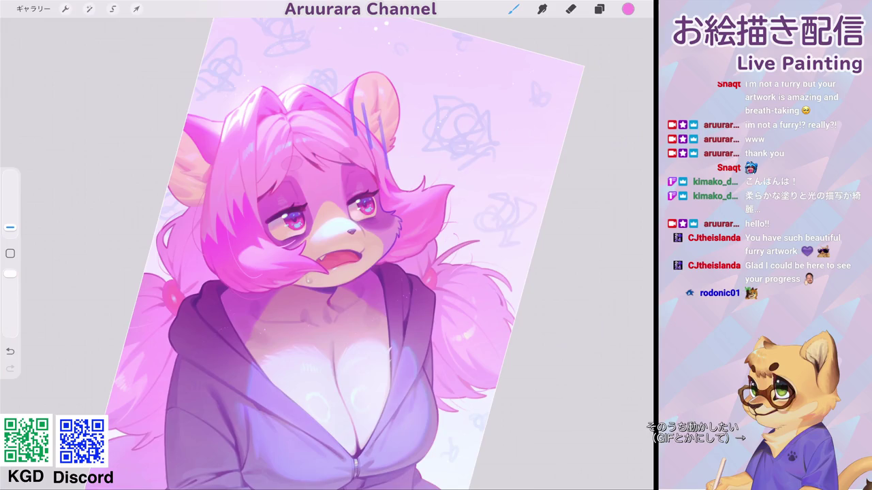
pyautogui.scroll(2, 327, 252)
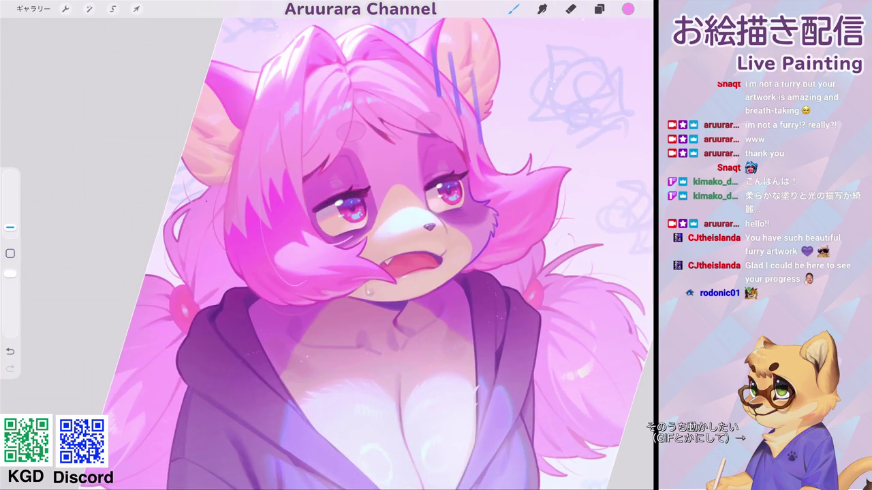
pyautogui.scroll(-3, 327, 252)
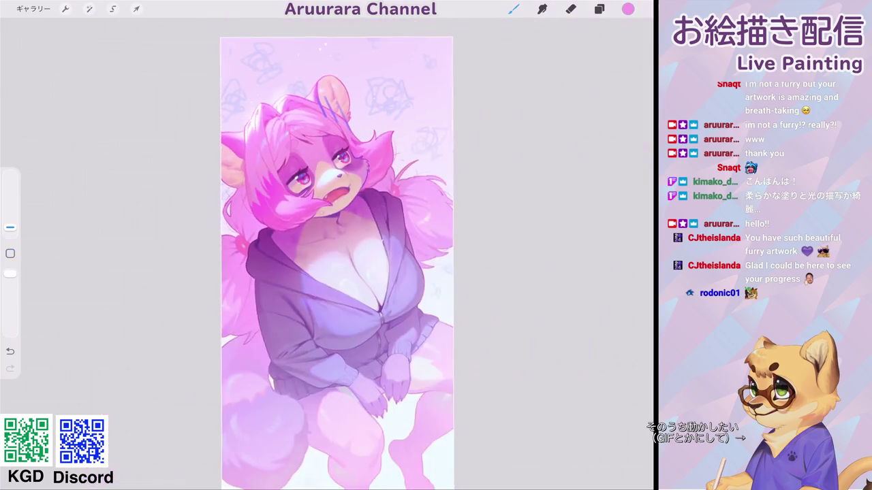
# Step: Eyedrop the light lavender from the fur, then fill the dark fur notch and add a thin stroke
pyautogui.scroll(3, 327, 252)
pyautogui.click(10, 253)
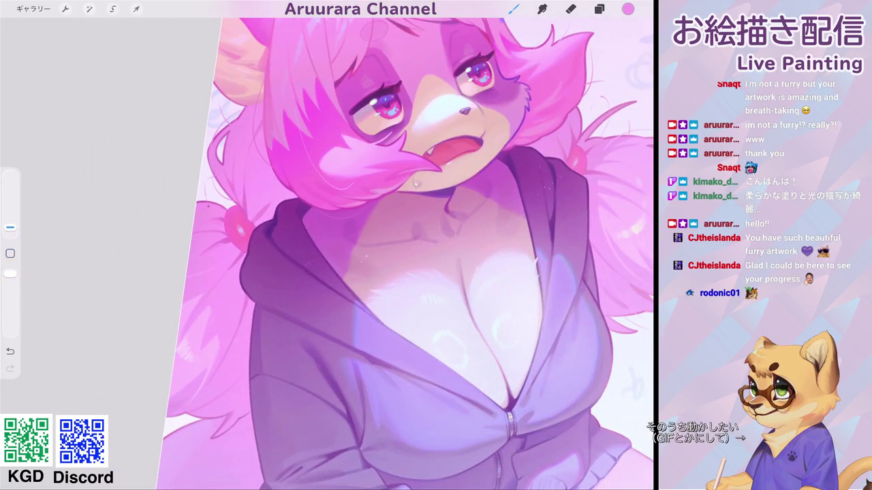
pyautogui.scroll(-3, 327, 252)
pyautogui.scroll(1, 327, 252)
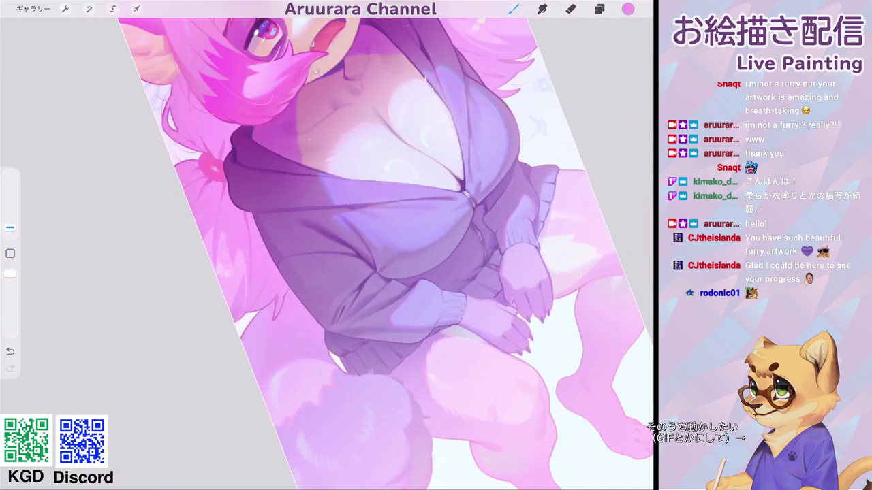
pyautogui.scroll(-3, 327, 252)
pyautogui.scroll(3, 327, 252)
pyautogui.scroll(2, 327, 252)
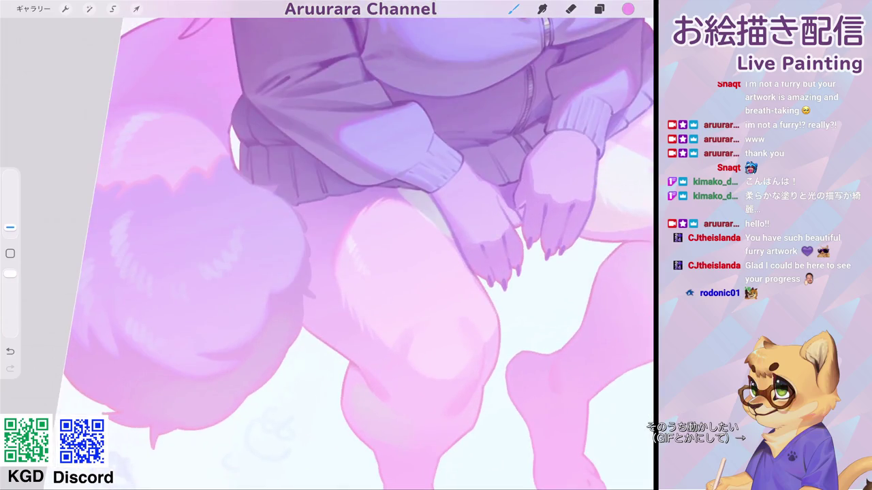
pyautogui.scroll(2, 327, 252)
pyautogui.scroll(2, 327, 252)
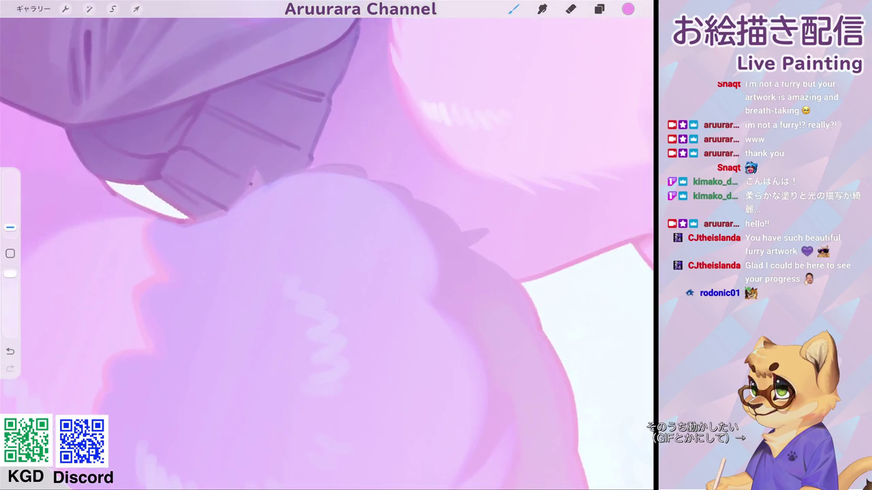
pyautogui.click(250, 191)
pyautogui.moveTo(253, 177); pyautogui.dragTo(261, 200)
pyautogui.moveTo(267, 151); pyautogui.dragTo(266, 183)
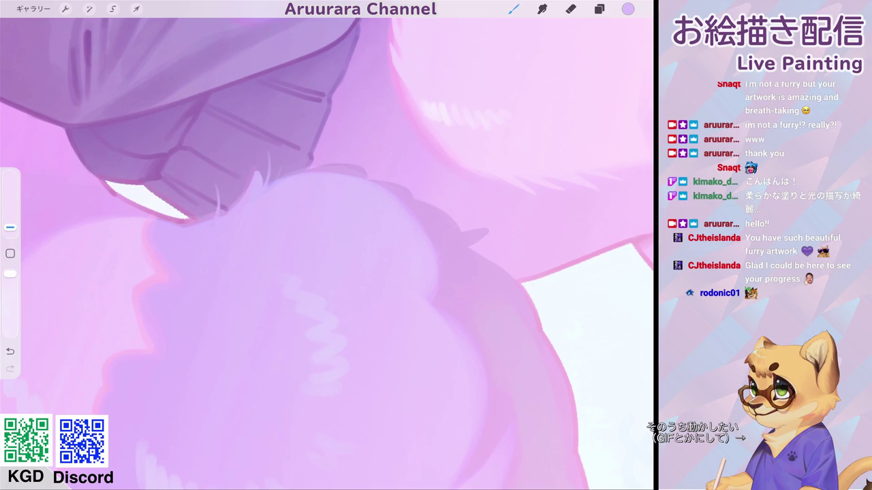
# Step: Paint faint lavender highlights along the tail fur and the fur edge
pyautogui.scroll(-5, 327, 245)
pyautogui.scroll(3, 327, 245)
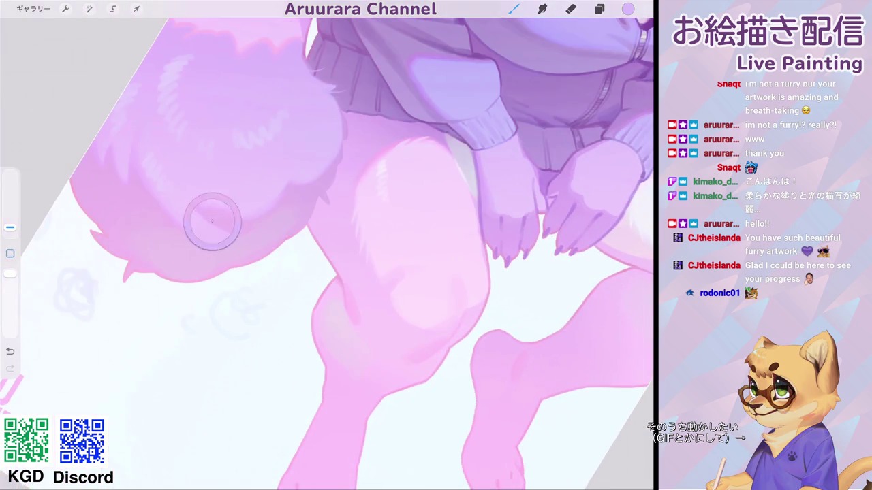
pyautogui.scroll(-5, 326, 245)
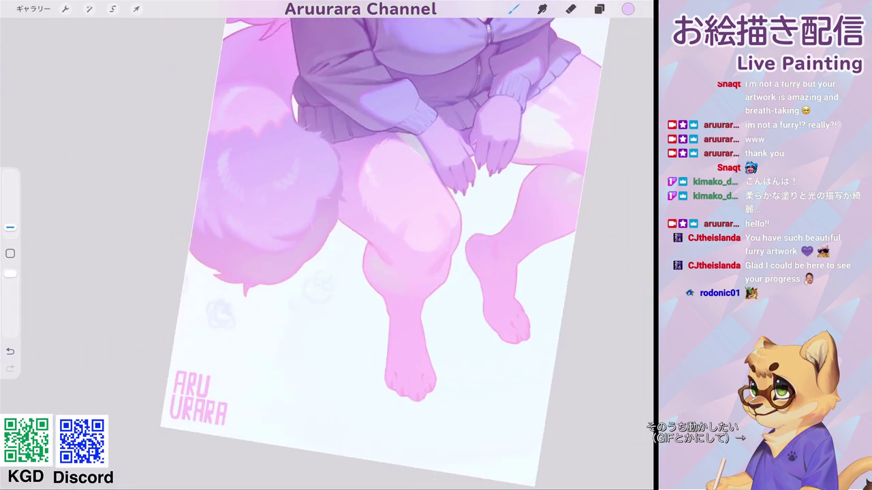
pyautogui.scroll(5, 327, 245)
pyautogui.moveTo(218, 223); pyautogui.dragTo(257, 263)
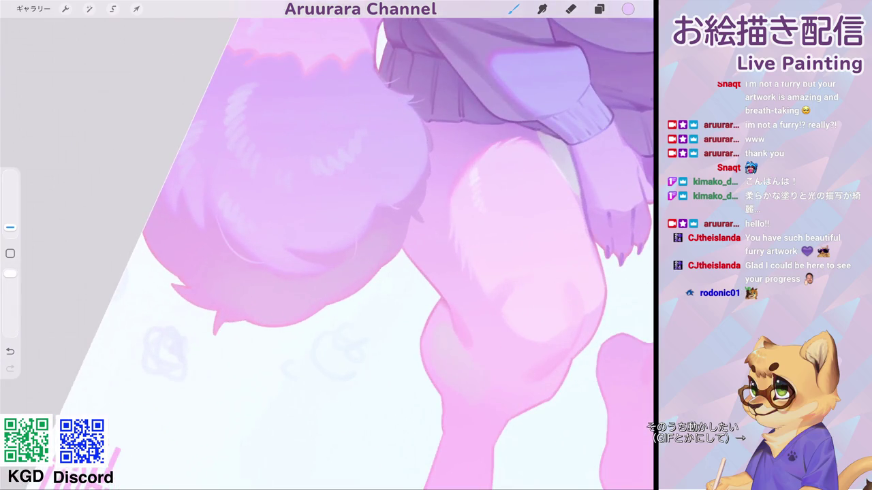
pyautogui.scroll(-5, 327, 245)
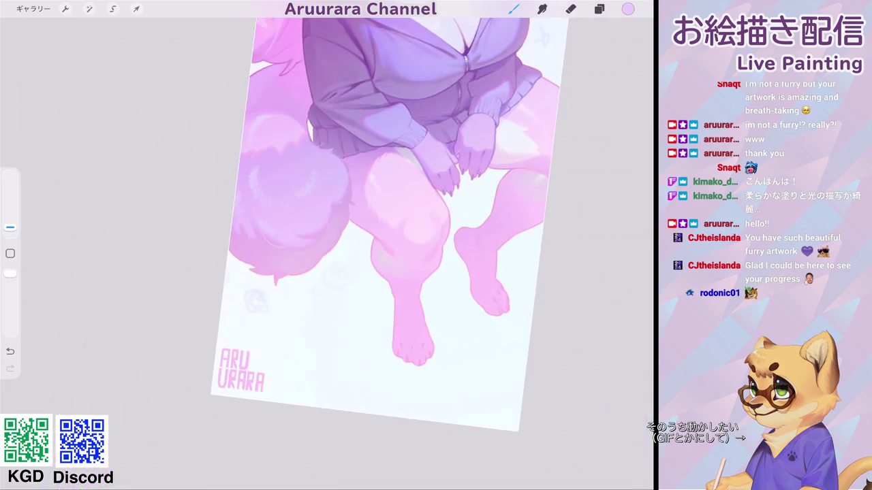
pyautogui.scroll(5, 327, 245)
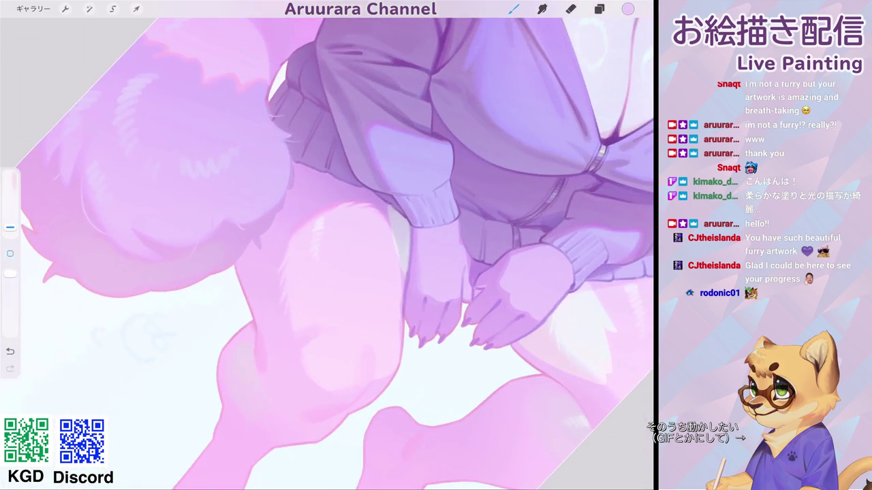
pyautogui.moveTo(291, 167); pyautogui.dragTo(291, 190)
pyautogui.scroll(-5, 327, 245)
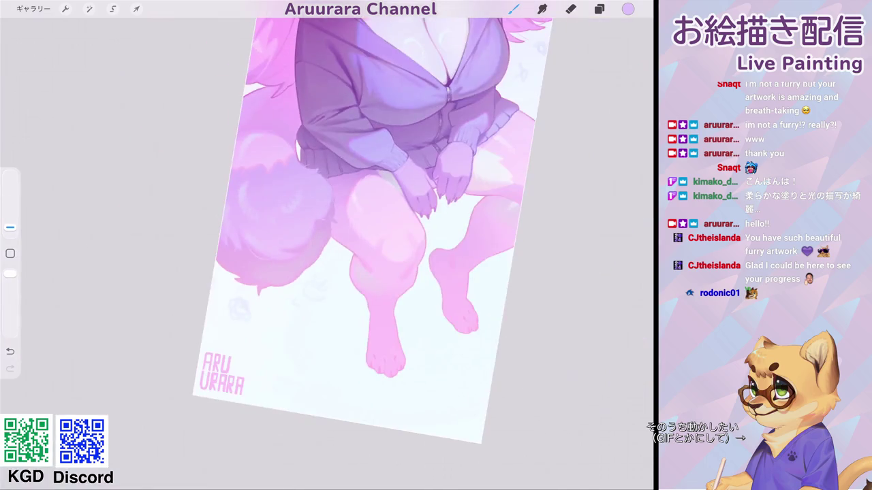
pyautogui.scroll(5, 327, 245)
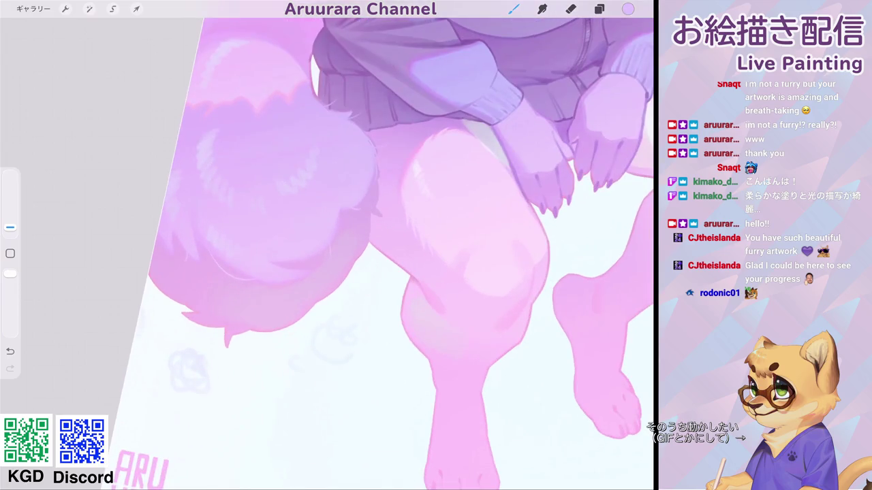
pyautogui.moveTo(292, 165); pyautogui.dragTo(286, 214)
# Step: Add a small pink touch-up stroke beside the hair edge
pyautogui.click(627, 9)
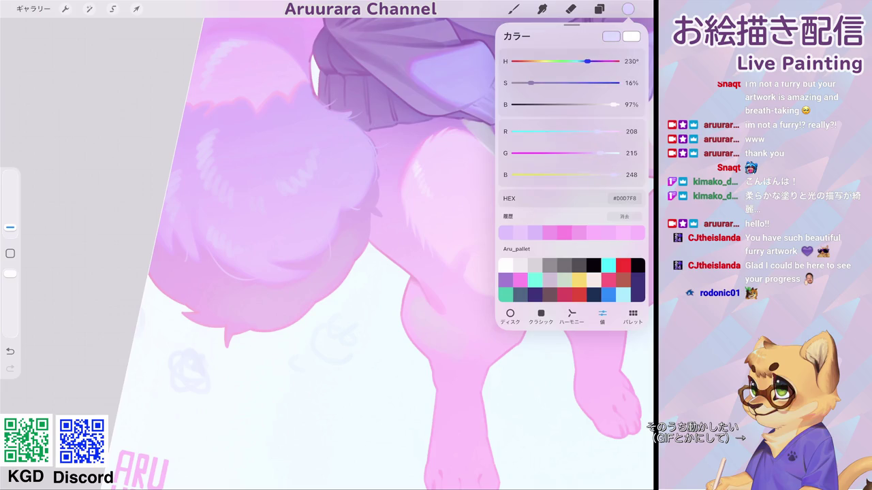
pyautogui.click(514, 9)
pyautogui.click(11, 228)
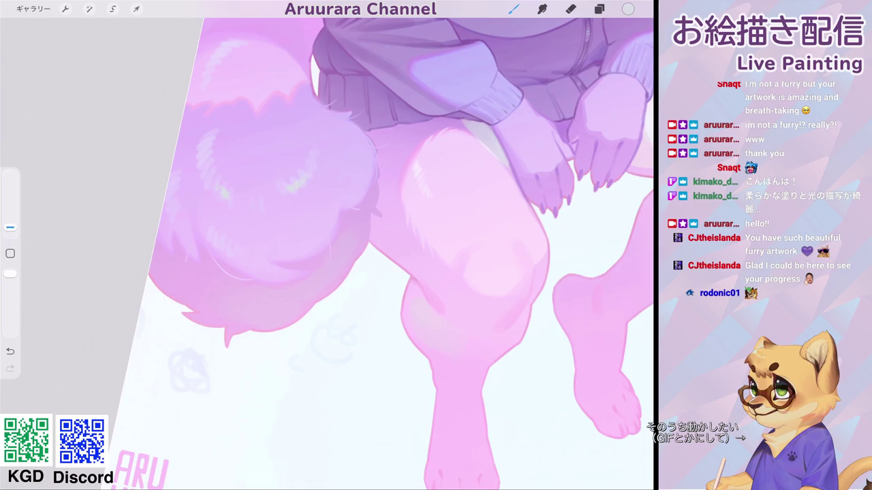
pyautogui.scroll(-10, 395, 246)
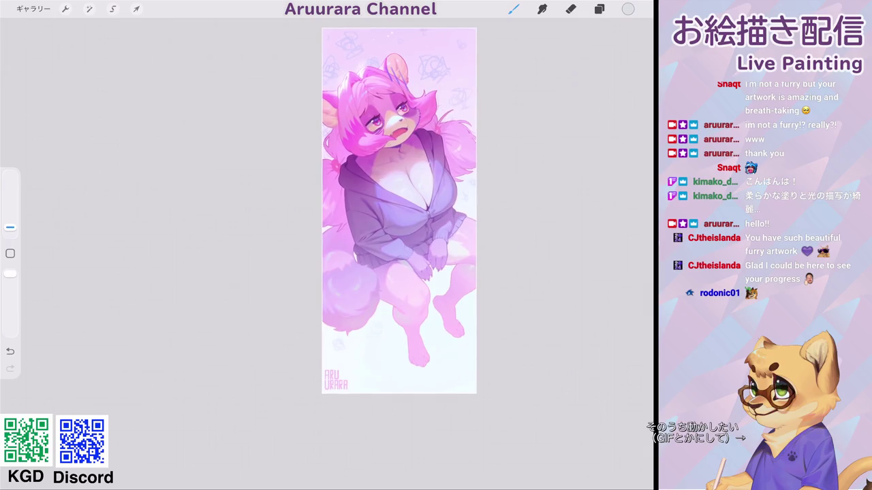
pyautogui.scroll(10, 402, 293)
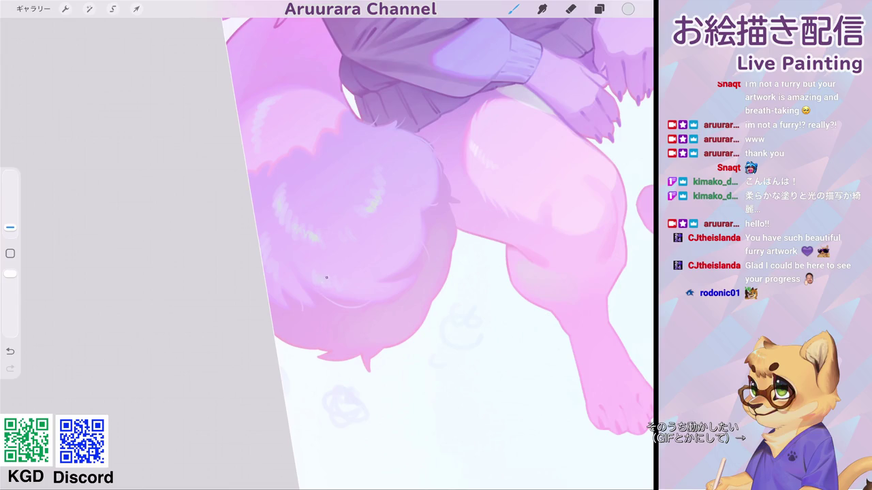
pyautogui.scroll(-10, 436, 245)
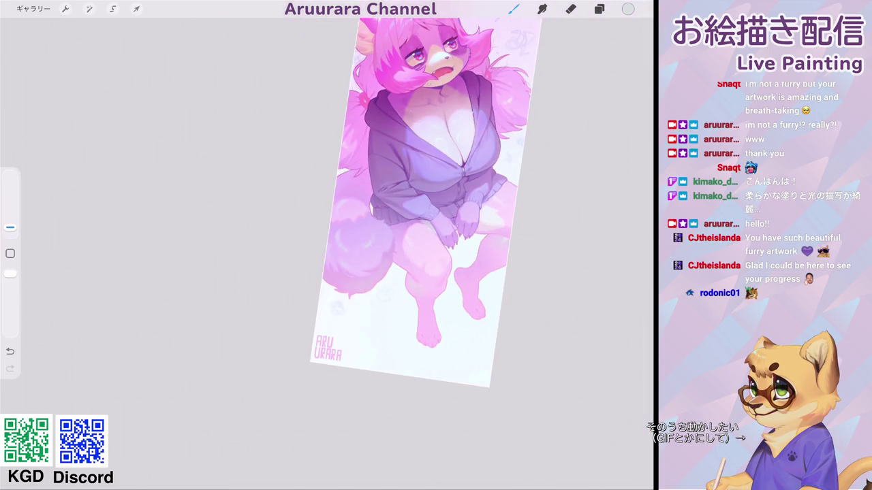
pyautogui.scroll(10, 449, 245)
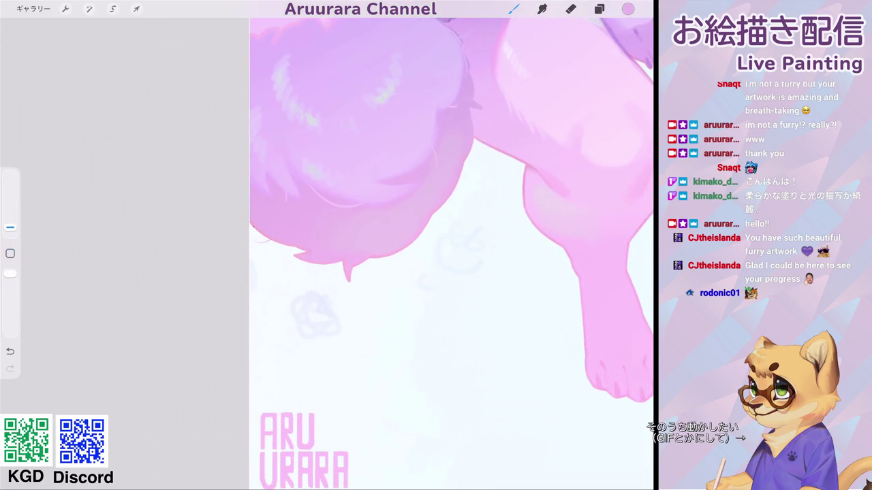
pyautogui.moveTo(282, 245); pyautogui.dragTo(280, 257)
pyautogui.scroll(-10, 450, 245)
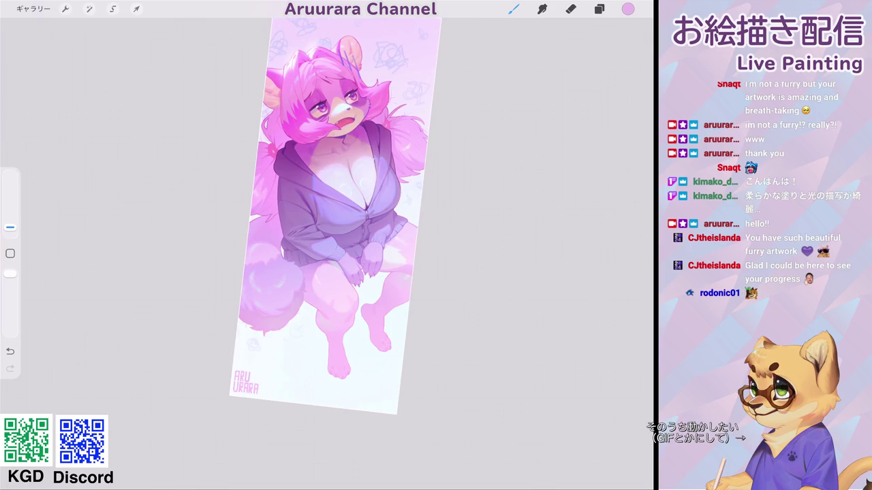
pyautogui.scroll(5, 273, 245)
# Step: Sample the knee colour, then set the painting colour to a near-white lavender in the Colour panel
pyautogui.click(10, 253)
pyautogui.click(298, 244)
pyautogui.click(290, 264)
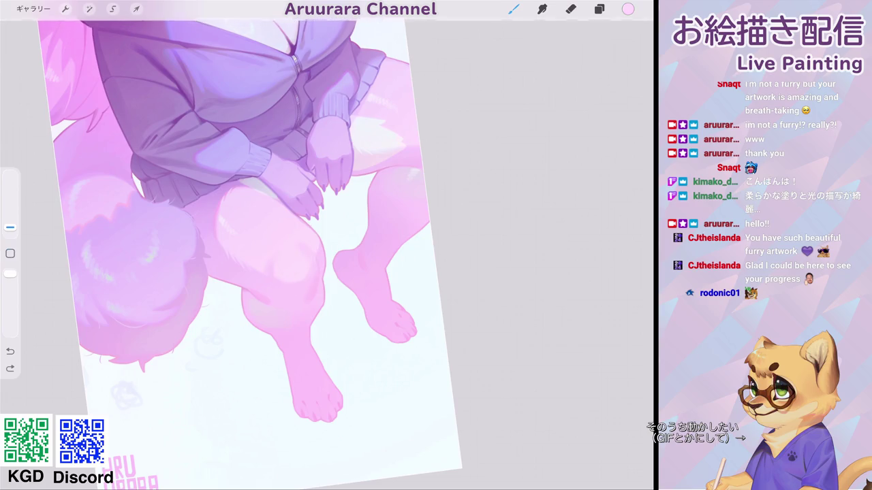
pyautogui.click(627, 9)
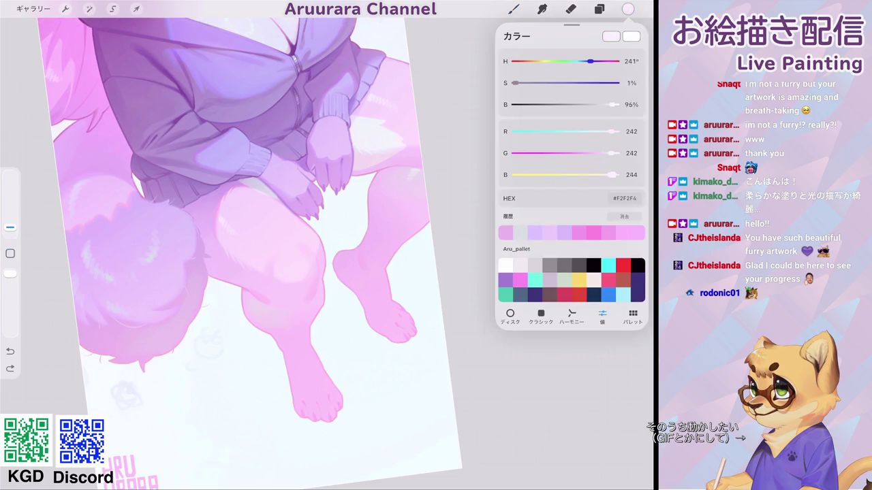
pyautogui.click(10, 273)
pyautogui.click(279, 264)
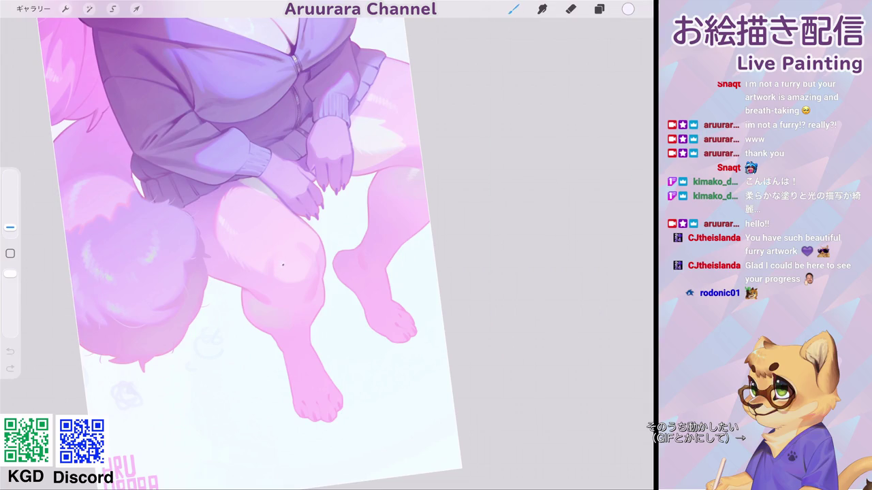
pyautogui.scroll(-3, 287, 269)
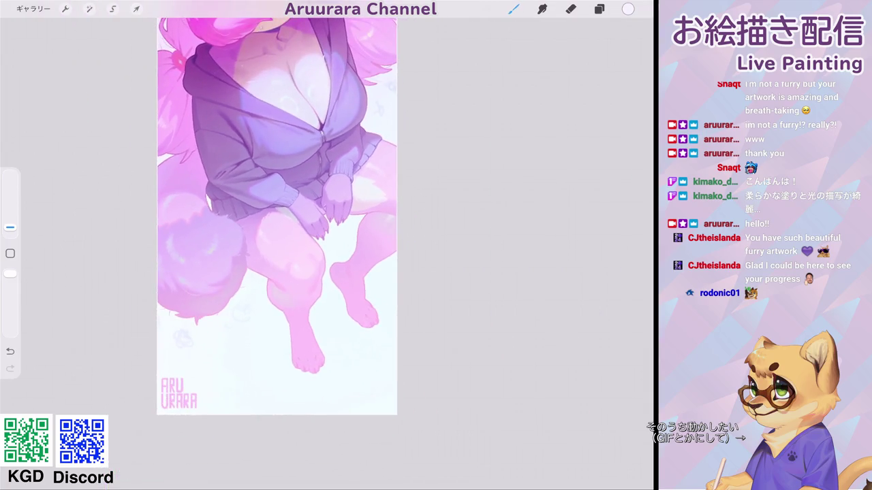
pyautogui.scroll(3, 204, 245)
pyautogui.scroll(-2, 204, 245)
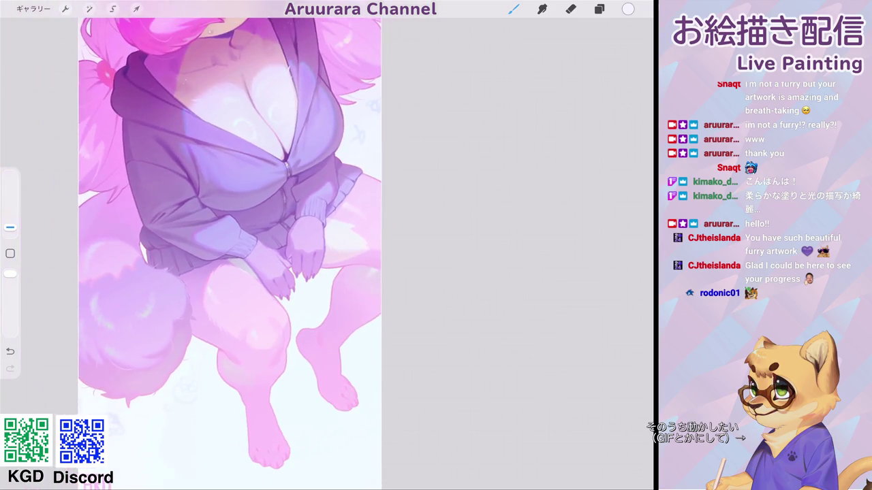
pyautogui.scroll(-3, 232, 245)
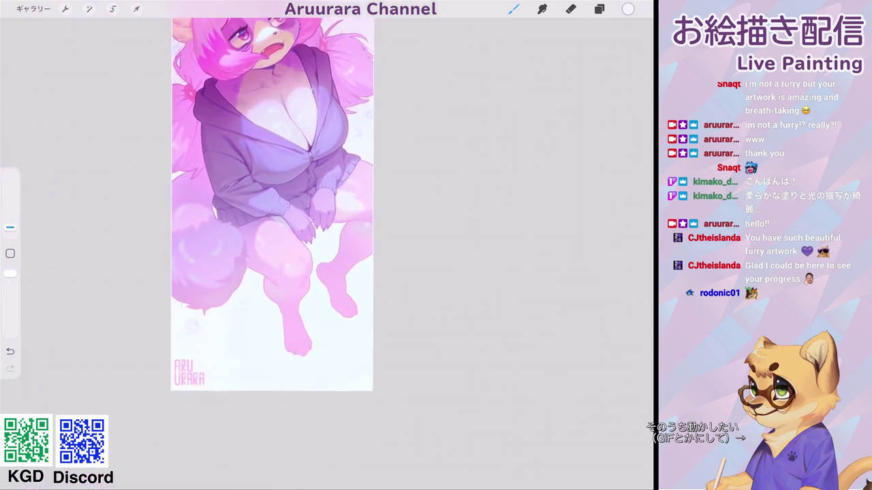
pyautogui.scroll(4, 231, 307)
pyautogui.scroll(1, 272, 238)
pyautogui.scroll(2, 272, 238)
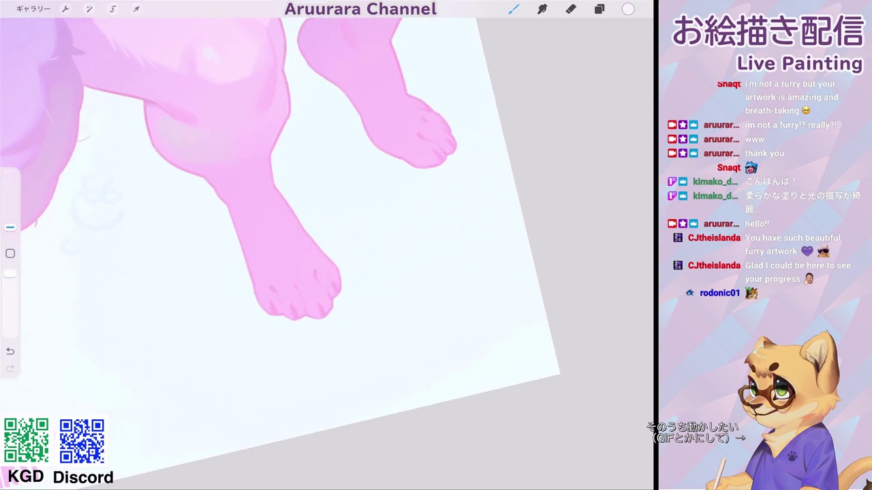
# Step: Eyedrop the foot pink, enlarge the brush, and paint darker pink toe pads on both feet
pyautogui.click(288, 285)
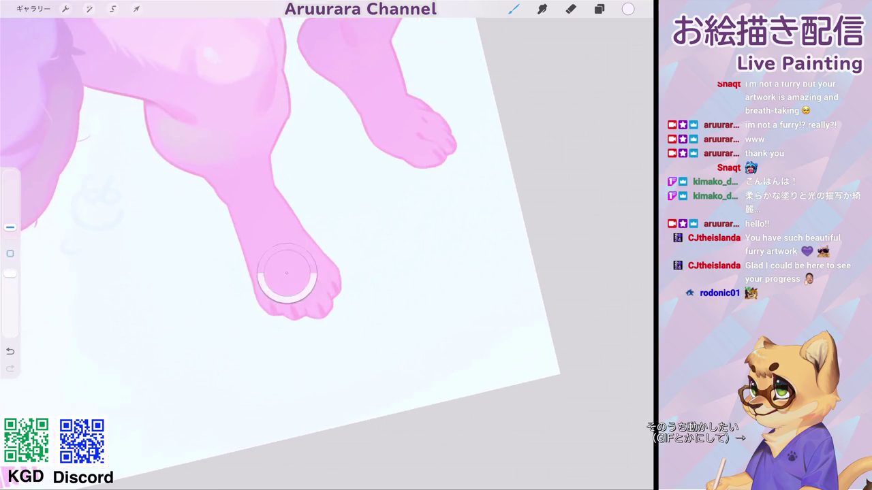
pyautogui.moveTo(10, 227); pyautogui.dragTo(10, 217)
pyautogui.moveTo(311, 294); pyautogui.dragTo(275, 303)
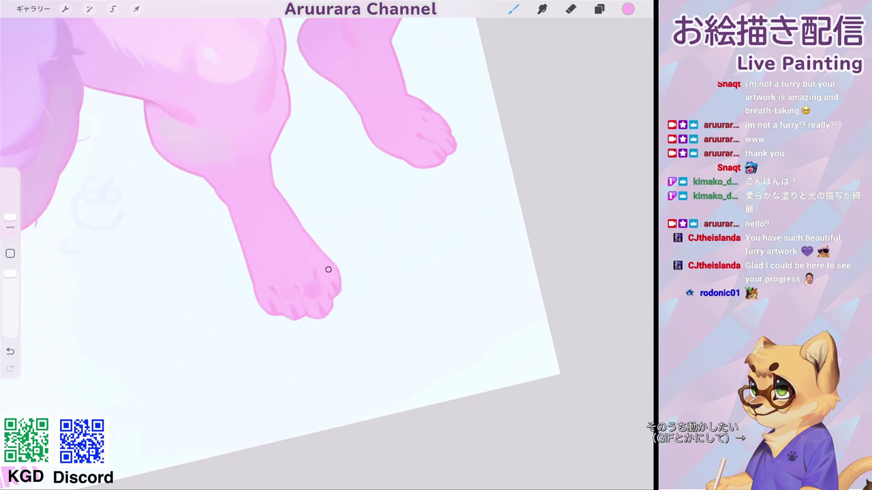
pyautogui.scroll(3, 272, 204)
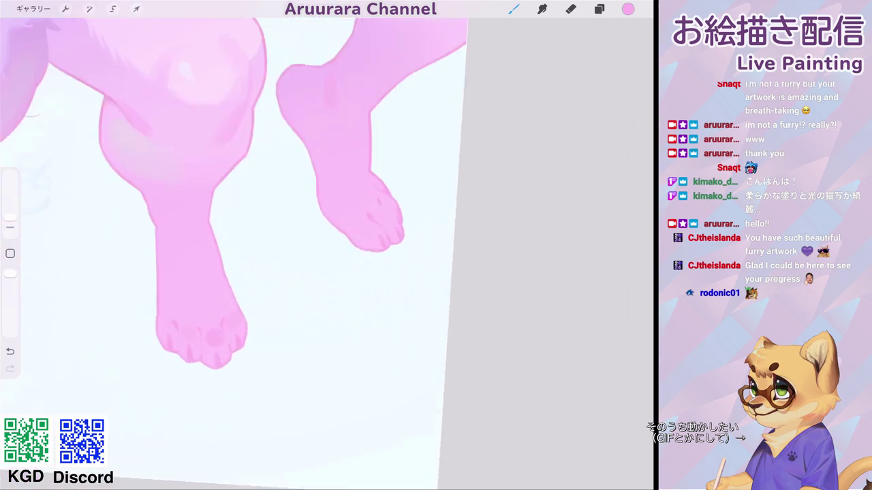
pyautogui.moveTo(371, 226); pyautogui.dragTo(359, 227)
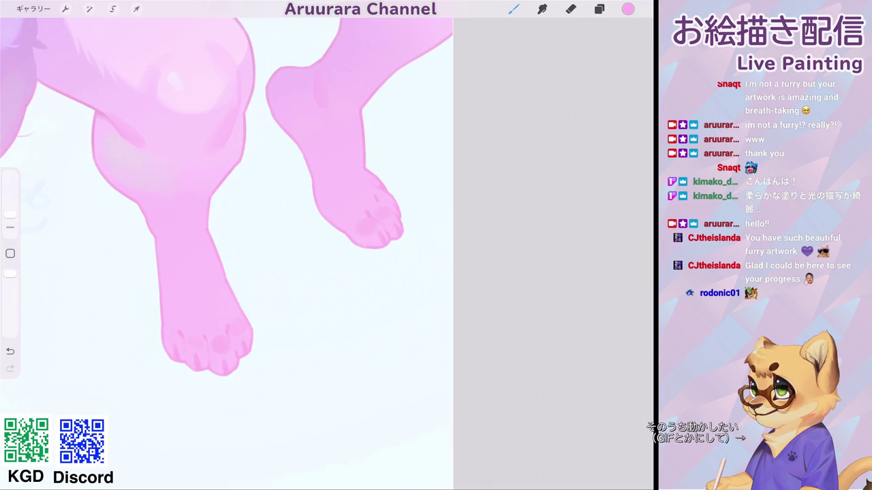
pyautogui.scroll(-5, 225, 245)
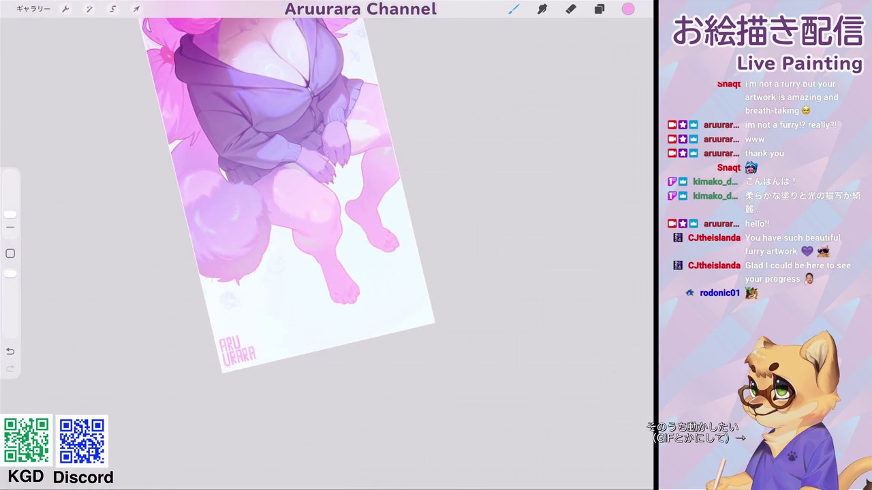
pyautogui.scroll(5, 307, 259)
# Step: Reduce the brush size slightly and undo the two unwanted toe-pad strokes
pyautogui.moveTo(10, 214); pyautogui.dragTo(11, 218)
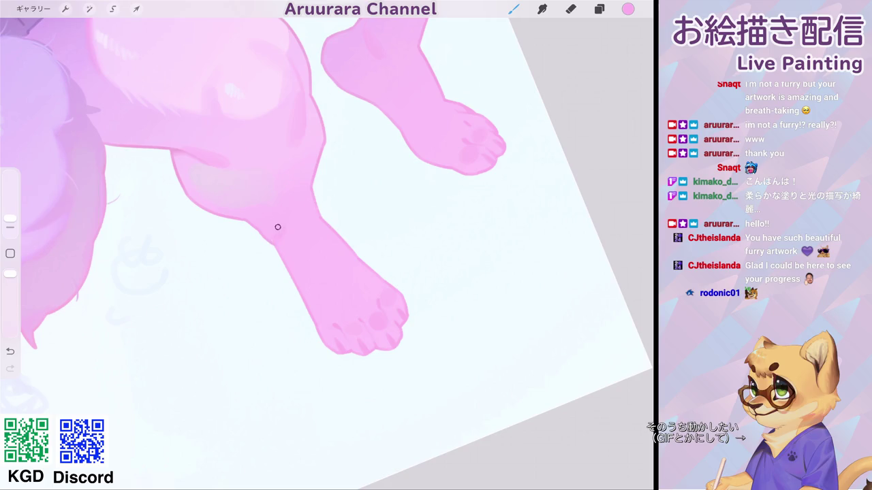
pyautogui.hotkey('ctrl', 'z')
pyautogui.scroll(-3, 306, 225)
pyautogui.scroll(5, 306, 245)
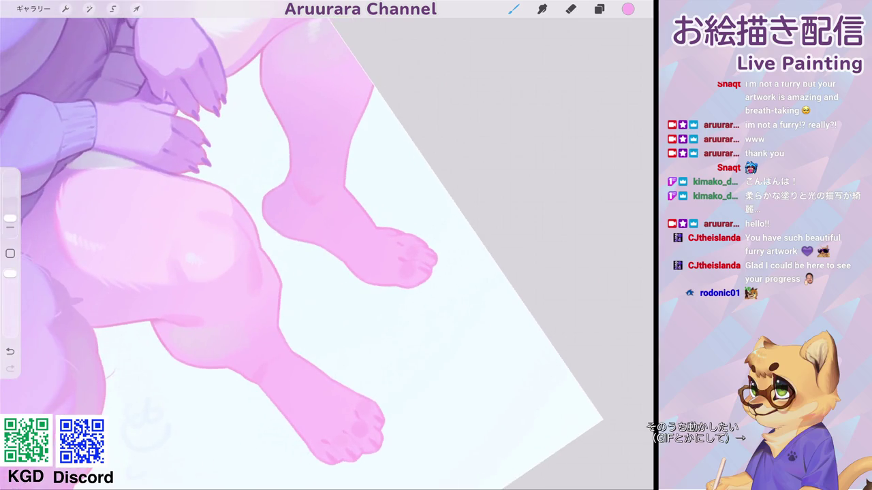
pyautogui.hotkey('ctrl', 'z')
pyautogui.scroll(-2, 367, 204)
pyautogui.scroll(2, 326, 252)
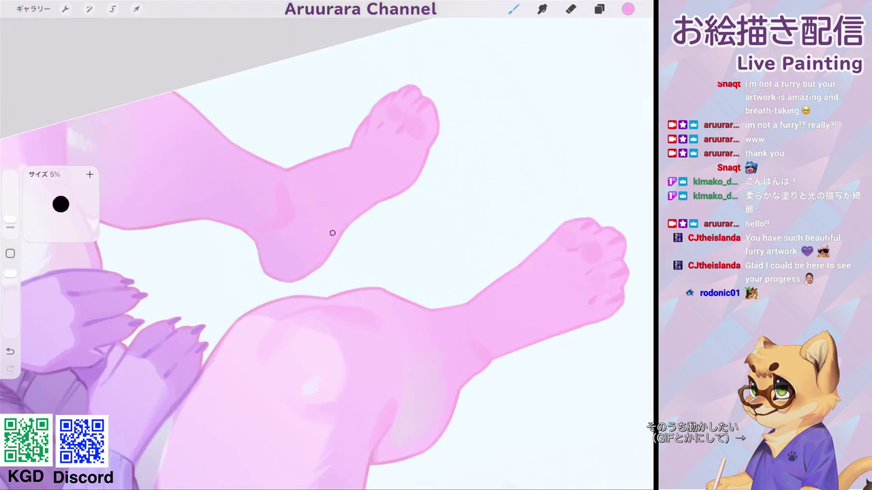
pyautogui.scroll(-5, 326, 252)
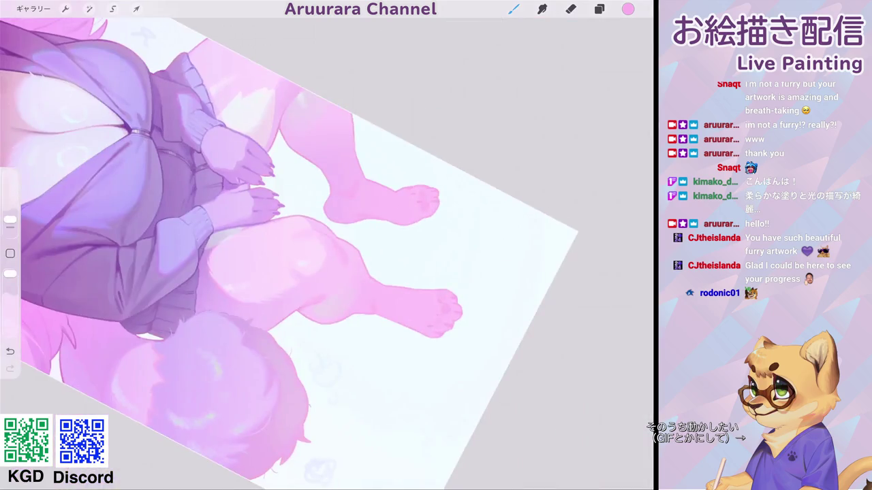
pyautogui.scroll(1, 286, 252)
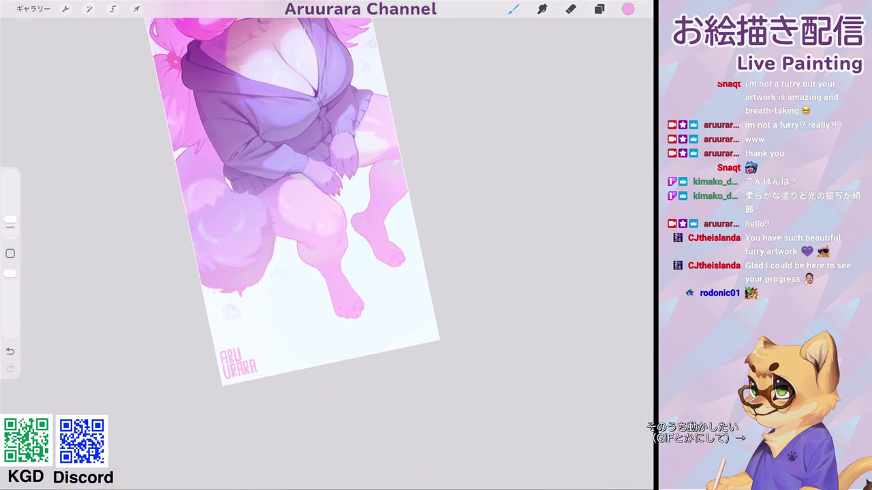
pyautogui.scroll(2, 286, 252)
pyautogui.scroll(2, 286, 252)
pyautogui.scroll(2, 286, 252)
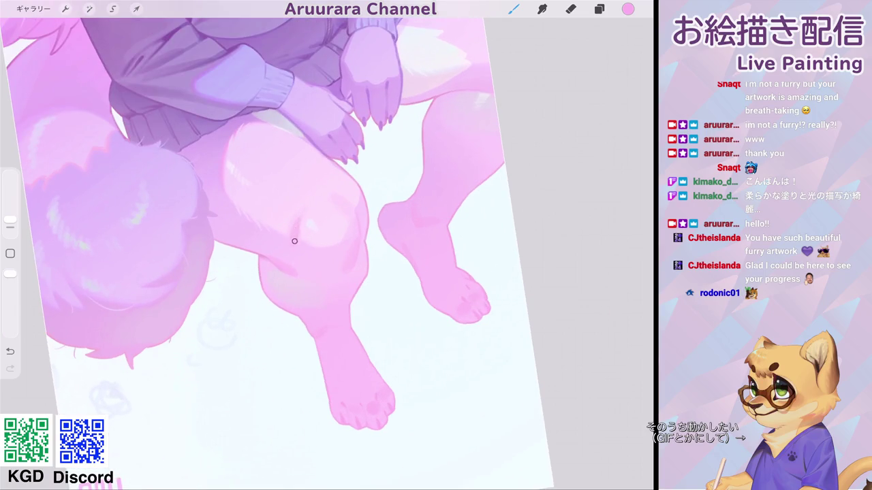
pyautogui.scroll(-3, 295, 242)
pyautogui.scroll(-1, 299, 225)
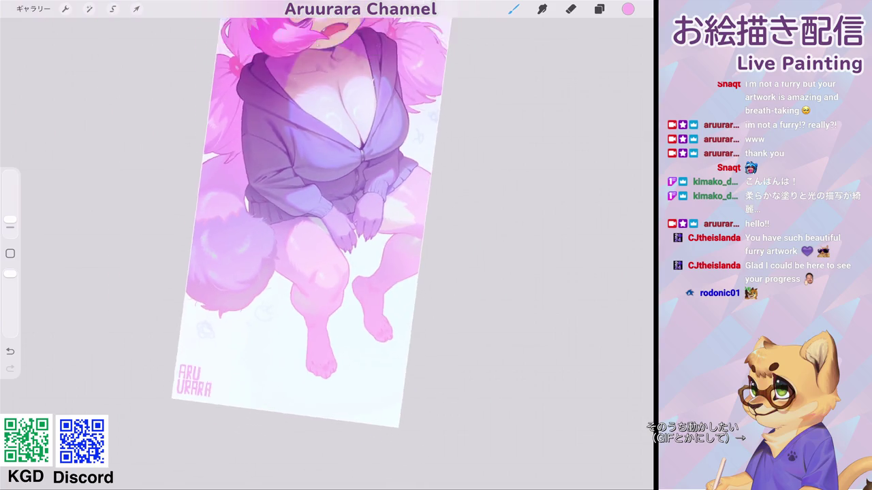
pyautogui.scroll(-2, 300, 225)
pyautogui.scroll(-1, 300, 224)
pyautogui.scroll(-2, 307, 202)
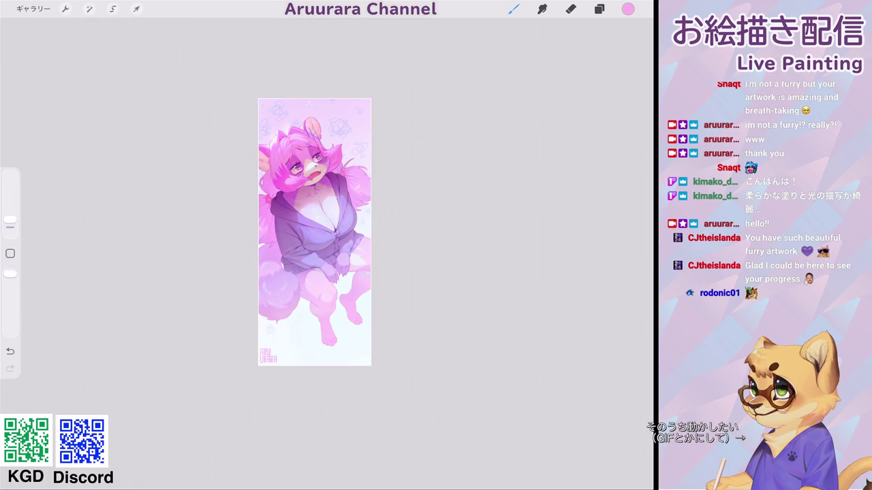
# Step: Zoom out to the whole illustration and switch Layer 17 back on in the Layers panel
pyautogui.scroll(2, 321, 239)
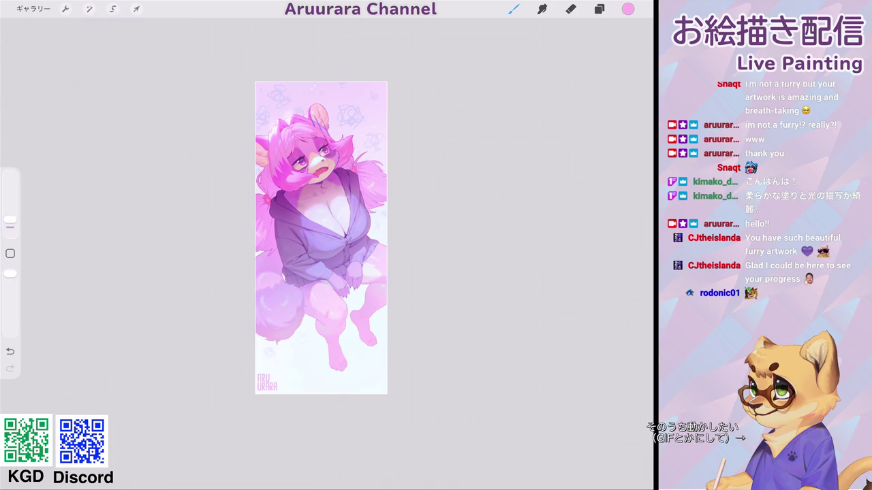
pyautogui.scroll(-1, 324, 225)
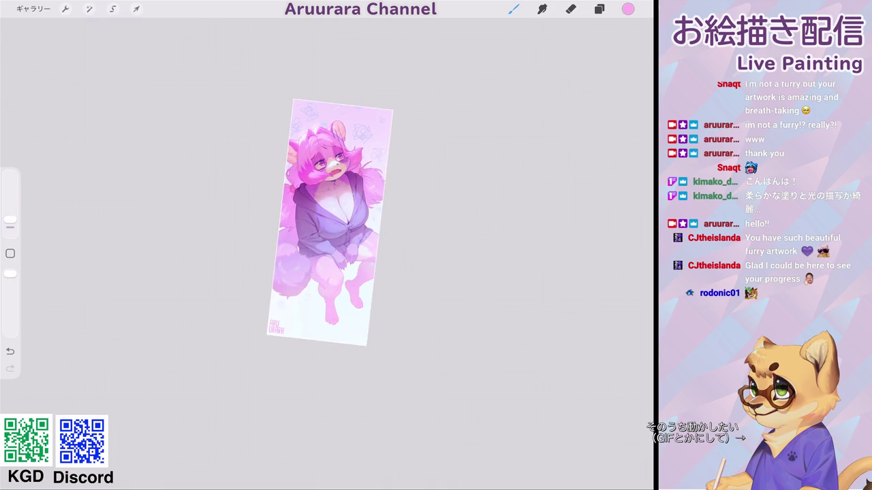
pyautogui.scroll(1, 310, 237)
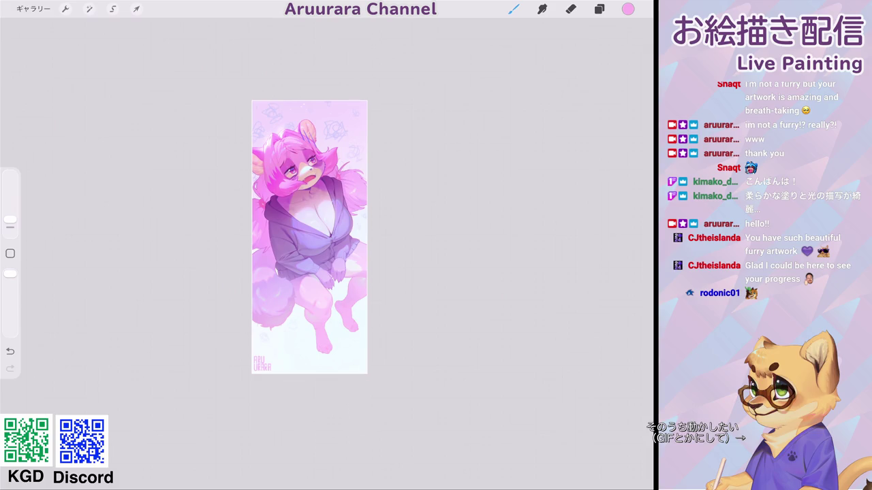
pyautogui.scroll(1, 309, 237)
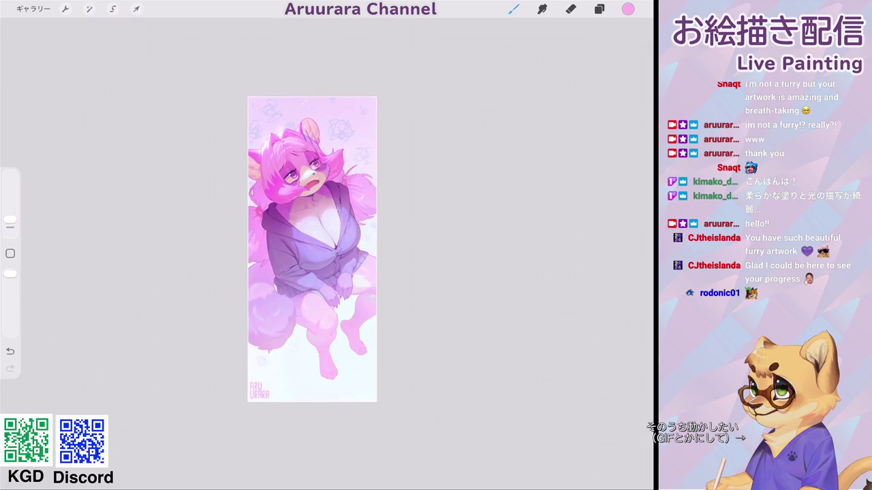
pyautogui.scroll(1, 317, 255)
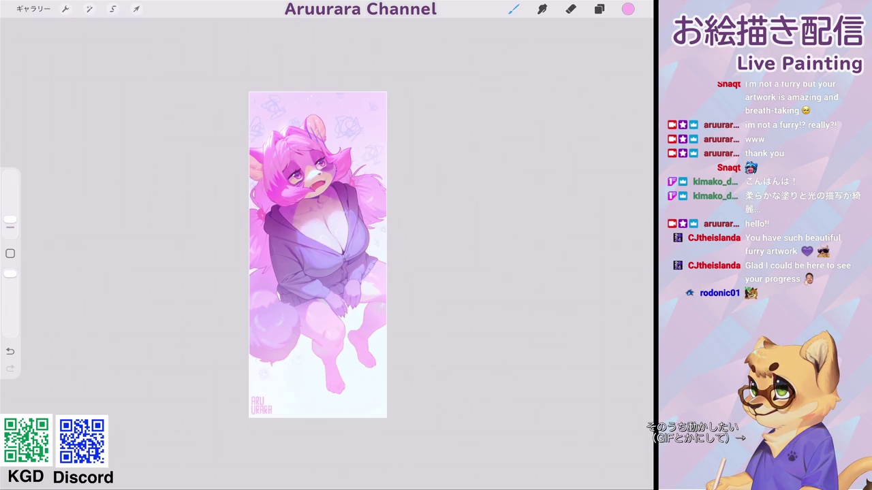
pyautogui.click(599, 9)
pyautogui.click(632, 120)
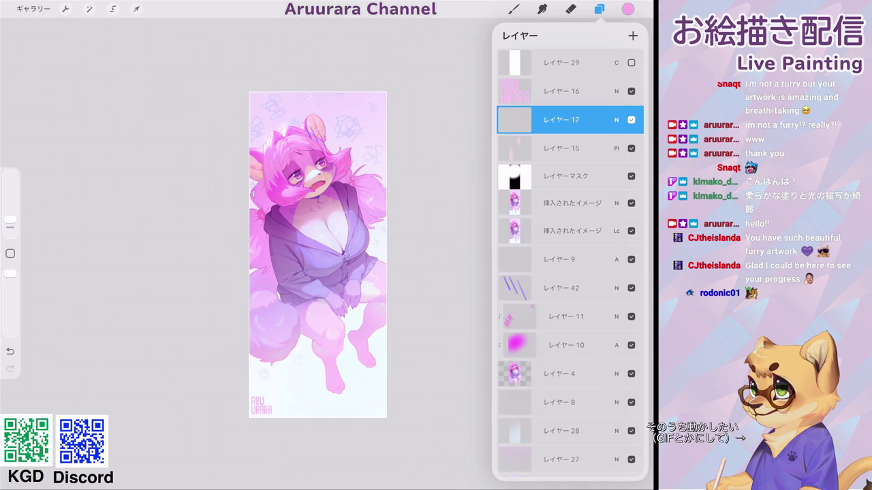
pyautogui.click(513, 9)
pyautogui.scroll(5, 317, 255)
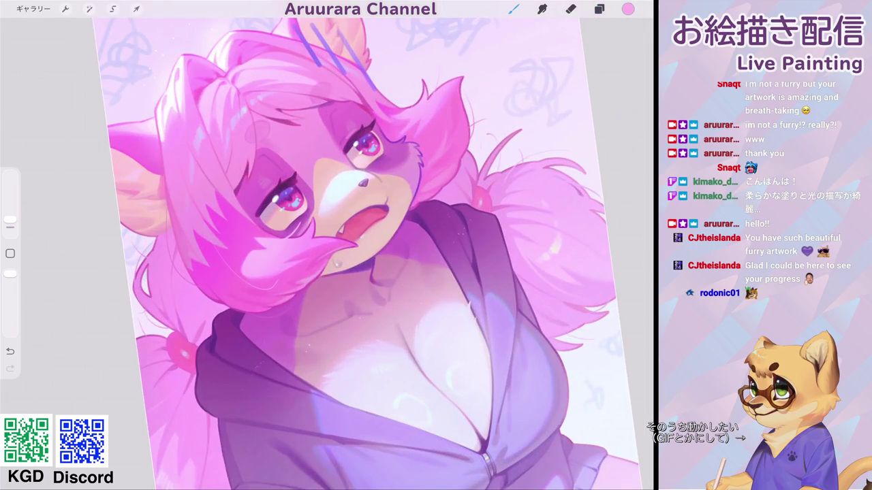
pyautogui.scroll(-5, 368, 252)
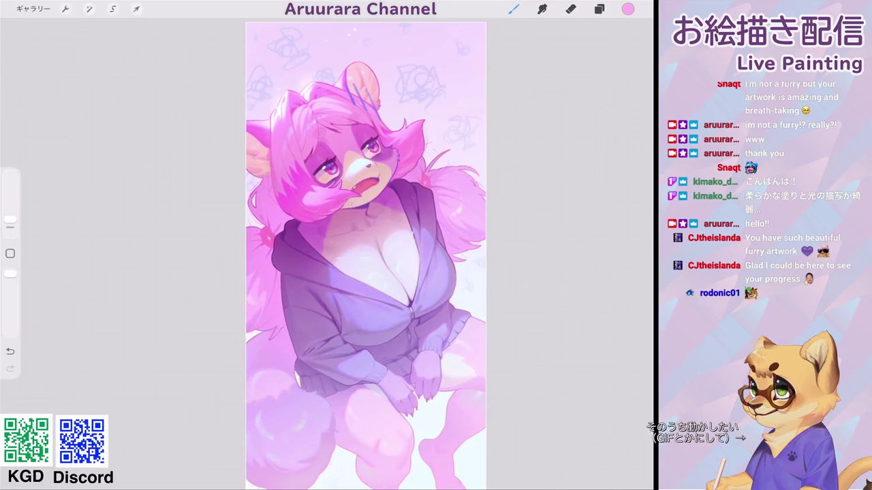
pyautogui.click(599, 9)
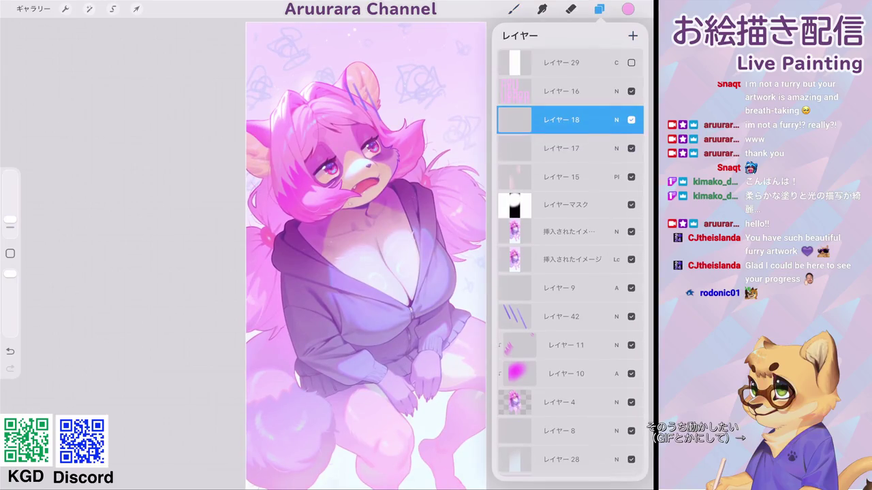
# Step: Pick pale cream #FFFFD6, shrink the brush, and dab two highlights into the eye's catchlight
pyautogui.scroll(5, 341, 177)
pyautogui.scroll(3, 306, 225)
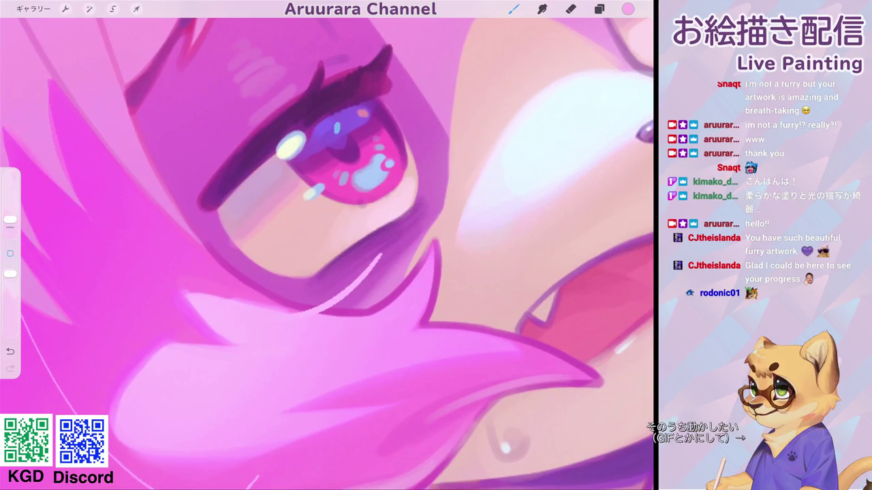
pyautogui.click(627, 8)
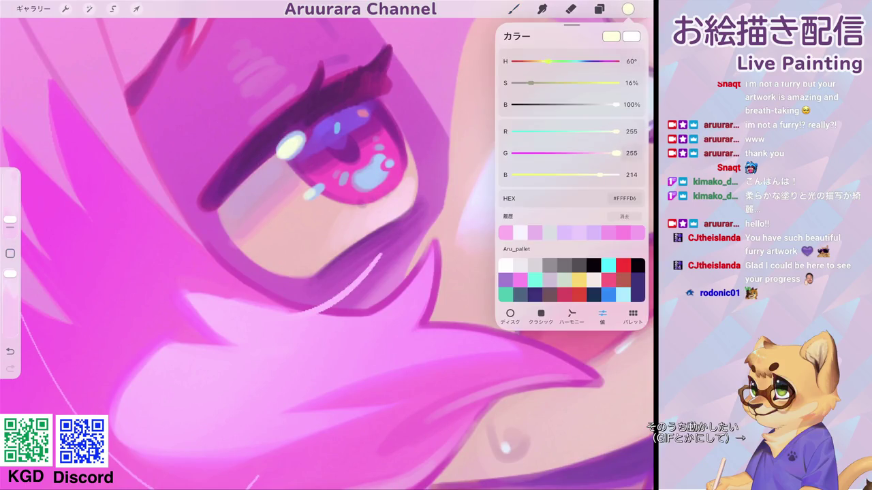
pyautogui.click(514, 8)
pyautogui.moveTo(10, 219); pyautogui.dragTo(11, 226)
pyautogui.click(291, 144)
pyautogui.click(306, 147)
pyautogui.scroll(-5, 327, 245)
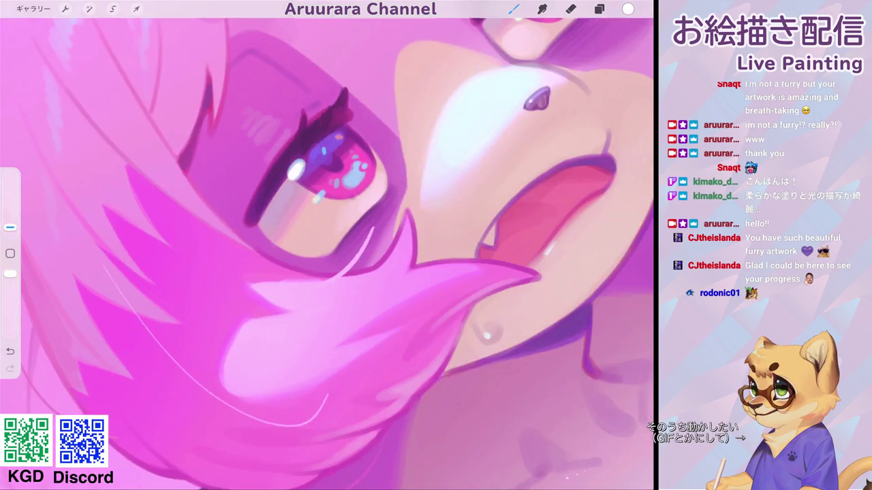
pyautogui.scroll(5, 327, 246)
# Step: Switch to the Aru_plane_ss brush at a smaller size and touch up highlights in both eyes
pyautogui.click(513, 9)
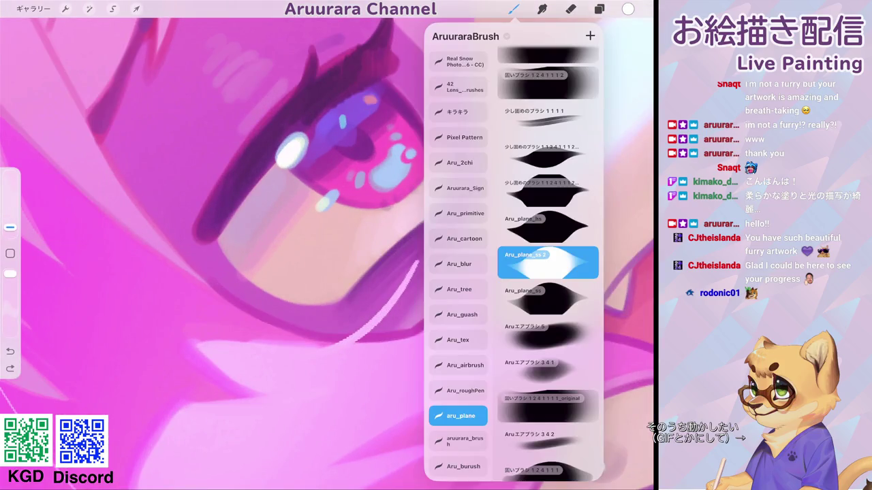
pyautogui.click(547, 298)
pyautogui.moveTo(11, 225); pyautogui.dragTo(10, 229)
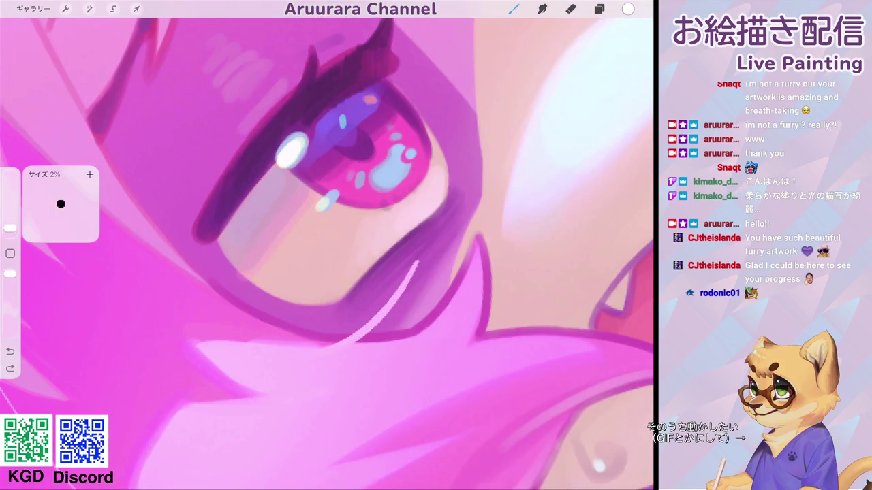
pyautogui.click(310, 148)
pyautogui.scroll(-5, 326, 245)
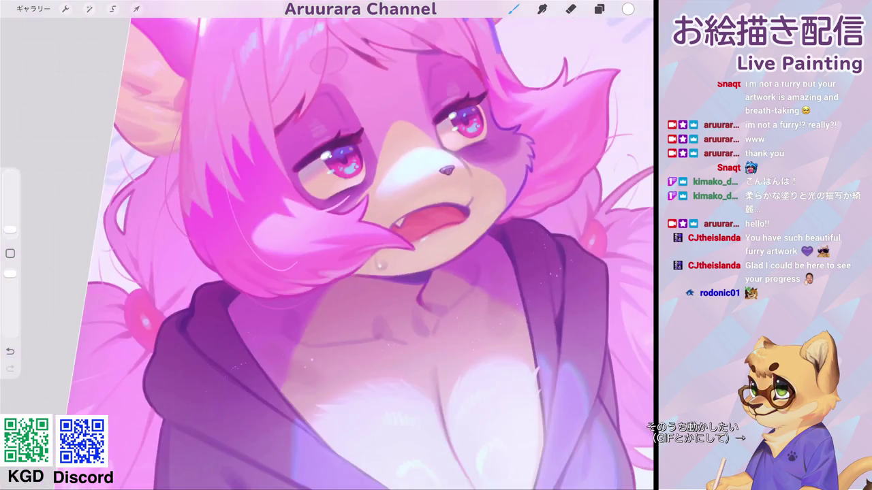
pyautogui.scroll(5, 327, 245)
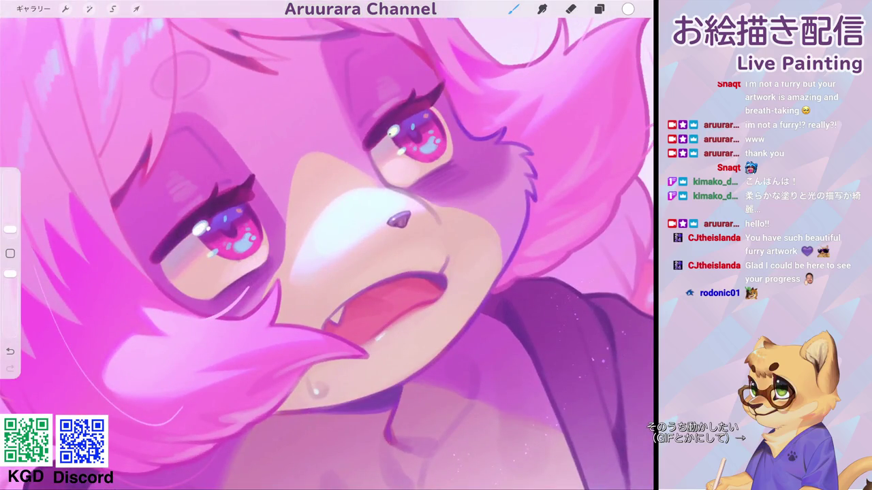
pyautogui.moveTo(391, 130); pyautogui.dragTo(392, 133)
pyautogui.moveTo(398, 220)
pyautogui.mouseDown()
pyautogui.moveTo(313, 189)
pyautogui.moveTo(453, 150)
pyautogui.mouseUp()
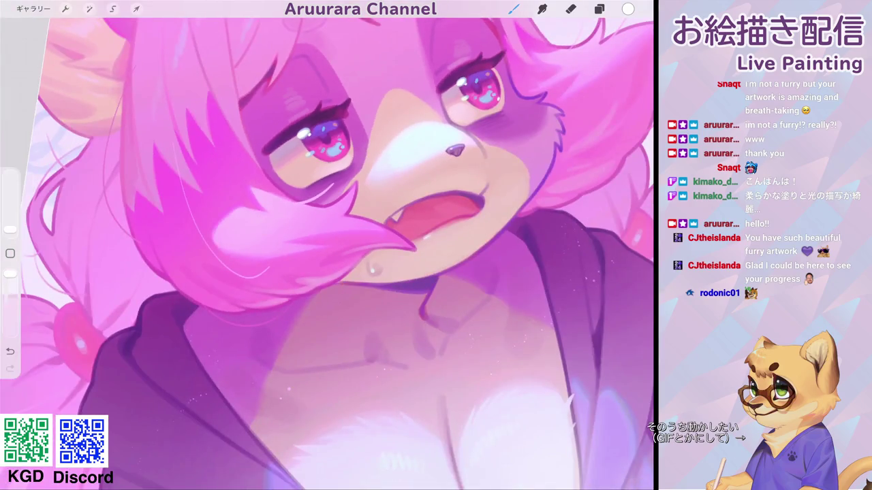
pyautogui.scroll(-5, 327, 245)
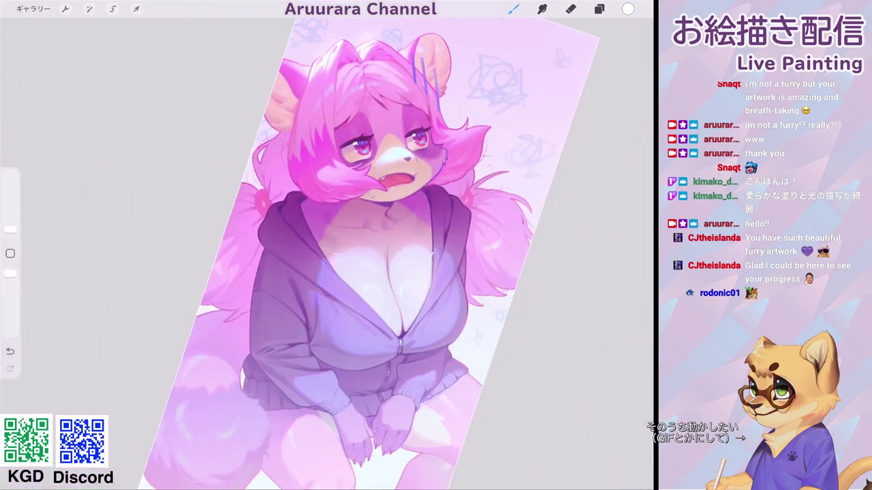
pyautogui.scroll(-5, 361, 258)
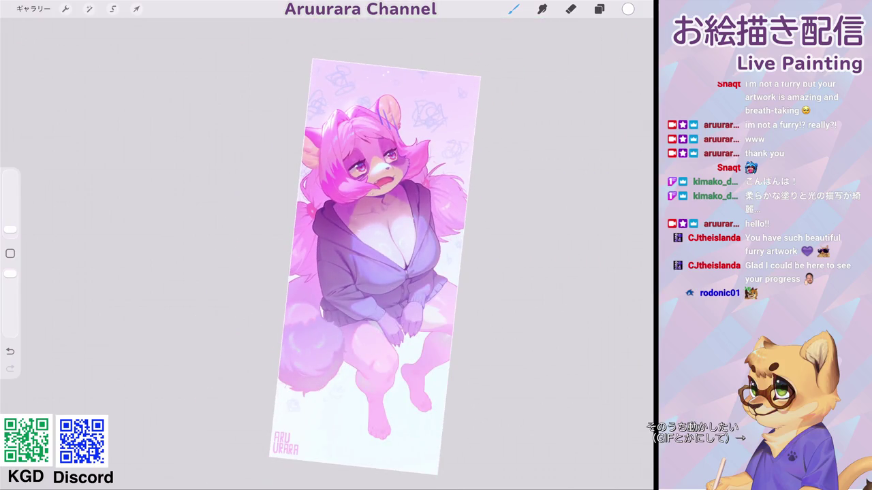
pyautogui.scroll(-2, 374, 266)
pyautogui.scroll(10, 381, 177)
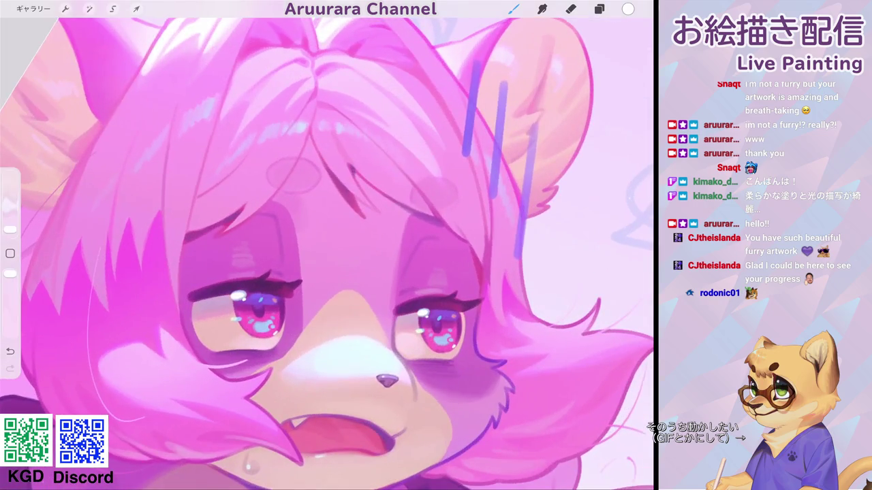
# Step: Sample the pink hair and forehead colours, try a forehead stroke, then undo it
pyautogui.click(11, 254)
pyautogui.click(302, 146)
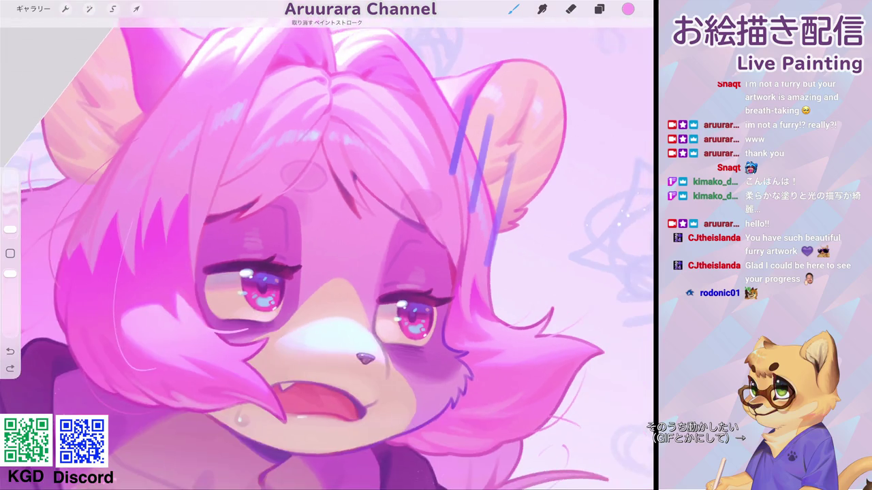
pyautogui.scroll(-2, 327, 246)
pyautogui.click(10, 254)
pyautogui.click(352, 207)
pyautogui.moveTo(391, 112); pyautogui.dragTo(347, 144)
pyautogui.hotkey('ctrl', 'z')
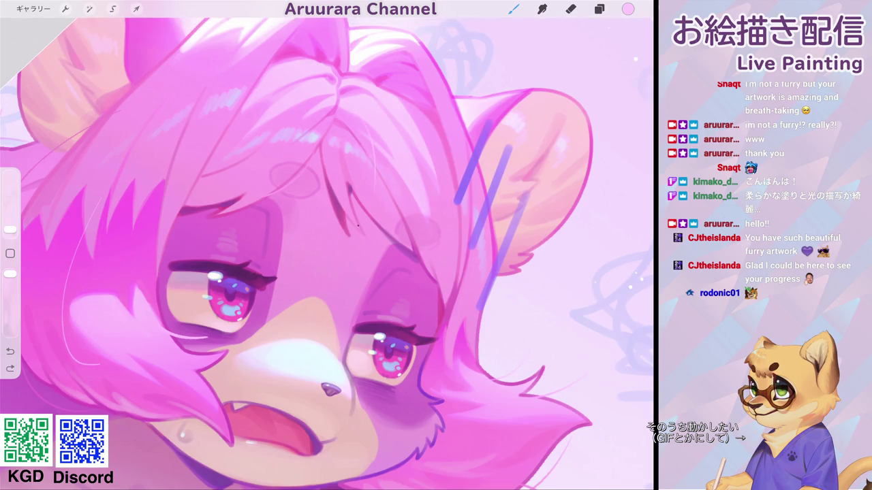
# Step: Pick the white highlight colour and paint a thin highlight along the top of the hair
pyautogui.scroll(-5, 327, 246)
pyautogui.scroll(5, 326, 245)
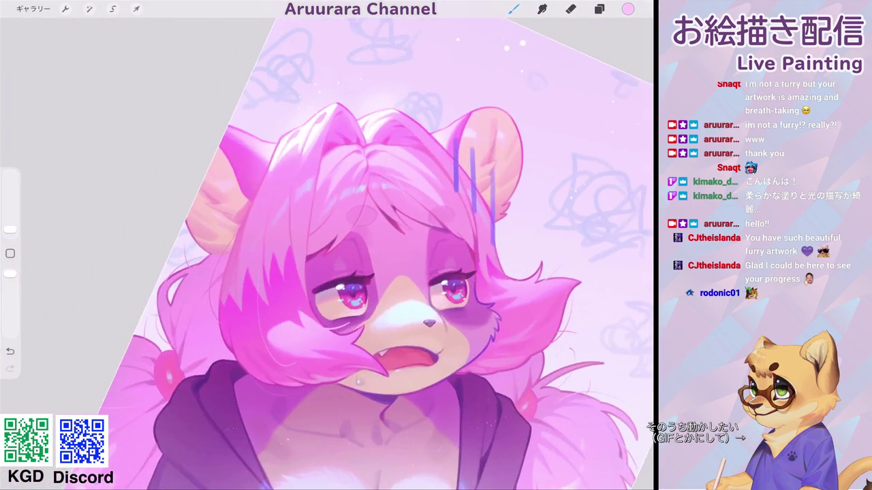
pyautogui.click(10, 253)
pyautogui.click(367, 197)
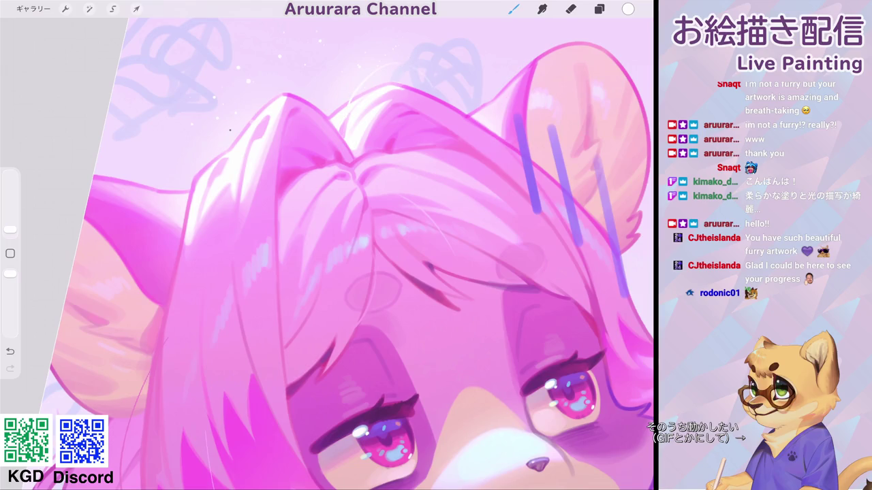
pyautogui.moveTo(241, 109); pyautogui.dragTo(272, 91)
# Step: Draw a thin light strand in the hair, undoing and then redoing it
pyautogui.scroll(-5, 327, 245)
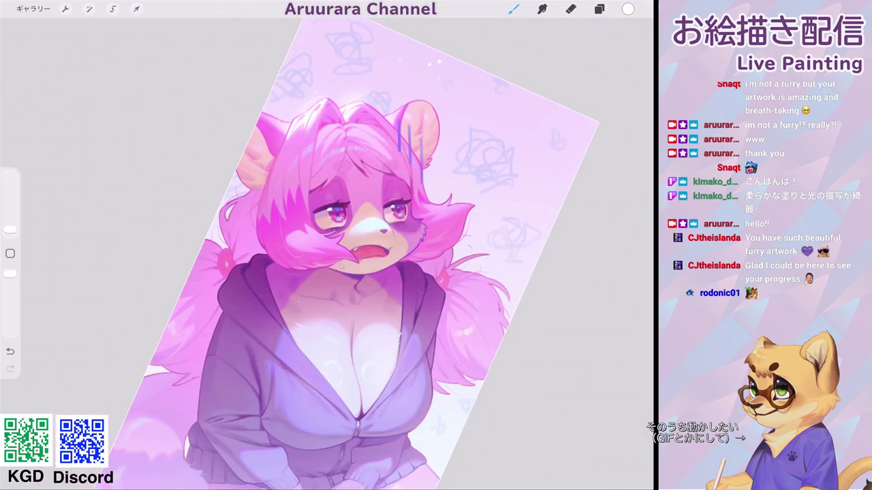
pyautogui.scroll(5, 327, 245)
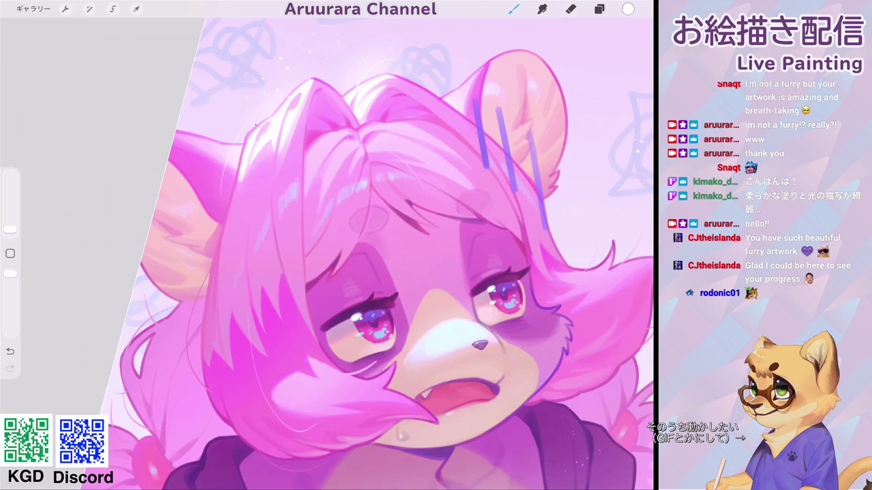
pyautogui.click(257, 107)
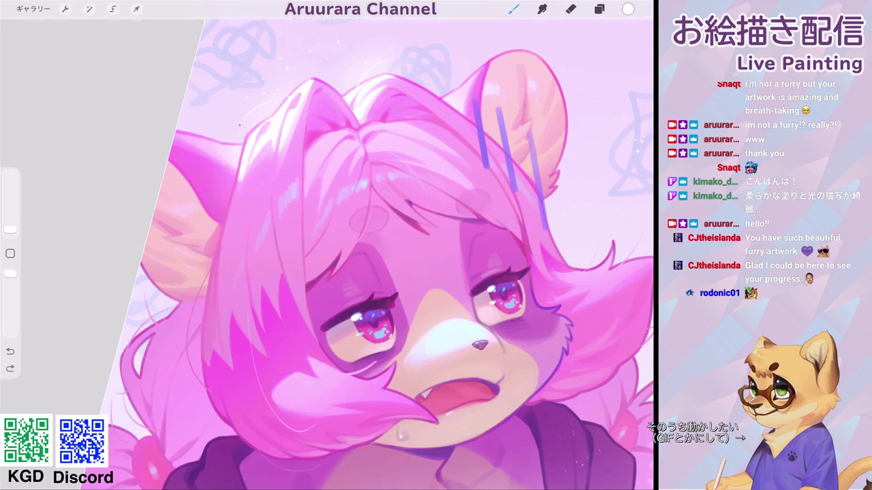
pyautogui.moveTo(226, 161); pyautogui.dragTo(226, 204)
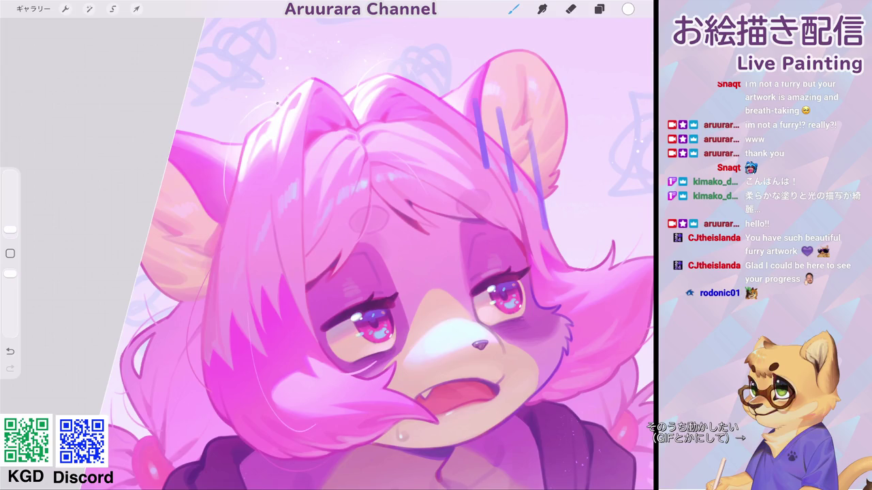
pyautogui.scroll(-5, 327, 245)
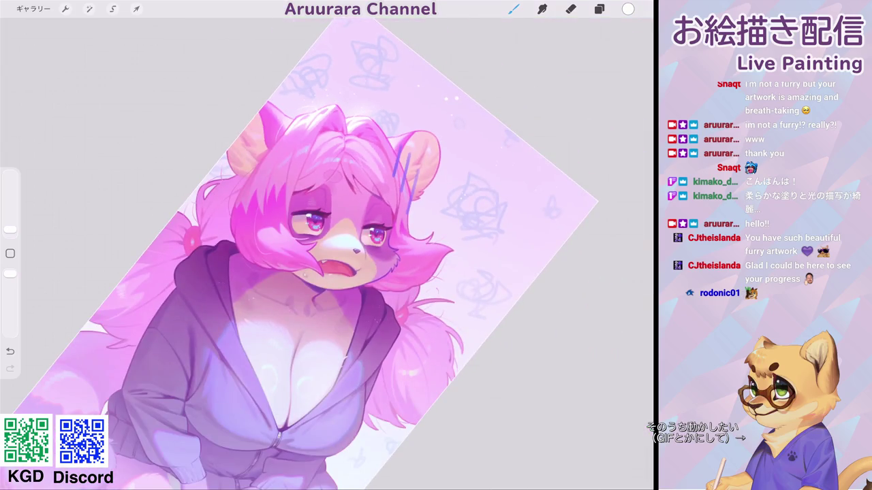
pyautogui.hotkey('ctrl', 'z')
pyautogui.scroll(5, 327, 245)
pyautogui.hotkey('ctrl', 'shift', 'z')
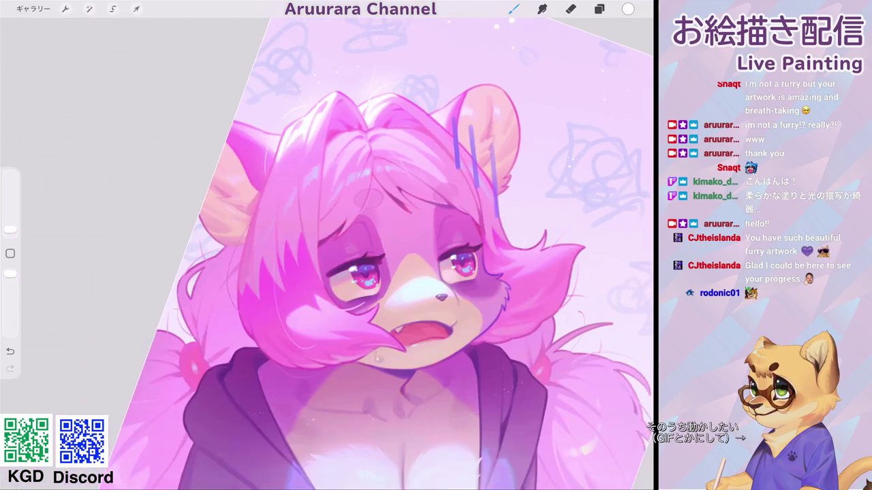
# Step: Resample the pink hair colour, adjust the brush size, and dab a small pink dot on the hair
pyautogui.scroll(3, 327, 245)
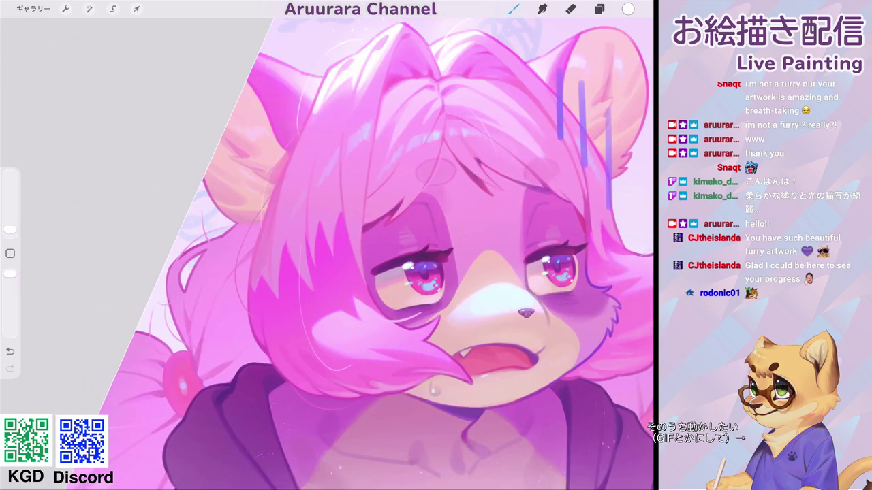
pyautogui.scroll(-3, 327, 245)
pyautogui.scroll(4, 327, 246)
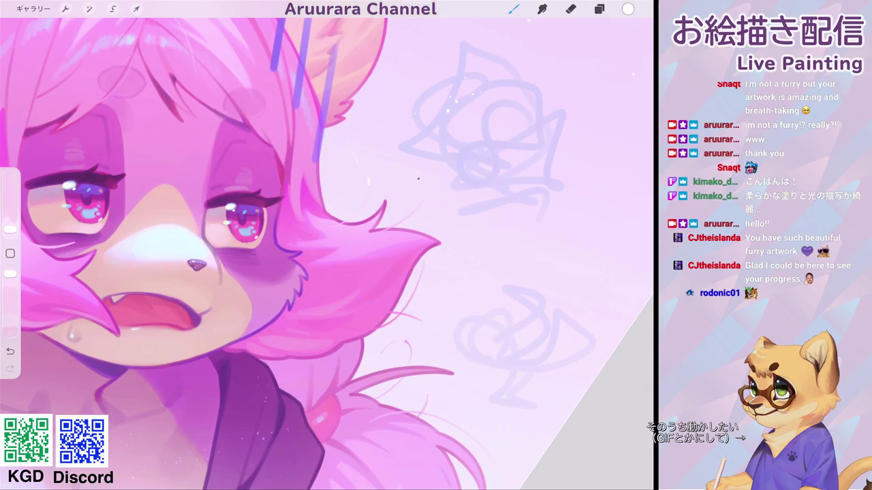
pyautogui.scroll(-4, 327, 245)
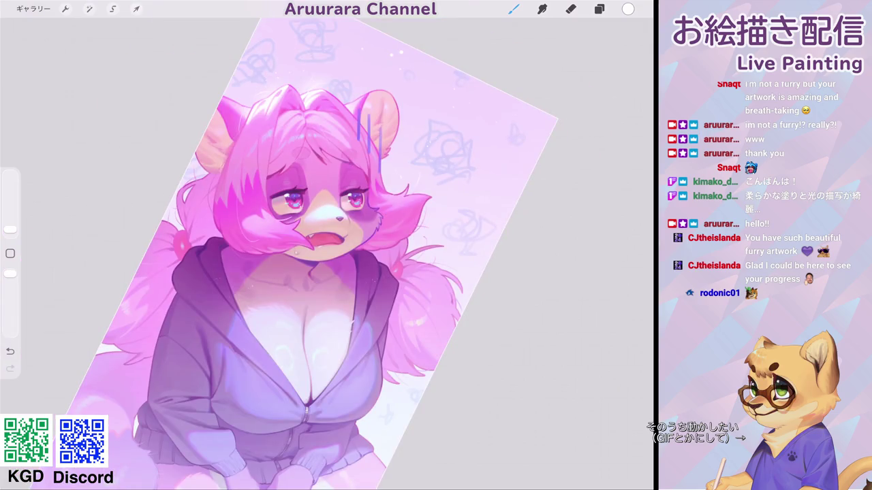
pyautogui.scroll(-2, 327, 245)
pyautogui.scroll(5, 327, 245)
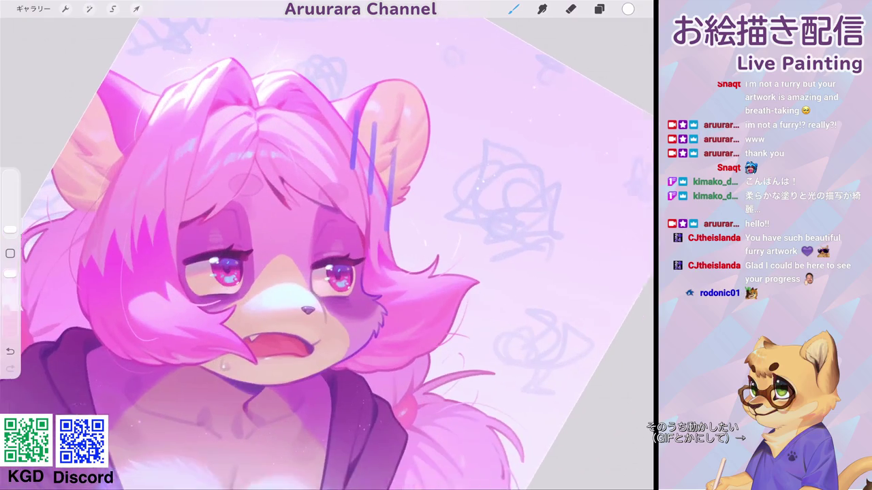
pyautogui.scroll(-3, 327, 245)
pyautogui.scroll(1, 327, 245)
pyautogui.scroll(1, 327, 245)
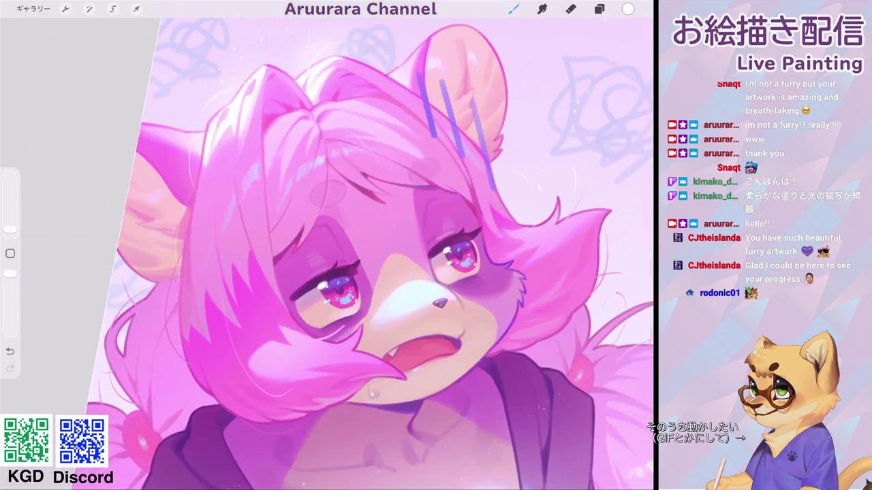
pyautogui.scroll(3, 327, 245)
pyautogui.scroll(2, 327, 245)
pyautogui.click(278, 169)
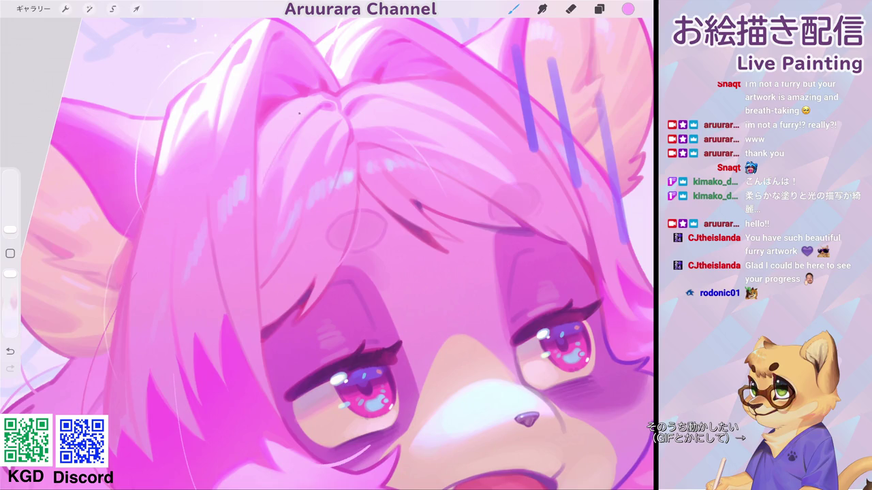
pyautogui.moveTo(10, 229); pyautogui.dragTo(11, 228)
pyautogui.click(281, 139)
# Step: Zoom out until the whole artwork, down to the feet and signature, is visible
pyautogui.scroll(-5, 327, 253)
pyautogui.scroll(3, 327, 254)
pyautogui.scroll(3, 326, 254)
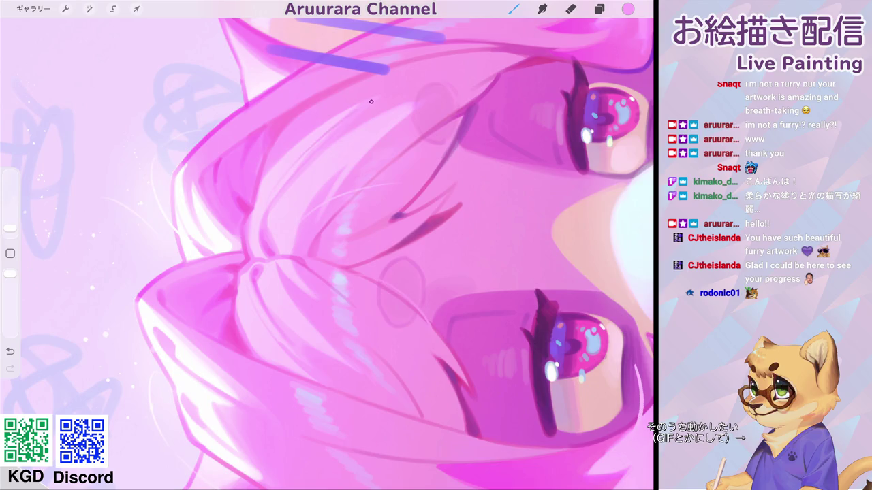
pyautogui.scroll(-5, 327, 254)
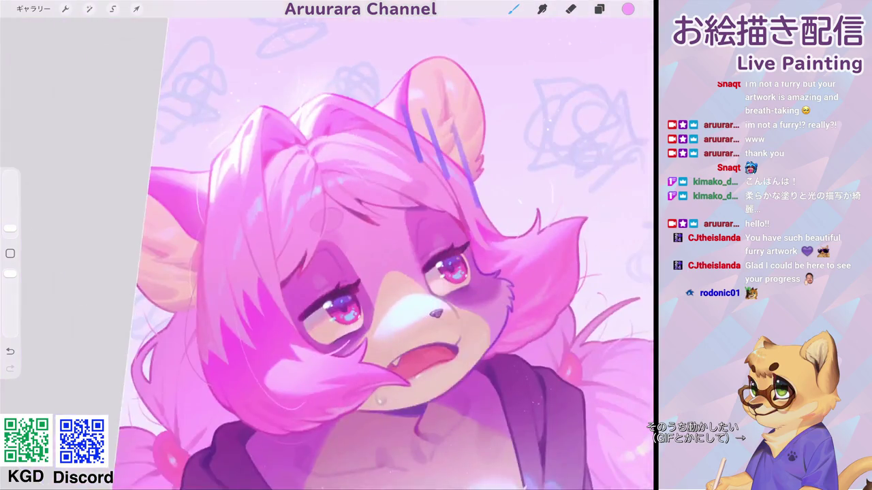
pyautogui.scroll(-3, 327, 254)
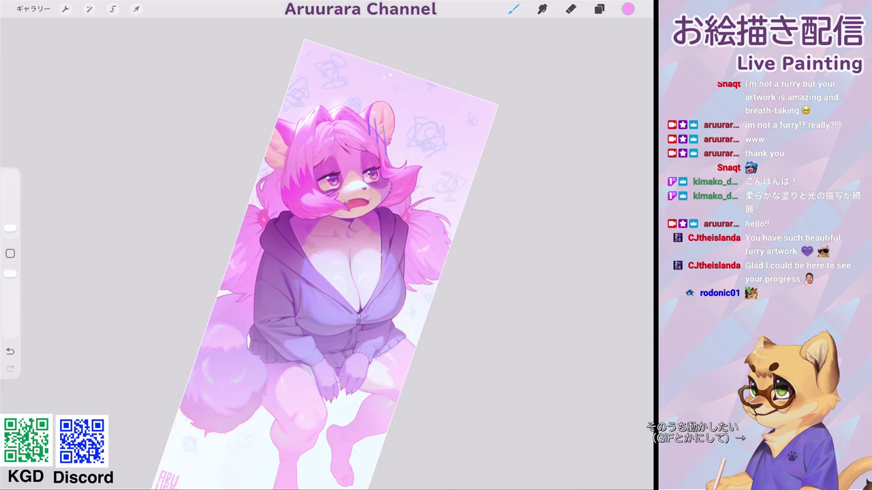
# Step: Eyedrop the pale pink cheek tone and paint over the dark notch on the cheek edge
pyautogui.scroll(-2, 327, 254)
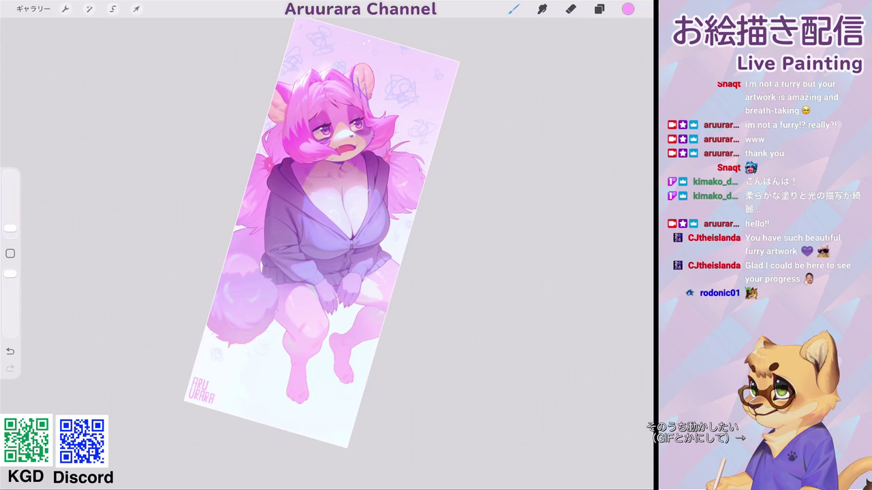
pyautogui.scroll(5, 333, 143)
pyautogui.scroll(2, 334, 143)
pyautogui.scroll(-2, 327, 245)
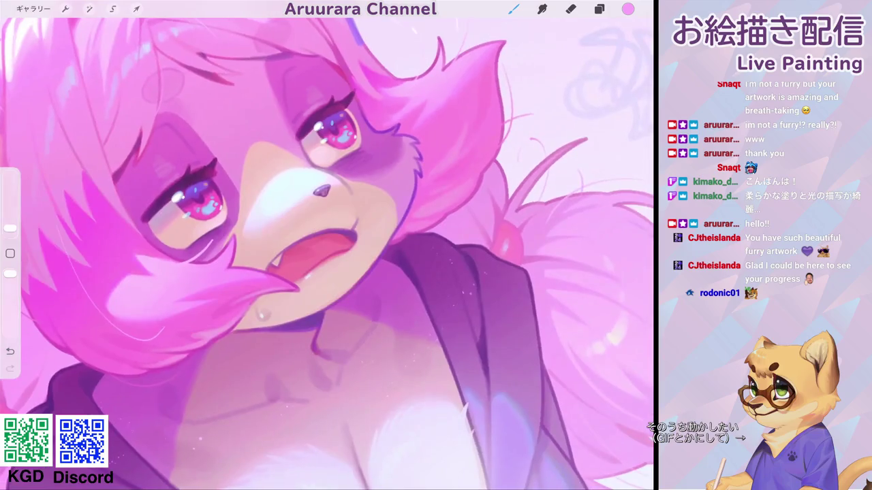
pyautogui.scroll(3, 327, 245)
pyautogui.scroll(2, 327, 246)
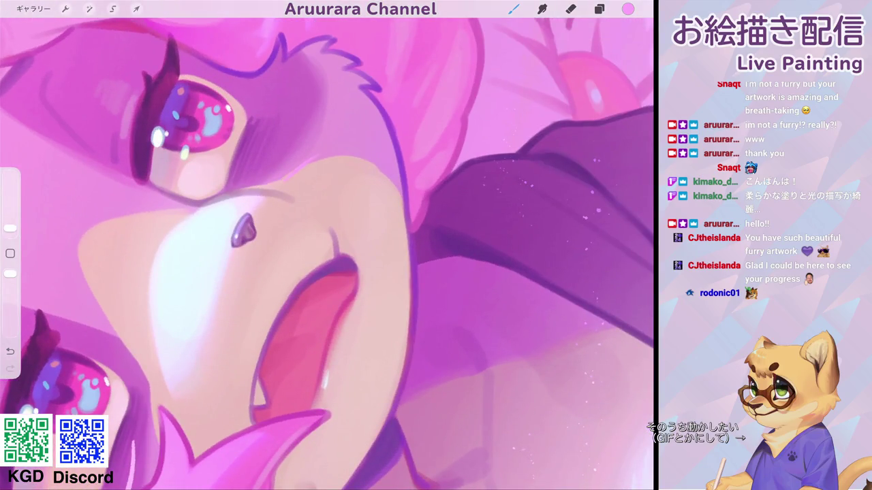
pyautogui.click(295, 177)
pyautogui.moveTo(316, 165)
pyautogui.mouseDown()
pyautogui.moveTo(304, 155)
pyautogui.moveTo(361, 154)
pyautogui.mouseUp()
# Step: Rotate the canvas to tilt the face and sample the colour at the eye's edge
pyautogui.scroll(-5, 327, 245)
pyautogui.scroll(3, 326, 245)
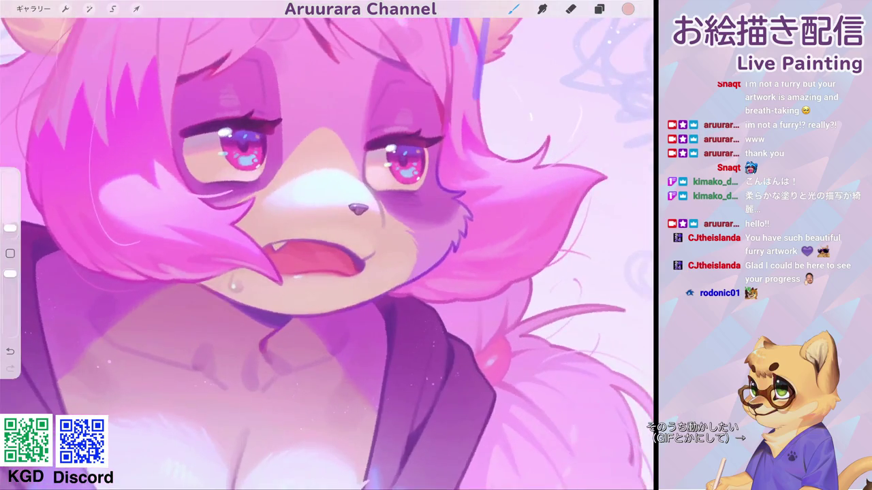
pyautogui.scroll(2, 327, 245)
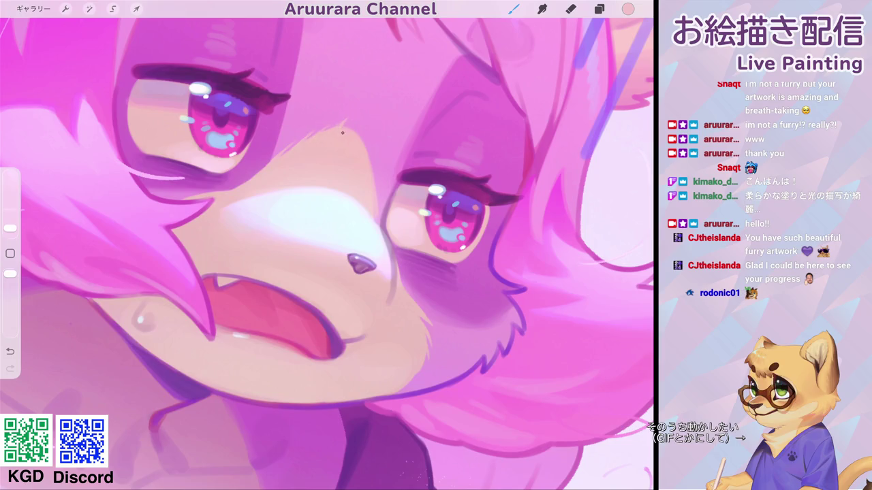
pyautogui.moveTo(357, 129); pyautogui.dragTo(339, 159)
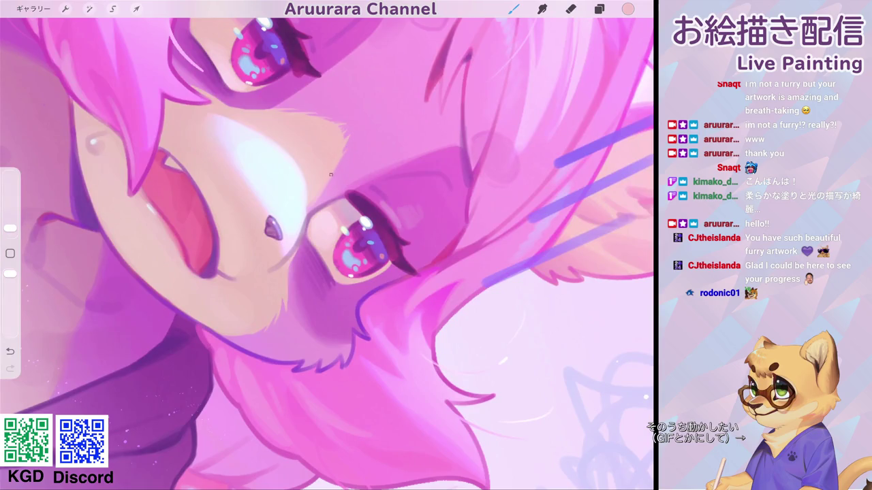
pyautogui.scroll(-5, 327, 245)
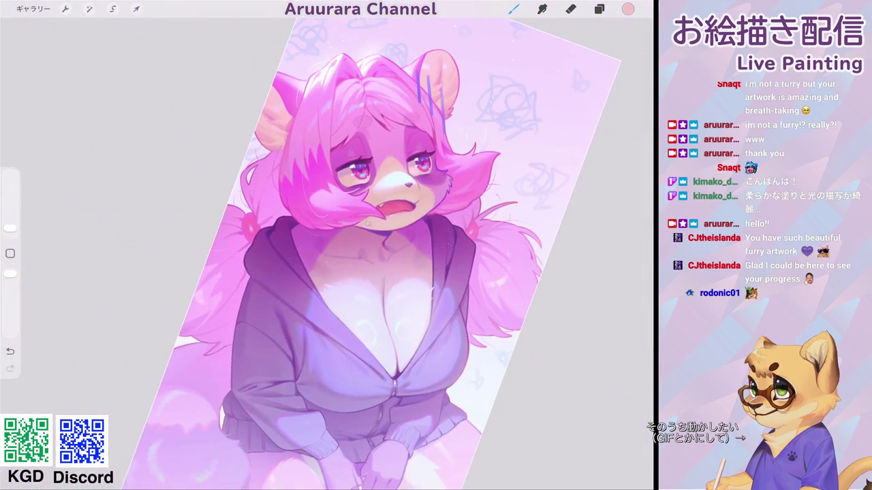
pyautogui.scroll(5, 368, 183)
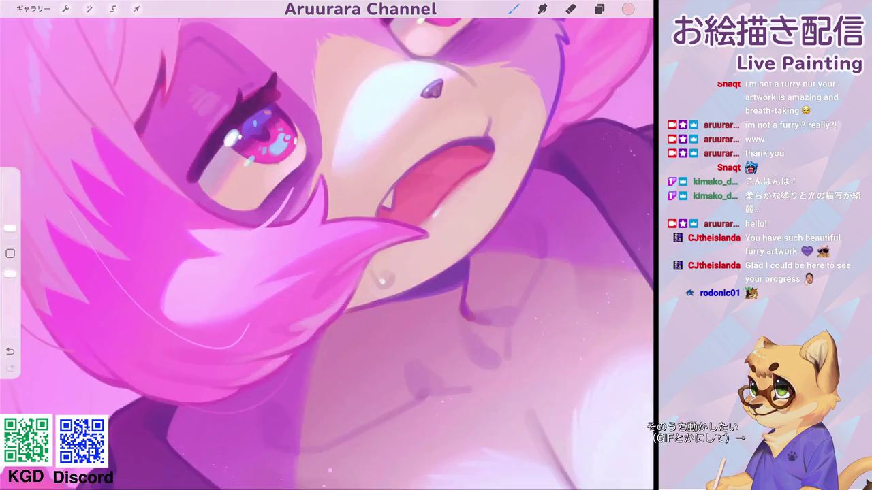
pyautogui.click(324, 142)
pyautogui.scroll(-5, 324, 141)
pyautogui.scroll(5, 411, 162)
# Step: Set the painting colour to pale lavender #E5CEFF
pyautogui.click(307, 147)
pyautogui.click(627, 9)
pyautogui.moveTo(607, 104); pyautogui.dragTo(616, 104)
pyautogui.moveTo(530, 82); pyautogui.dragTo(598, 61)
# Step: Choose a different painting brush from the Brush Library
pyautogui.click(513, 9)
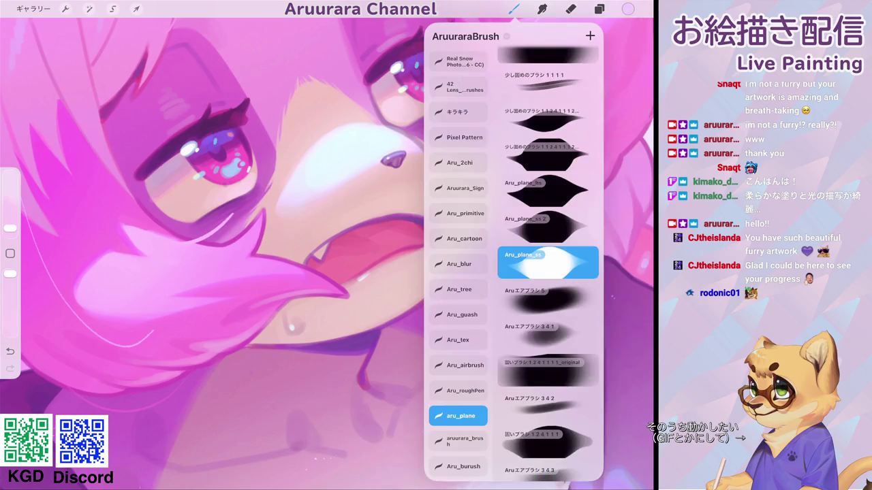
pyautogui.scroll(3, 549, 259)
pyautogui.click(548, 185)
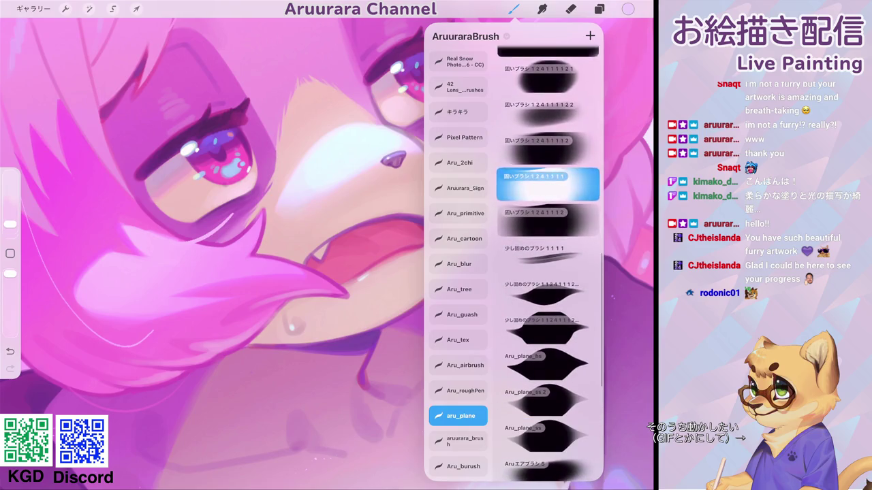
pyautogui.click(287, 183)
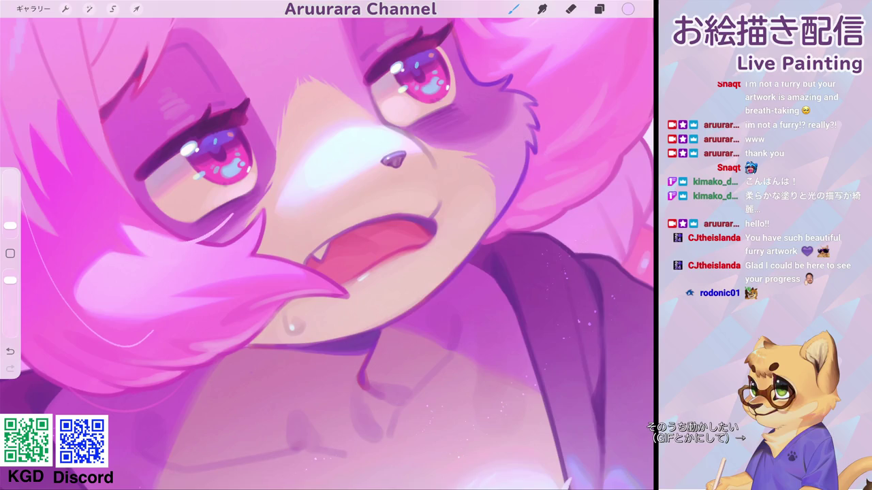
# Step: Fit the whole illustration on screen in an upright view
pyautogui.scroll(-10, 334, 128)
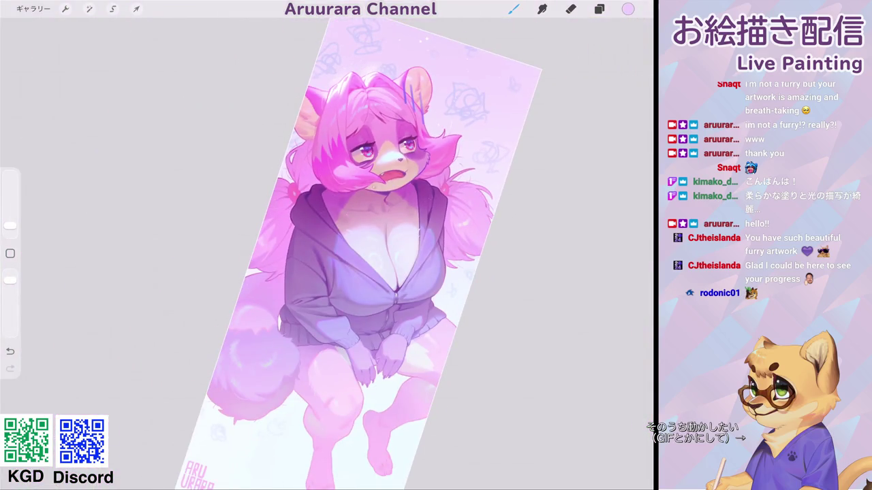
pyautogui.scroll(-5, 360, 252)
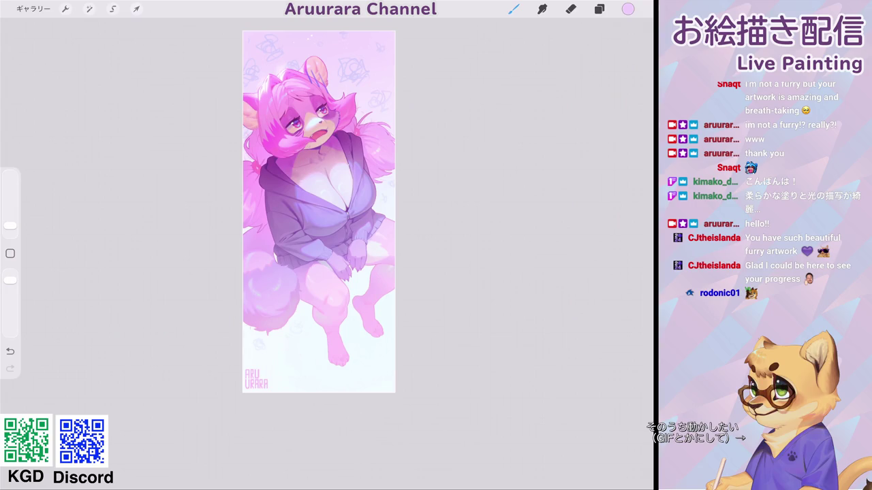
pyautogui.scroll(2, 317, 218)
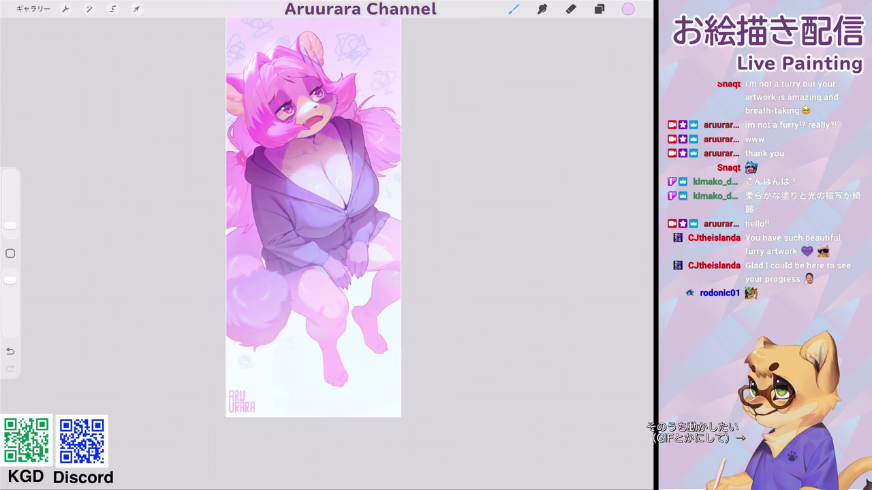
pyautogui.scroll(5, 342, 170)
pyautogui.click(10, 253)
# Step: Sample the pale #E2F3F6 from the chest, check its values, and return to the brush
pyautogui.moveTo(367, 123); pyautogui.dragTo(323, 189)
pyautogui.click(628, 9)
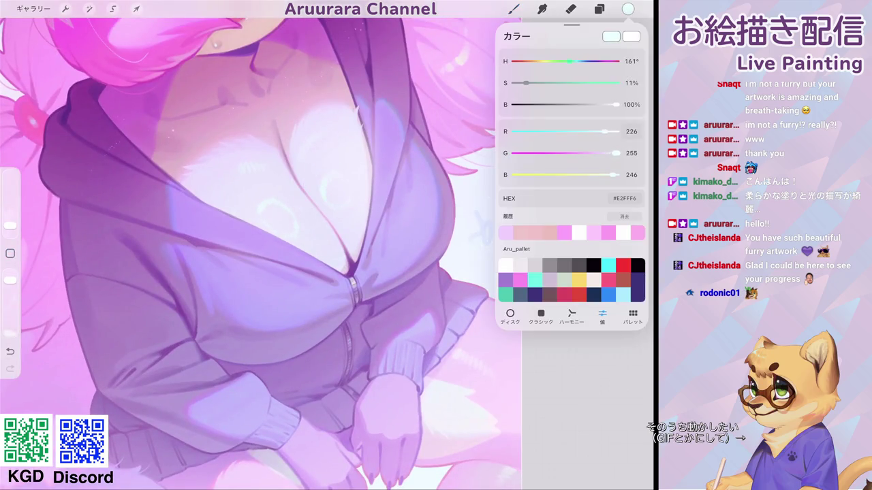
pyautogui.scroll(3, 327, 245)
pyautogui.scroll(3, 341, 199)
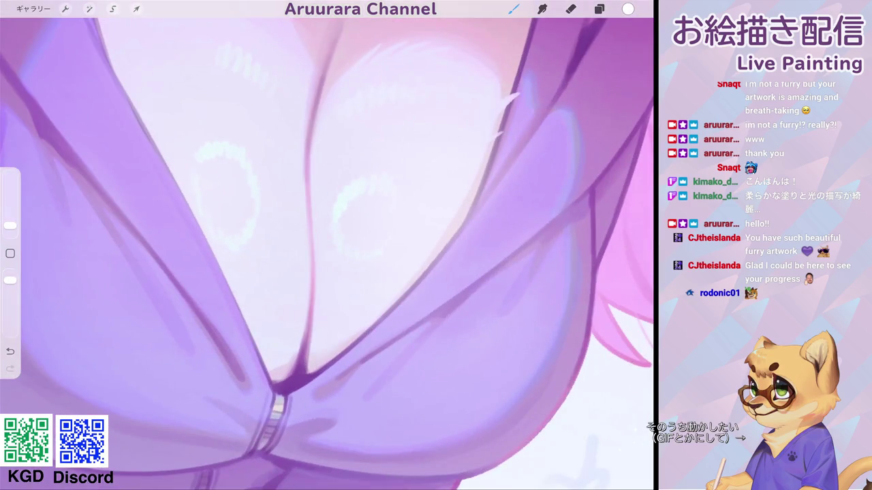
pyautogui.press('b')
# Step: Zoom in on the chest and zipper area
pyautogui.scroll(-2, 335, 219)
pyautogui.scroll(-2, 327, 245)
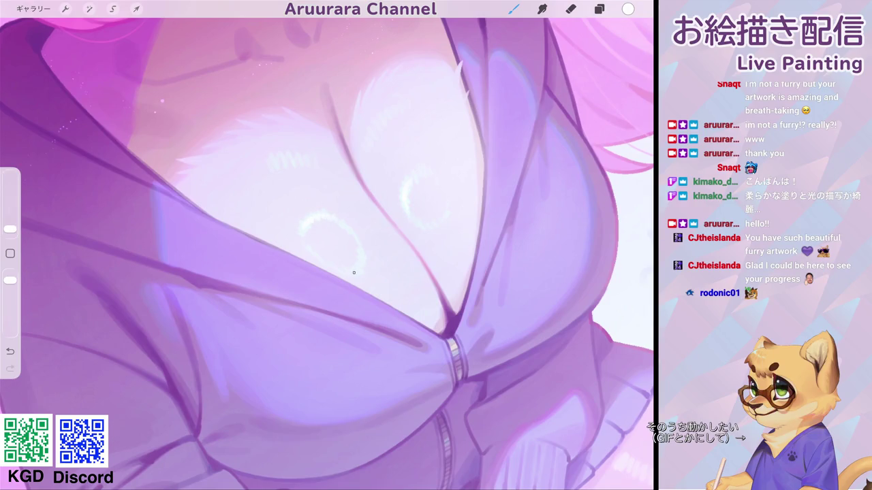
pyautogui.scroll(-5, 327, 245)
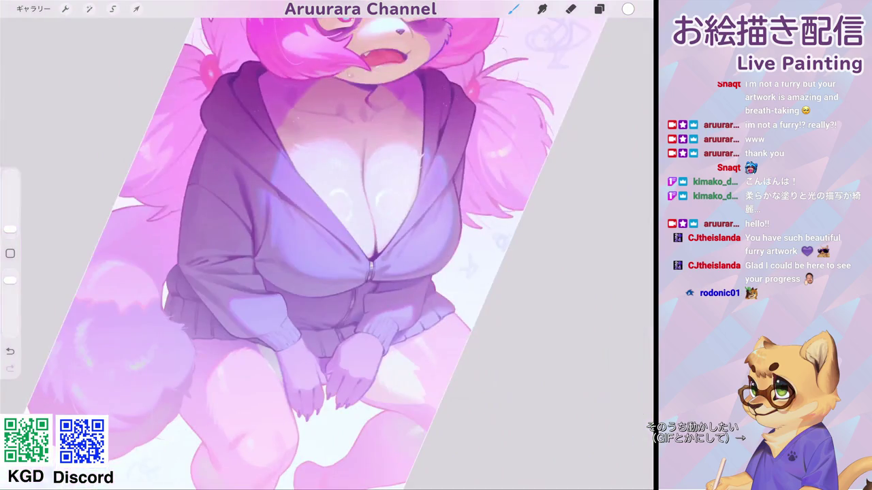
pyautogui.scroll(-3, 327, 245)
pyautogui.scroll(10, 327, 245)
pyautogui.scroll(3, 327, 245)
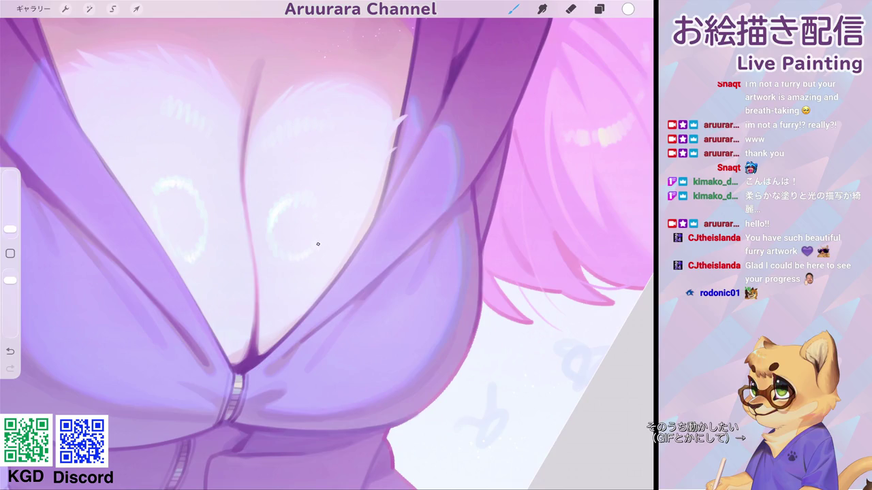
pyautogui.scroll(-3, 317, 215)
pyautogui.scroll(-2, 317, 215)
pyautogui.scroll(5, 317, 215)
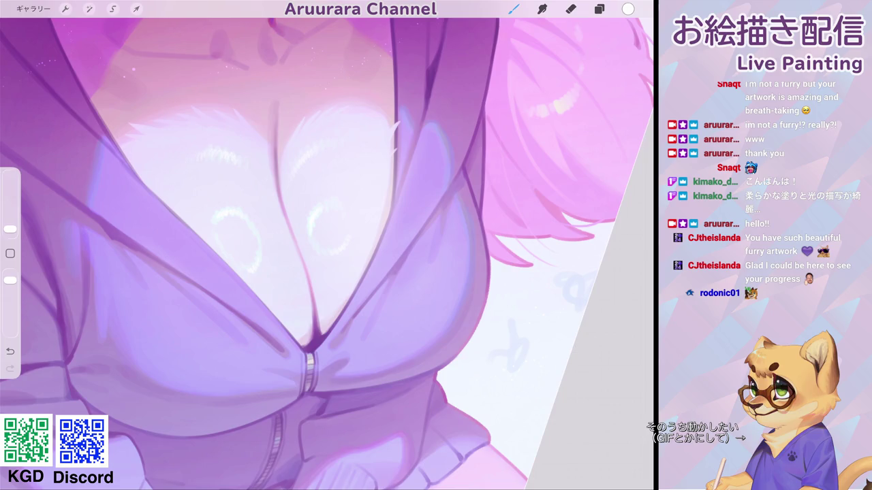
# Step: Undo the last small mark on the canvas, then restore it
pyautogui.scroll(-5, 327, 252)
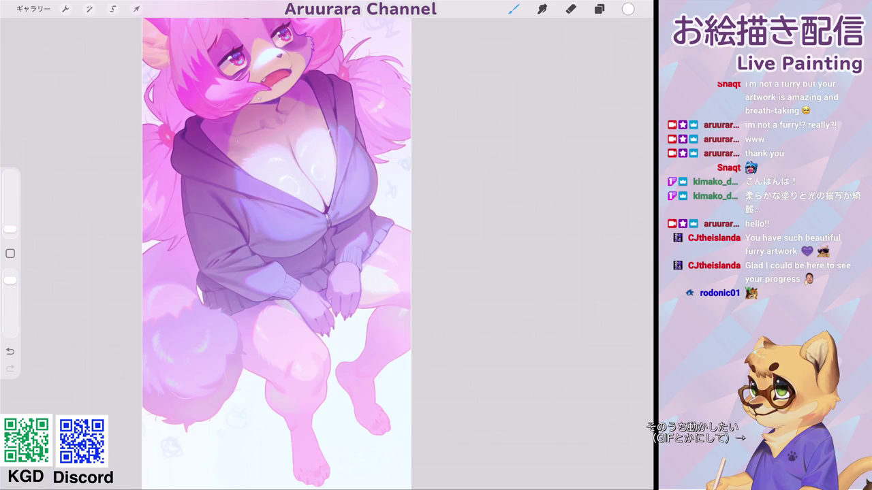
pyautogui.scroll(-2, 282, 252)
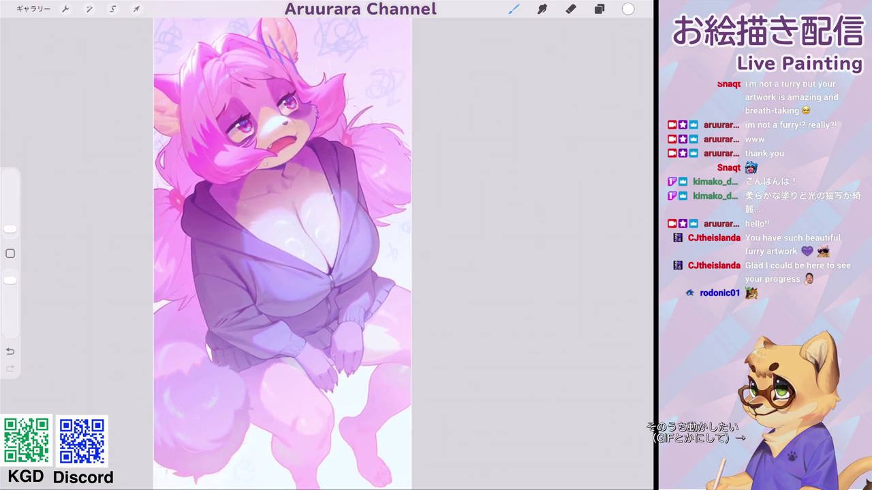
pyautogui.scroll(5, 283, 252)
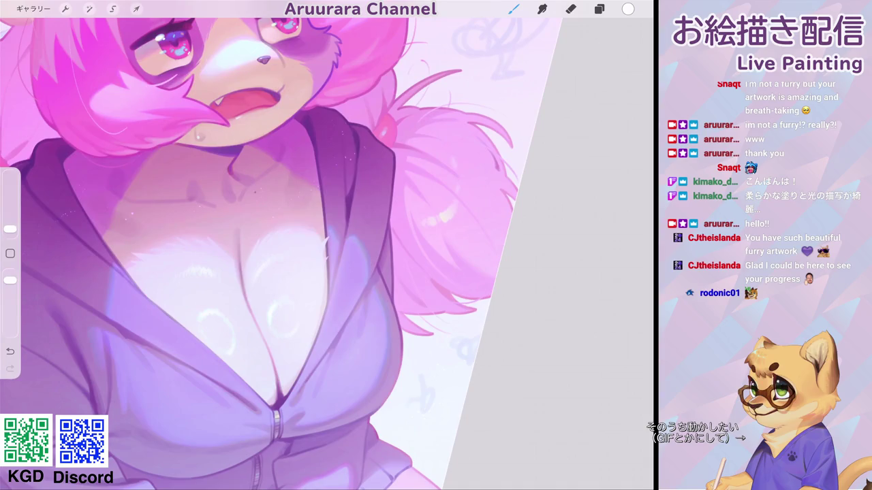
pyautogui.hotkey('ctrl', 'z')
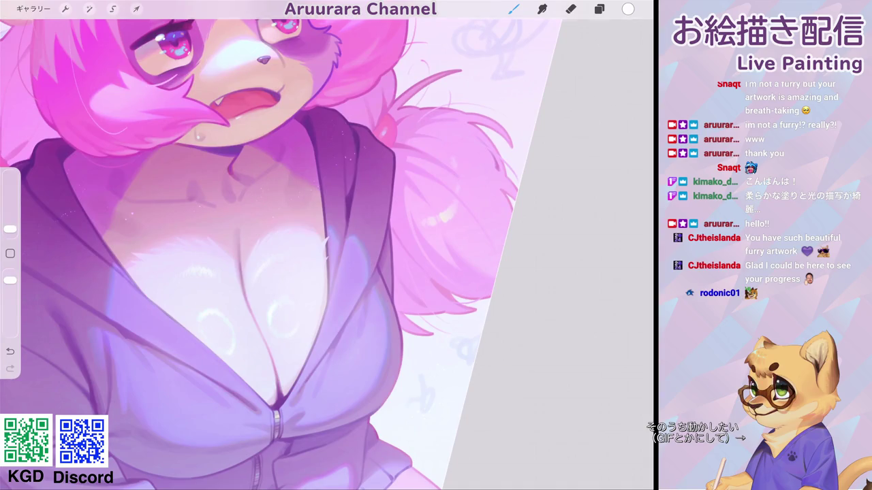
pyautogui.hotkey('ctrl', 'shift', 'z')
pyautogui.scroll(-2, 283, 252)
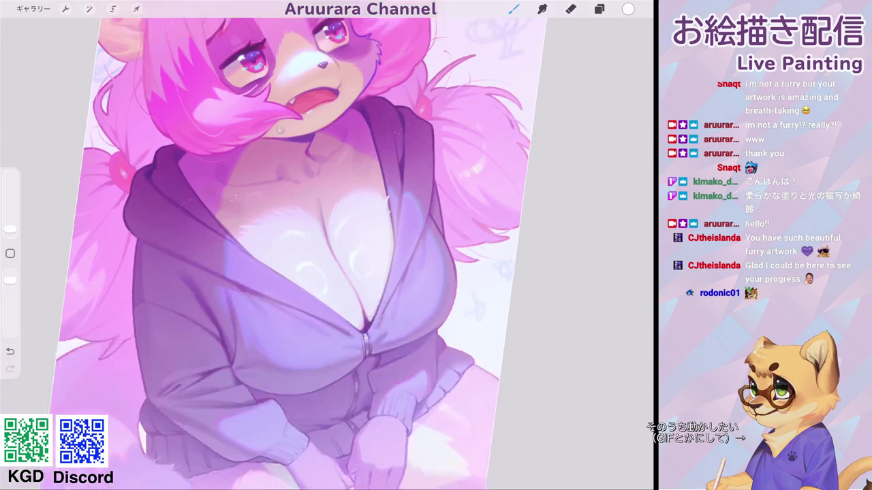
pyautogui.scroll(-3, 307, 252)
pyautogui.scroll(3, 286, 252)
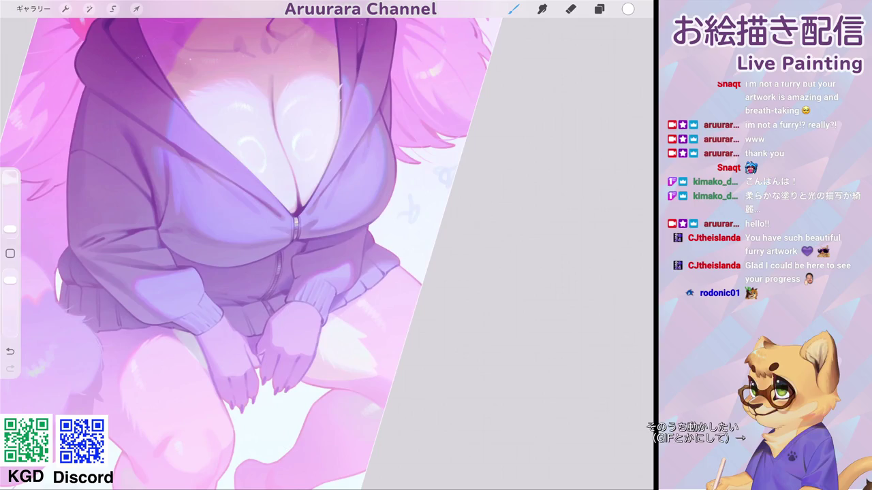
# Step: Sample the pale lavender from the hoodie and nudge its hue slightly toward pink
pyautogui.click(10, 254)
pyautogui.click(258, 195)
pyautogui.click(628, 9)
pyautogui.moveTo(593, 61); pyautogui.dragTo(599, 61)
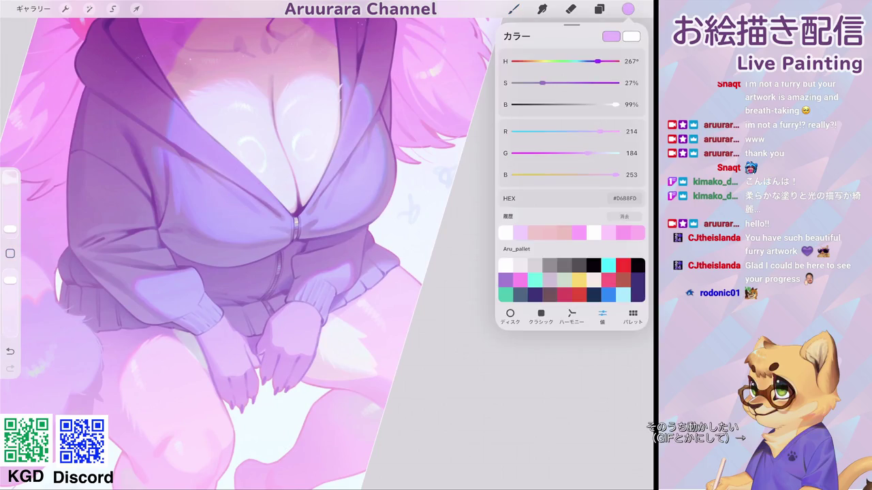
pyautogui.click(628, 9)
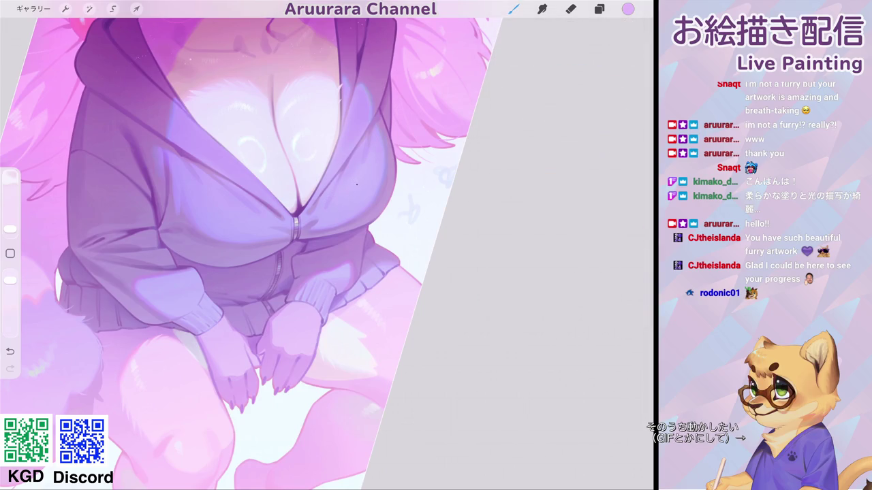
# Step: Undo the last paint stroke and recheck the colour in the Colours panel
pyautogui.scroll(5, 273, 245)
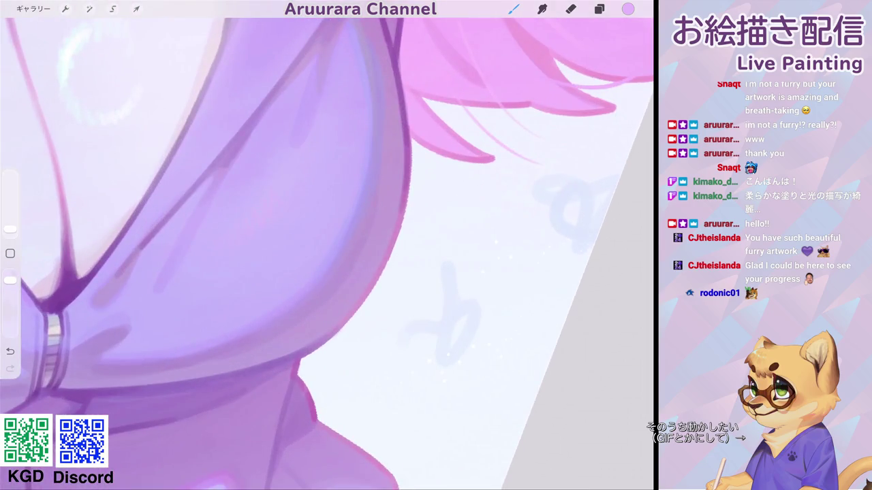
pyautogui.hotkey('ctrl', 'z')
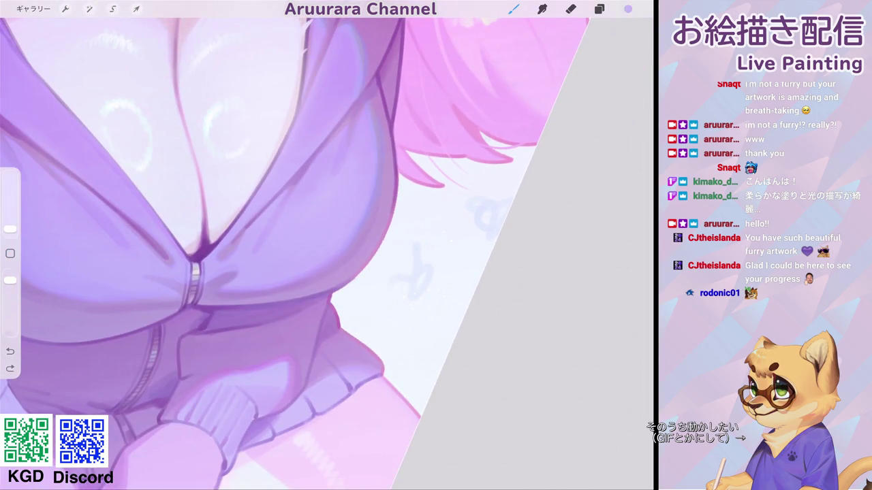
pyautogui.click(628, 9)
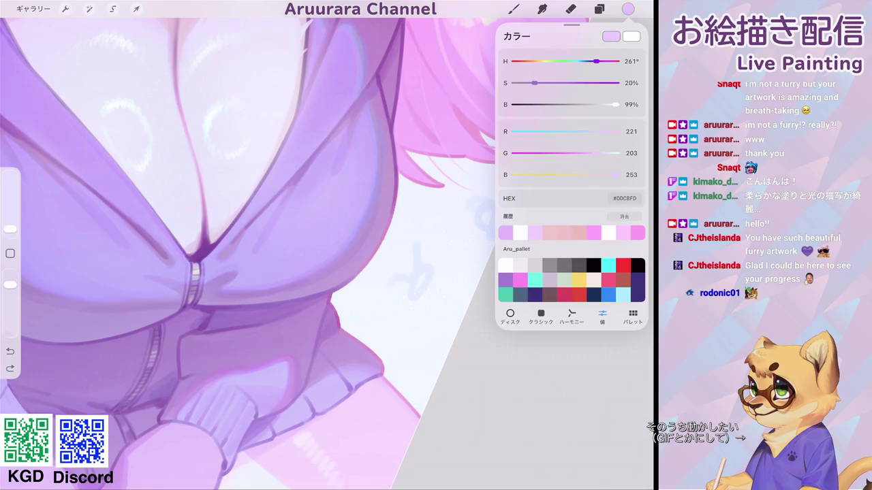
pyautogui.click(307, 215)
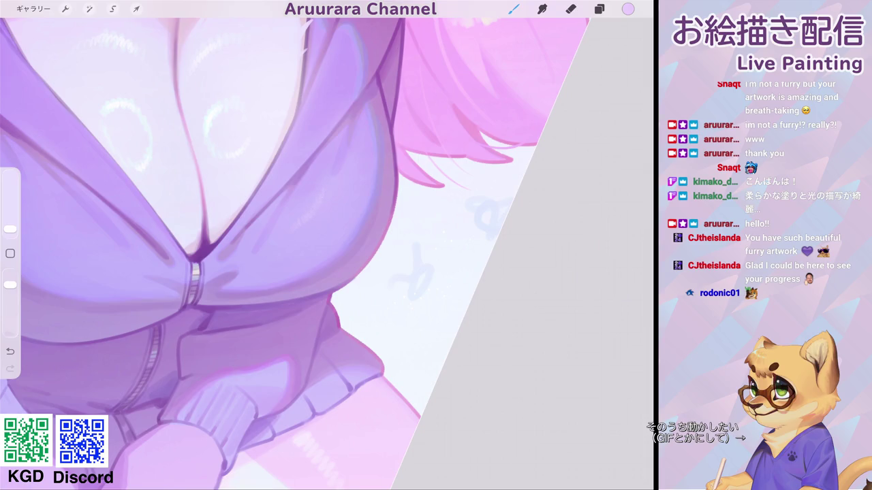
# Step: Zoom around the canvas to inspect the hoodie sleeve and paw for detail work
pyautogui.scroll(-5, 272, 245)
pyautogui.scroll(5, 272, 245)
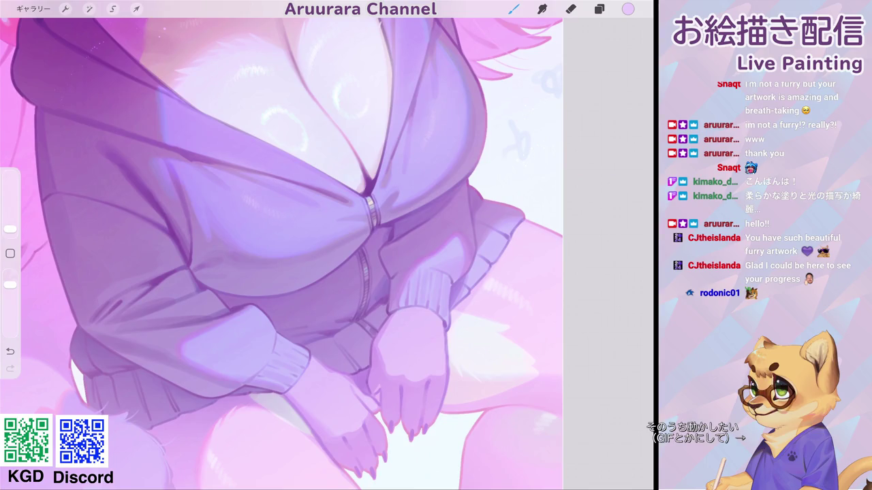
pyautogui.scroll(-5, 282, 245)
pyautogui.scroll(5, 272, 245)
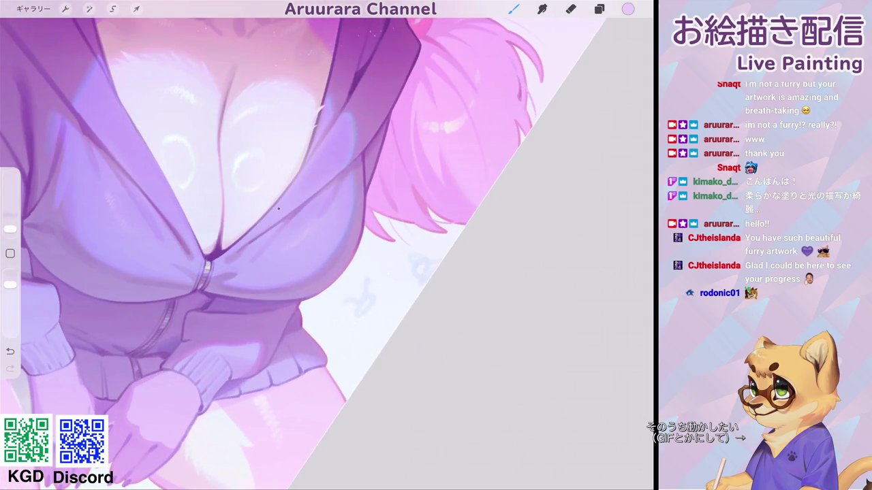
pyautogui.scroll(-3, 273, 245)
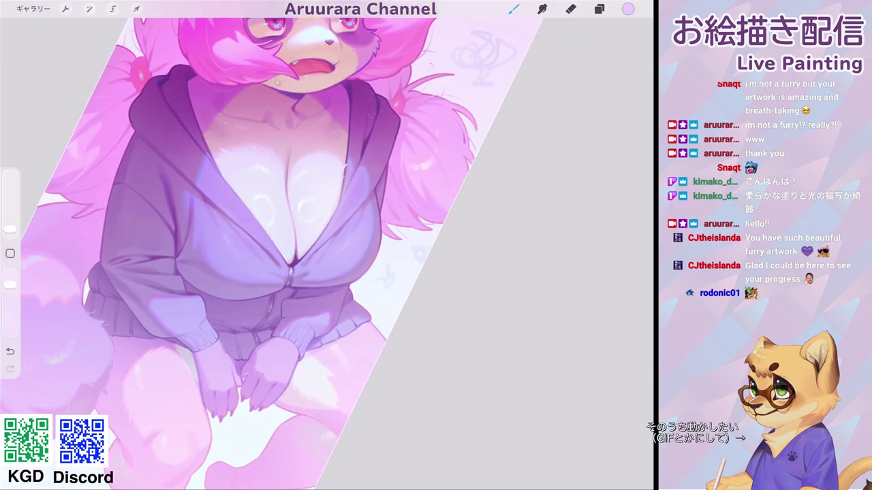
pyautogui.scroll(-3, 273, 245)
pyautogui.scroll(-2, 272, 245)
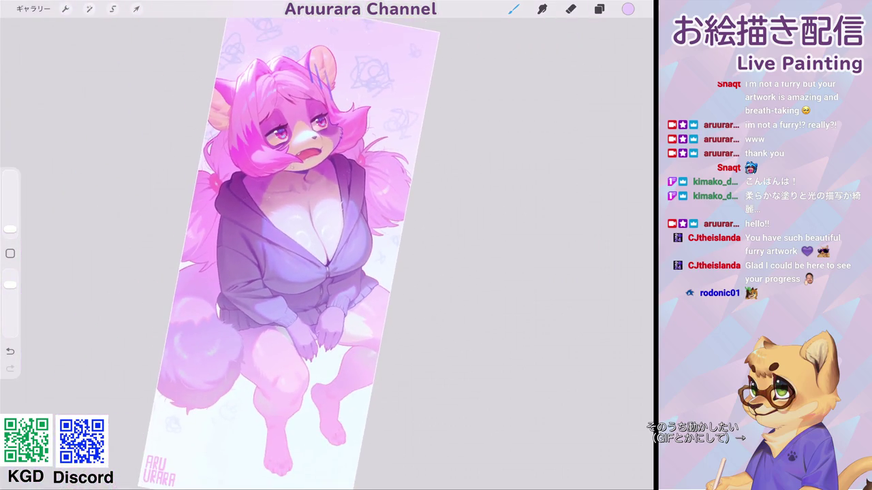
pyautogui.scroll(-3, 300, 245)
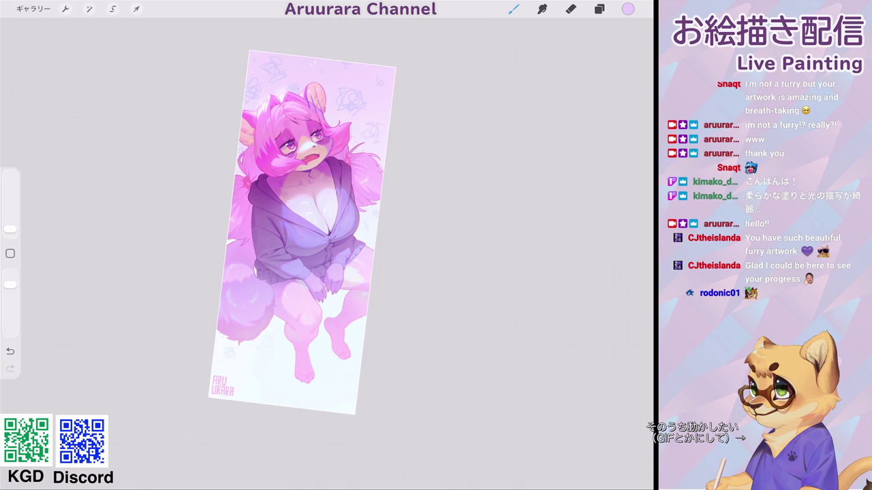
pyautogui.scroll(3, 286, 239)
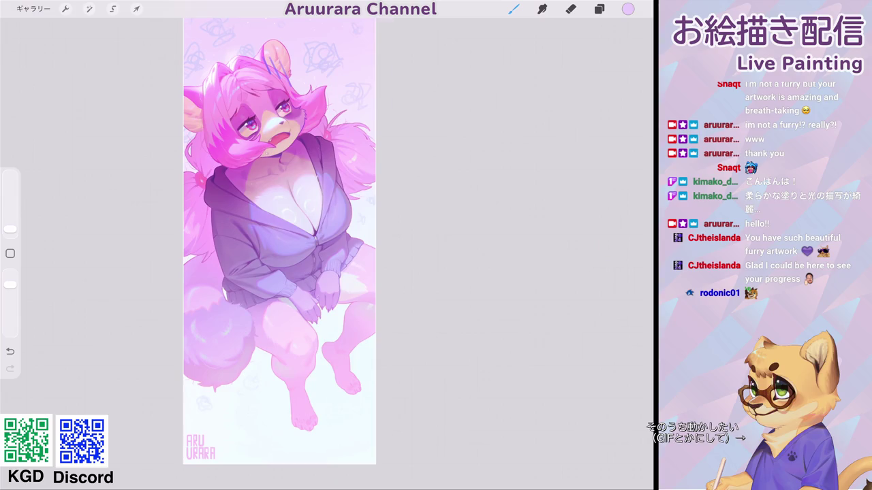
pyautogui.scroll(5, 279, 239)
pyautogui.scroll(-1, 306, 245)
pyautogui.scroll(-1, 306, 245)
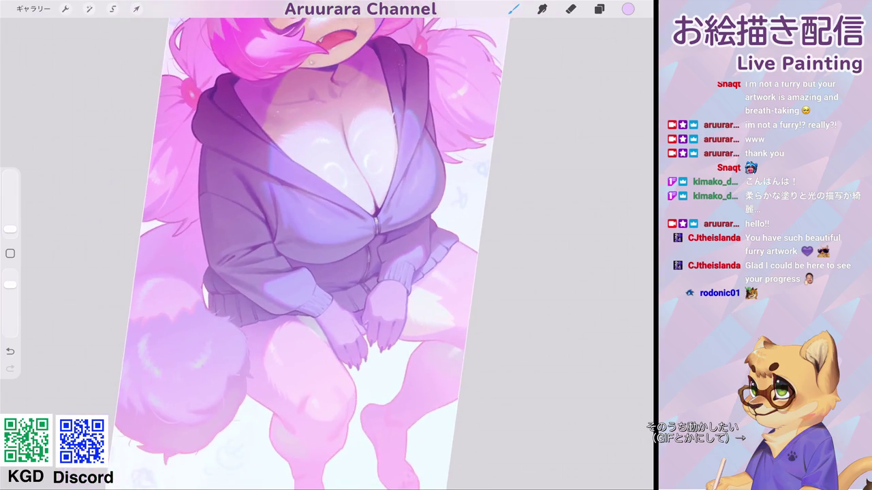
pyautogui.scroll(-3, 306, 245)
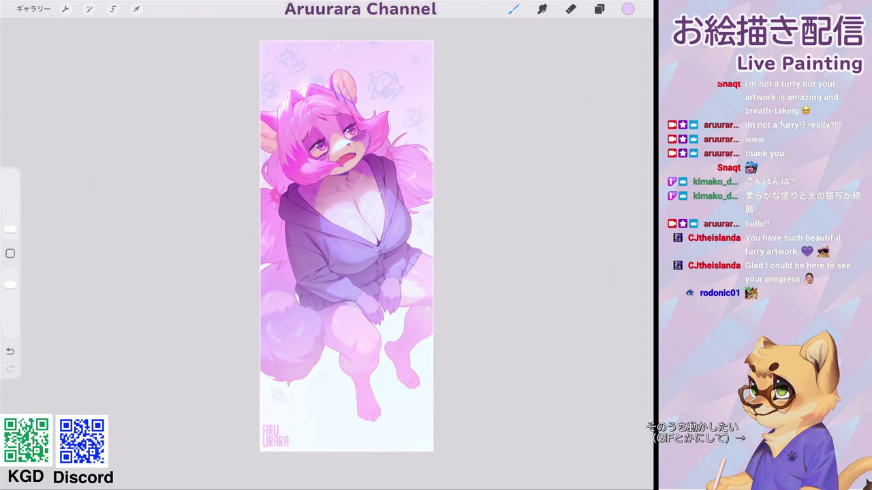
pyautogui.scroll(5, 348, 246)
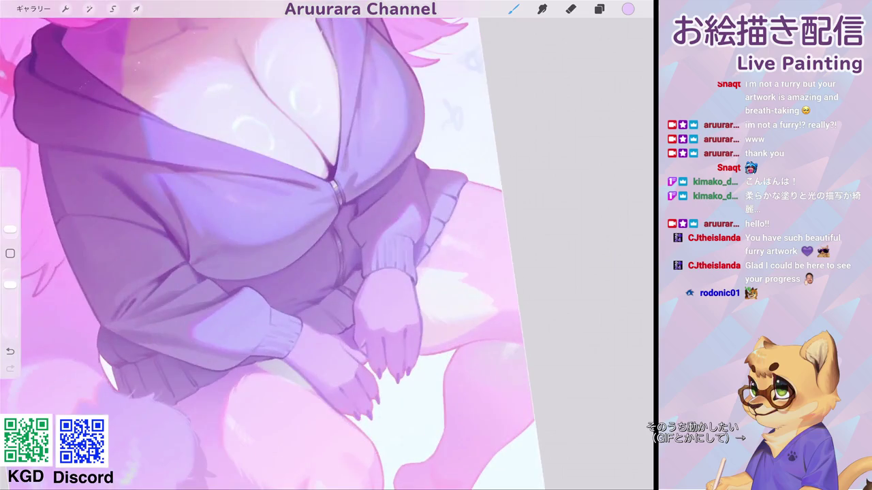
pyautogui.scroll(-2, 272, 245)
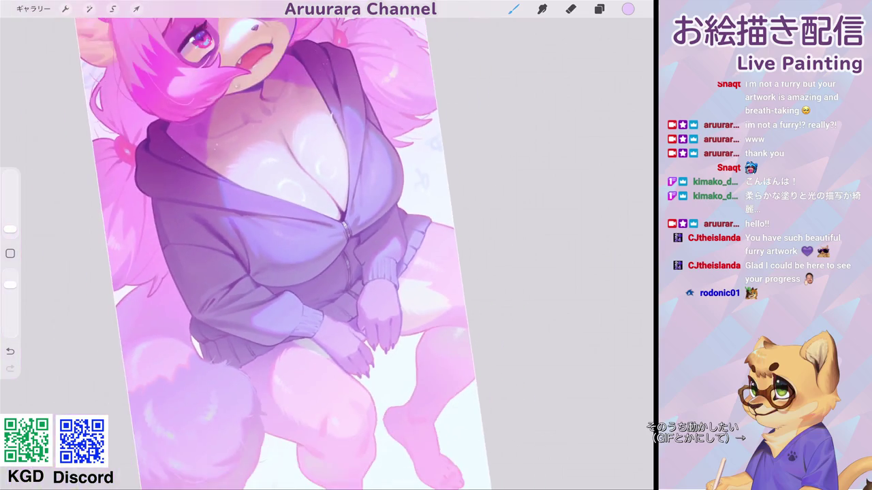
pyautogui.scroll(5, 326, 245)
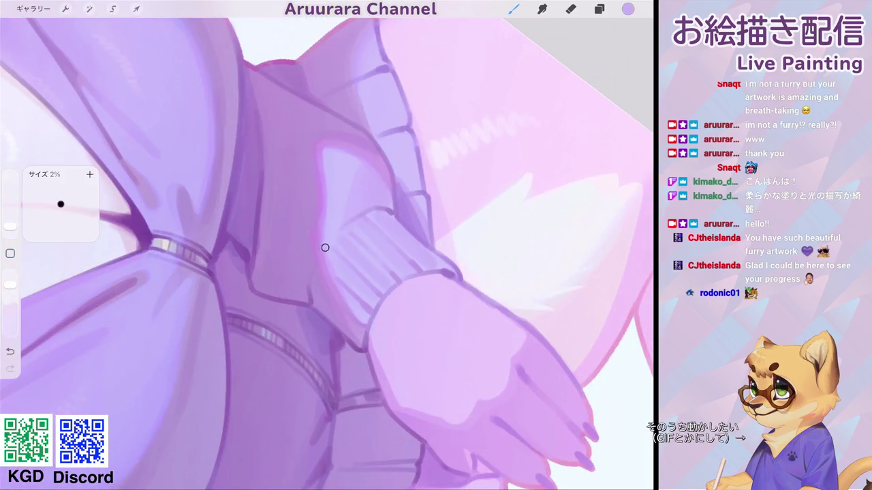
pyautogui.hotkey('ctrl', 'z')
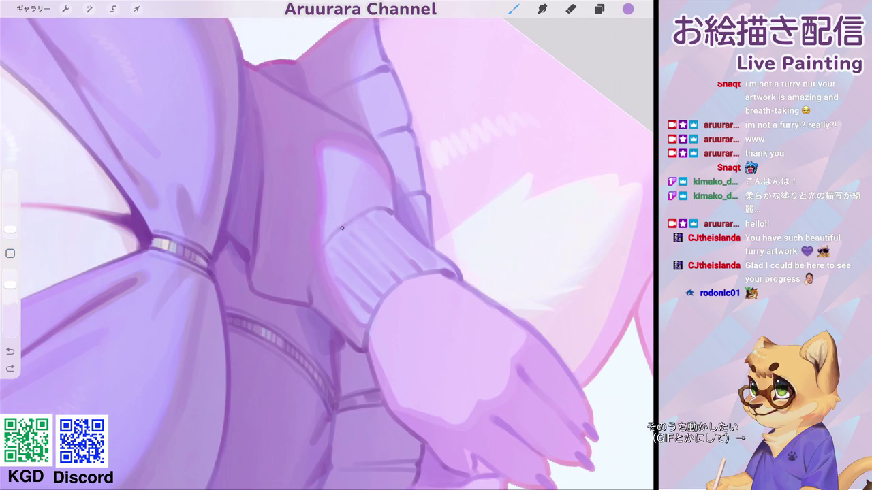
pyautogui.scroll(-3, 317, 256)
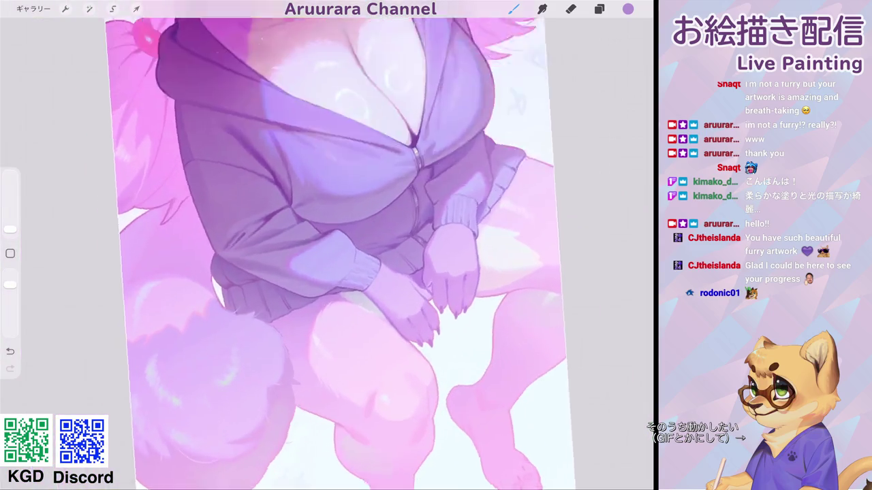
pyautogui.scroll(5, 327, 245)
pyautogui.moveTo(11, 229); pyautogui.dragTo(10, 228)
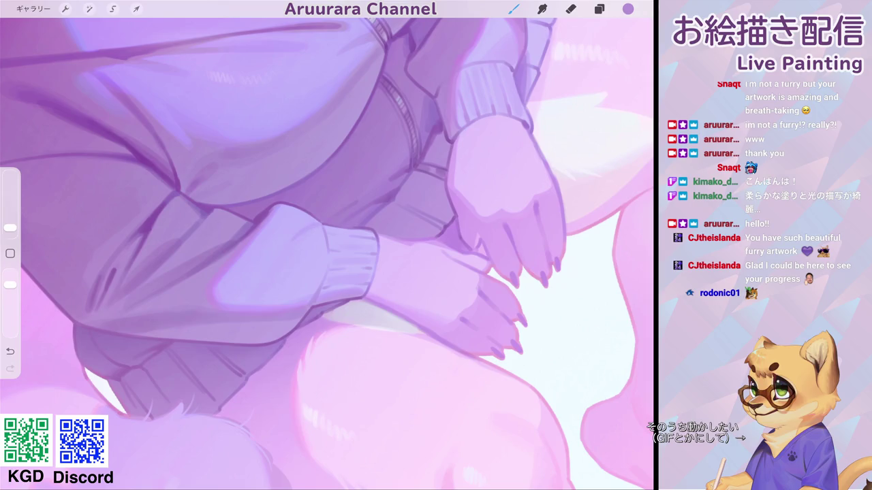
pyautogui.scroll(-3, 327, 245)
pyautogui.scroll(4, 327, 246)
pyautogui.hotkey('ctrl', 'z')
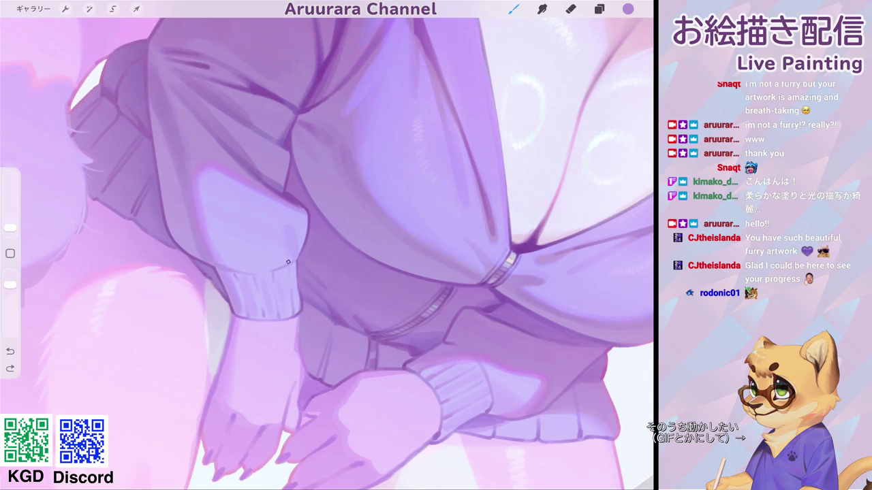
pyautogui.scroll(-3, 327, 245)
pyautogui.scroll(-2, 327, 245)
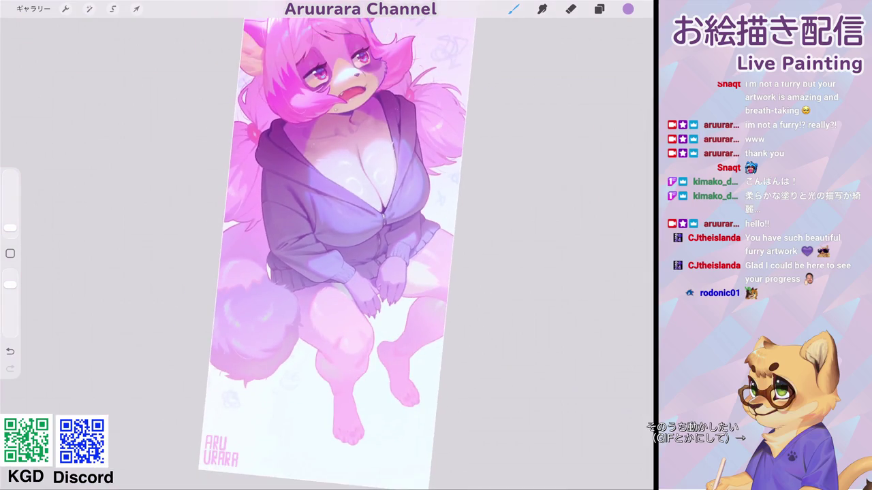
pyautogui.scroll(-2, 327, 245)
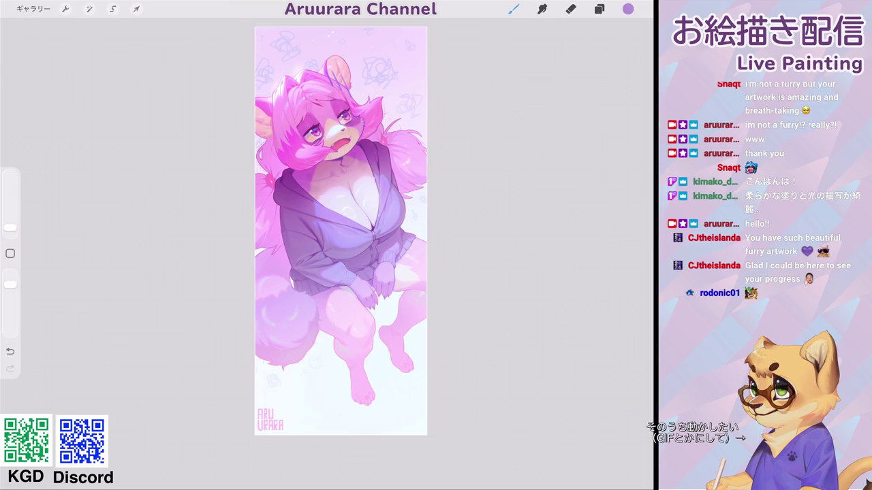
pyautogui.scroll(5, 340, 259)
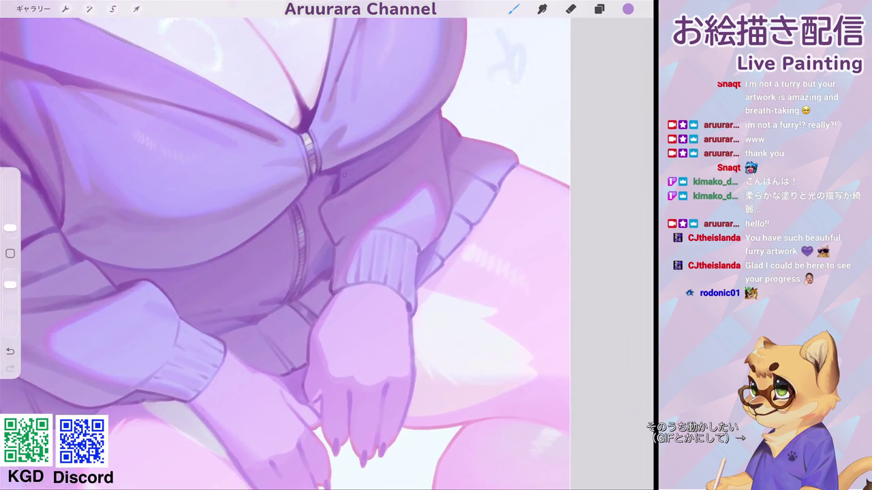
pyautogui.click(292, 266)
pyautogui.moveTo(344, 160); pyautogui.dragTo(336, 185)
pyautogui.scroll(3, 378, 208)
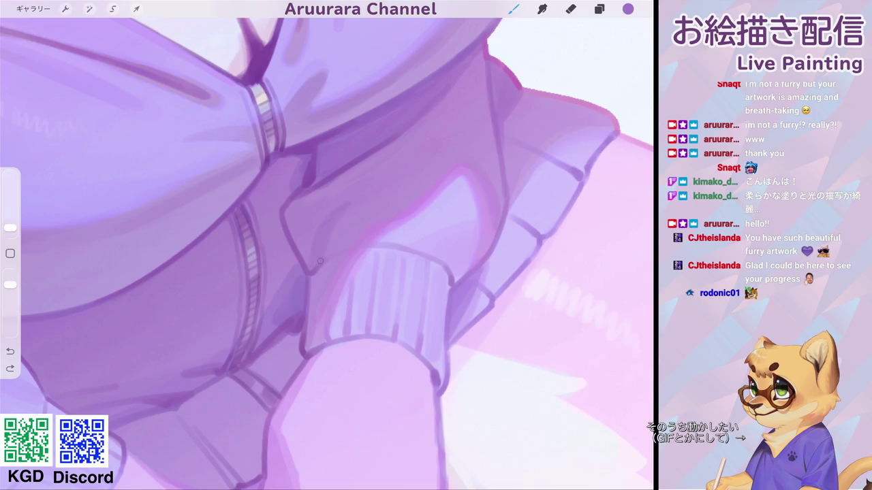
pyautogui.scroll(-5, 360, 204)
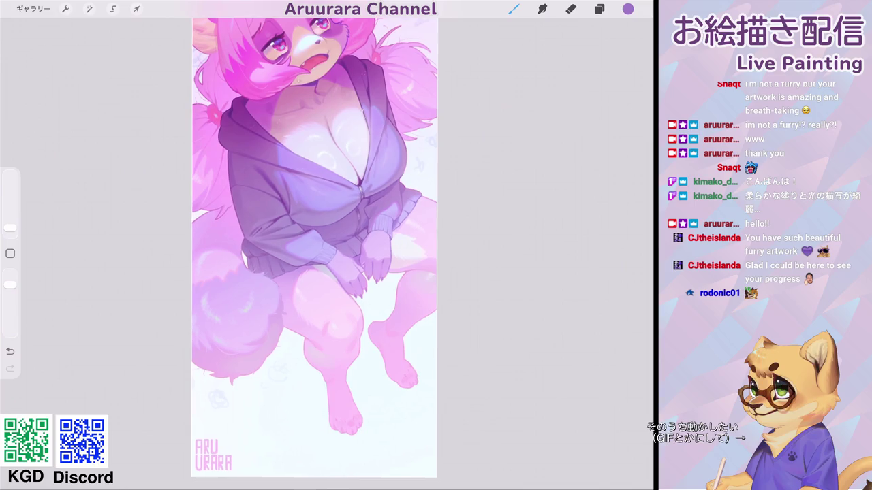
pyautogui.scroll(-1, 316, 248)
pyautogui.scroll(5, 334, 272)
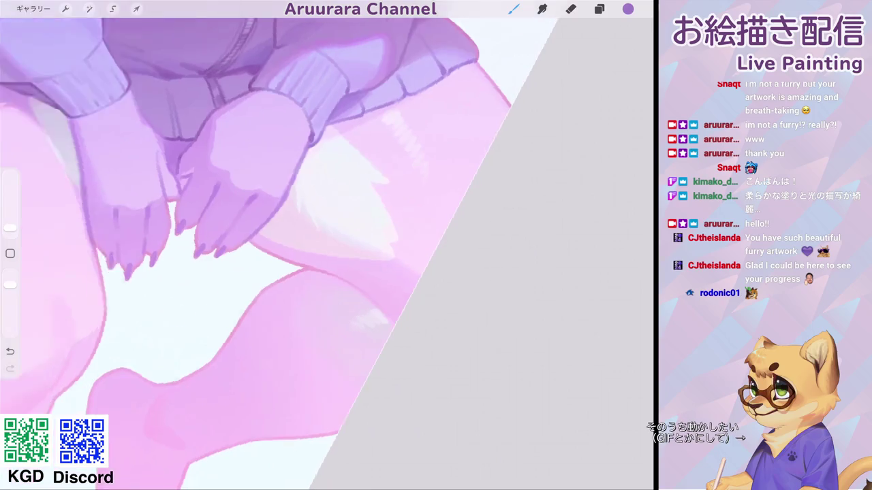
pyautogui.scroll(3, 333, 272)
pyautogui.scroll(2, 334, 272)
pyautogui.click(338, 260)
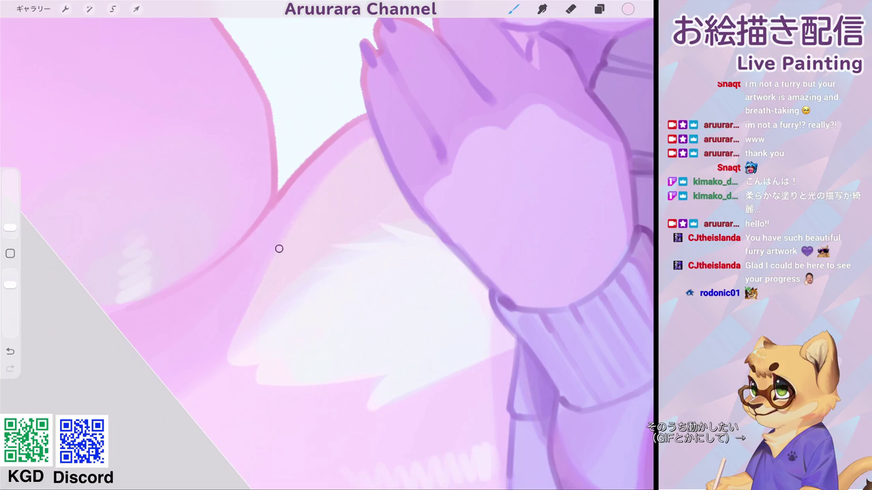
pyautogui.scroll(-5, 280, 243)
pyautogui.scroll(-3, 280, 242)
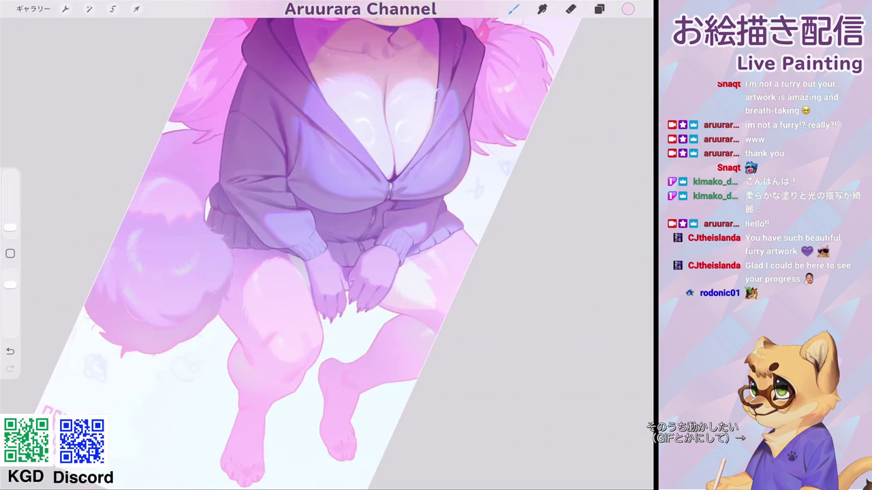
pyautogui.scroll(5, 320, 273)
pyautogui.scroll(-2, 320, 245)
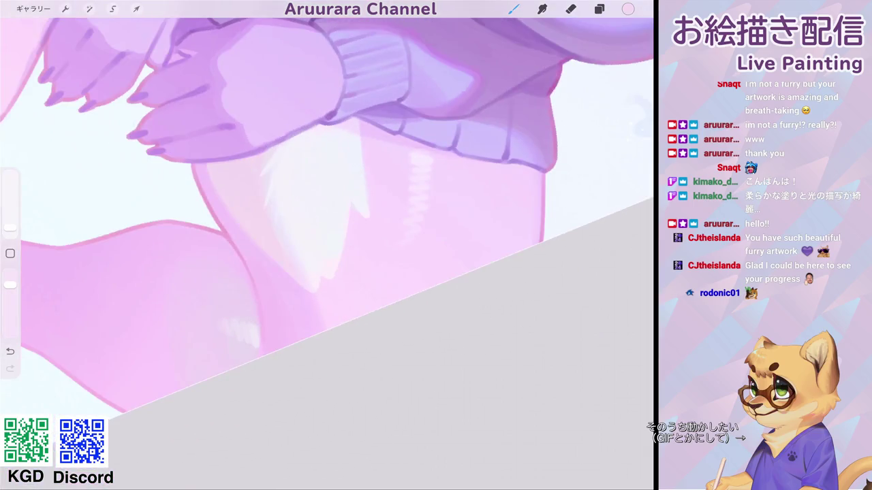
pyautogui.click(512, 9)
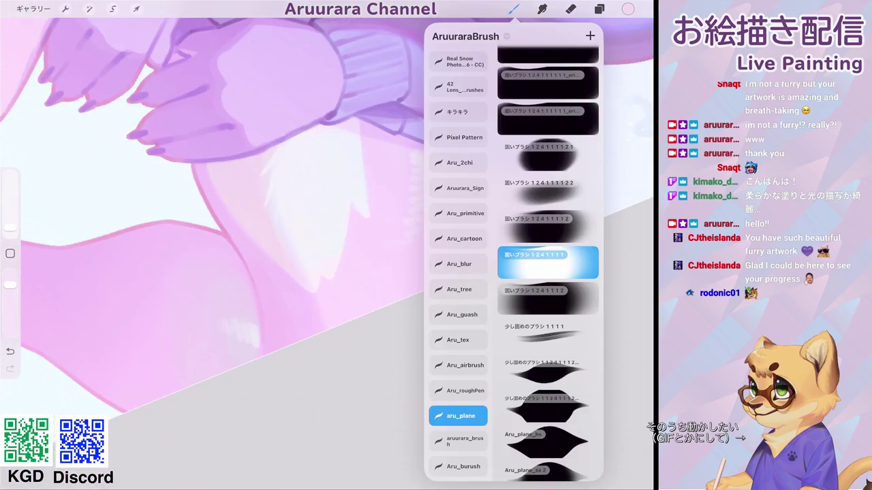
pyautogui.click(547, 443)
pyautogui.scroll(5, 327, 245)
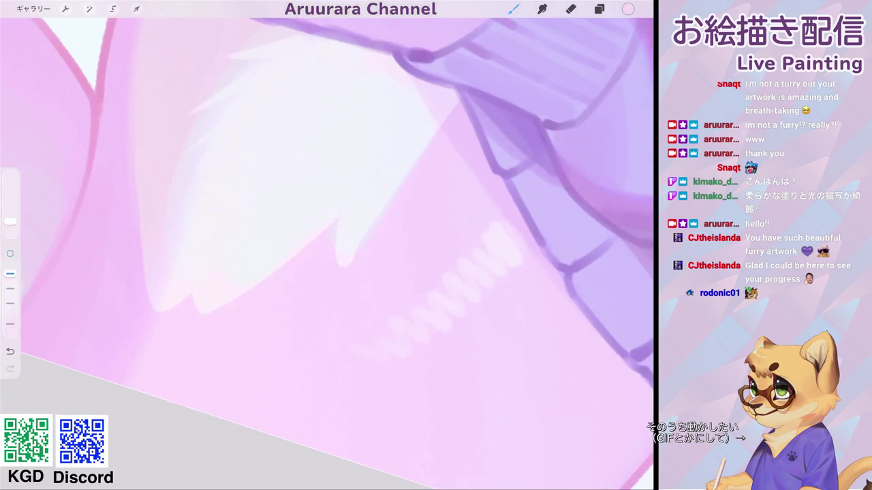
pyautogui.moveTo(432, 129); pyautogui.dragTo(407, 218)
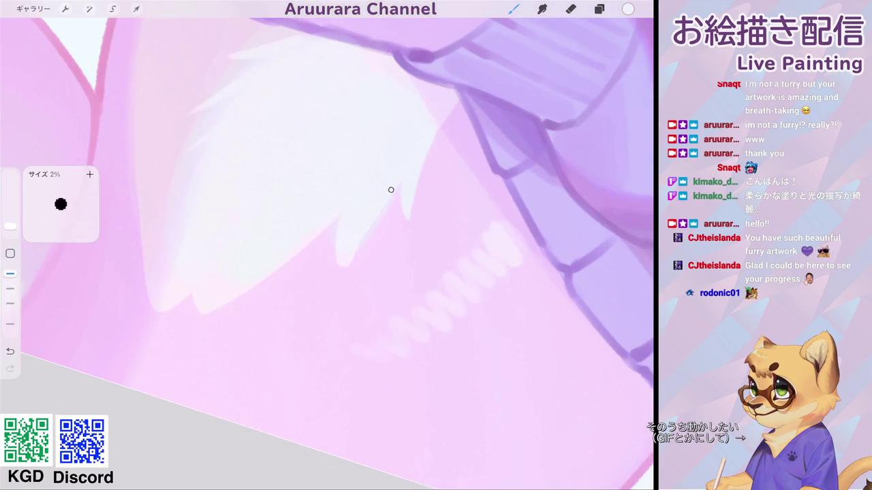
pyautogui.moveTo(334, 205); pyautogui.dragTo(298, 265)
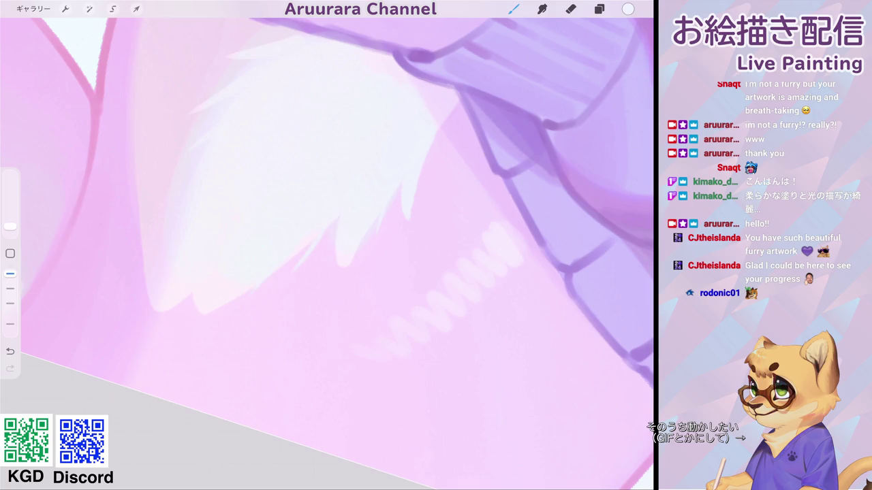
pyautogui.scroll(-5, 327, 245)
pyautogui.scroll(5, 320, 245)
pyautogui.moveTo(341, 201); pyautogui.dragTo(284, 298)
pyautogui.scroll(-5, 327, 245)
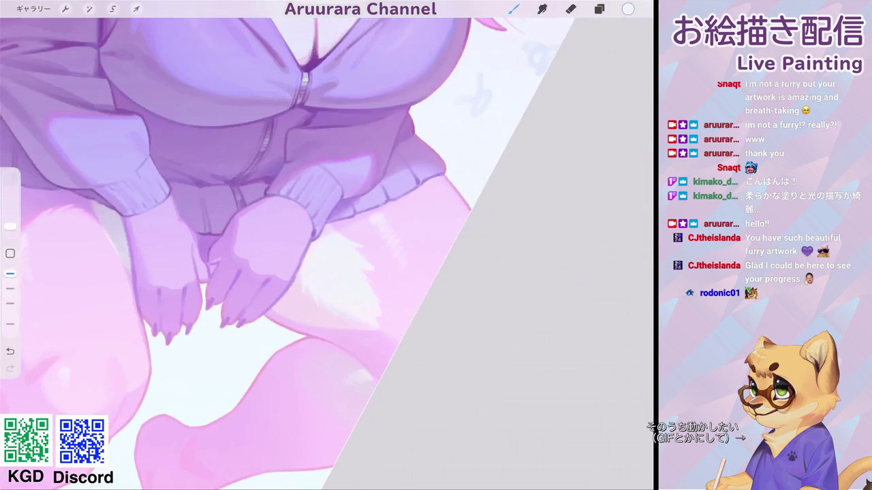
pyautogui.scroll(-5, 327, 245)
pyautogui.scroll(10, 327, 245)
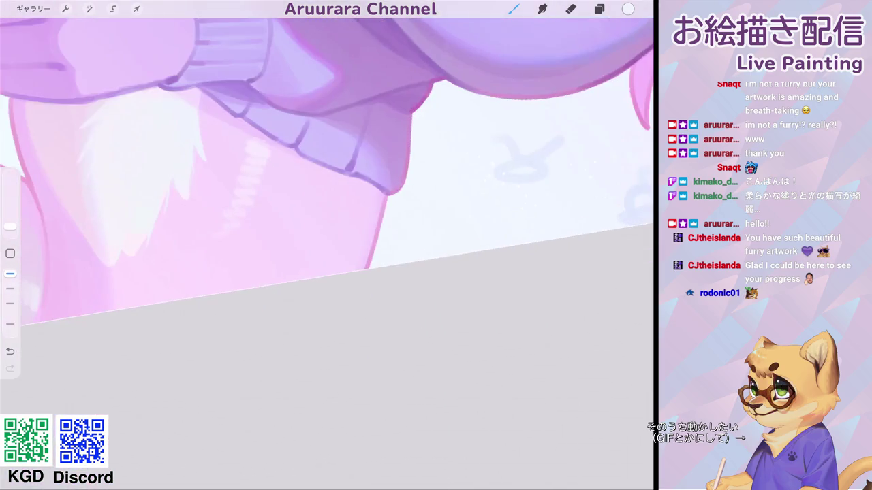
pyautogui.moveTo(377, 198); pyautogui.dragTo(382, 220)
pyautogui.click(380, 201)
pyautogui.scroll(-5, 326, 246)
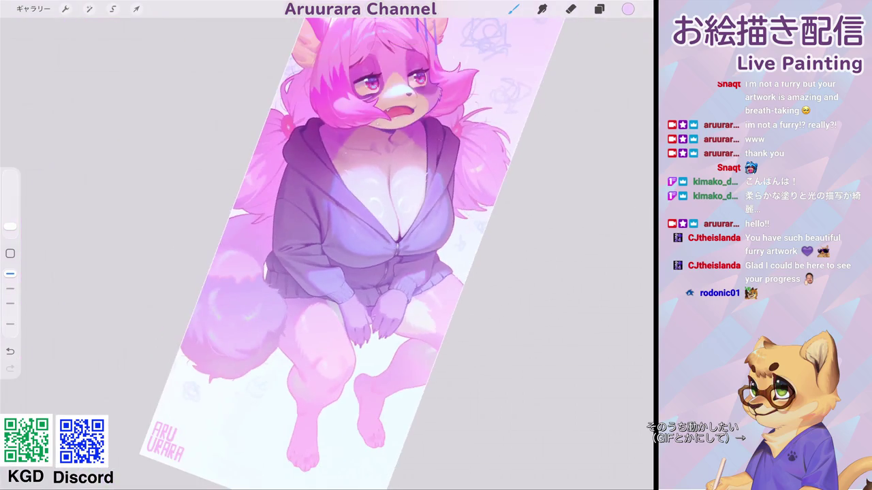
pyautogui.scroll(2, 368, 314)
pyautogui.scroll(2, 368, 313)
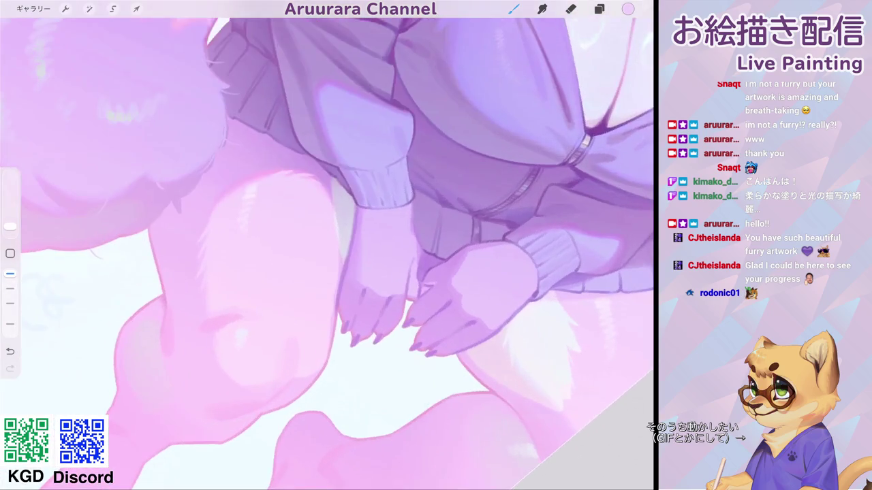
pyautogui.scroll(1, 368, 313)
pyautogui.scroll(1, 368, 314)
pyautogui.click(338, 209)
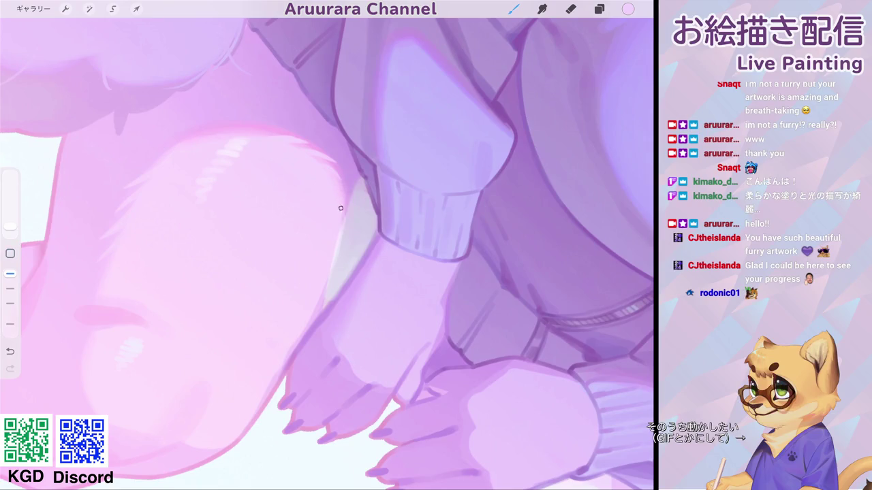
pyautogui.scroll(-3, 330, 274)
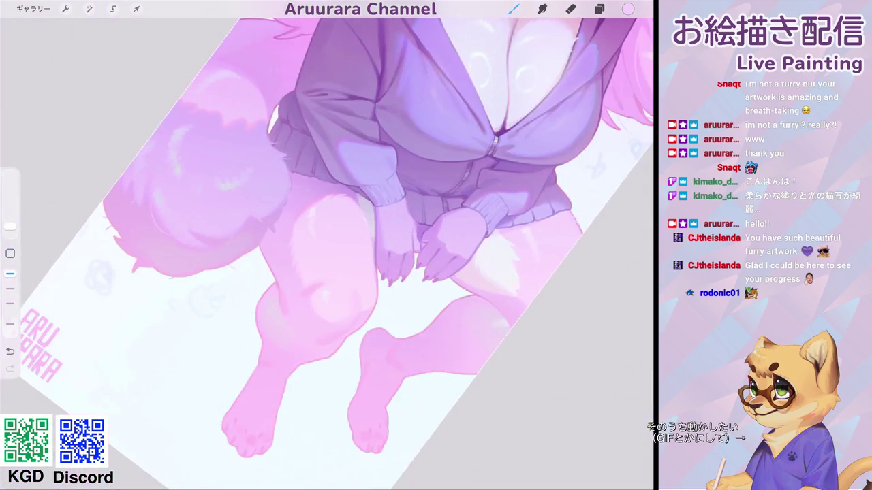
pyautogui.scroll(-3, 333, 245)
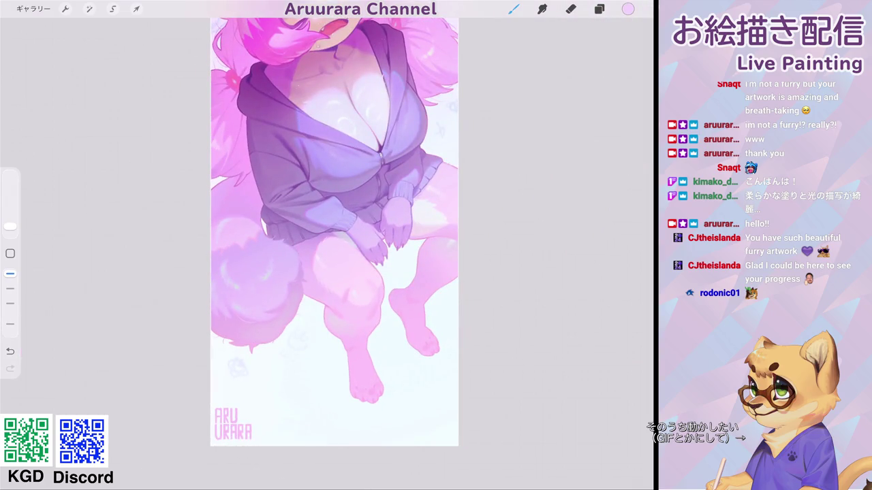
# Step: Sample a brighter pink and draw the first toe marks on the left foot
pyautogui.scroll(-3, 333, 232)
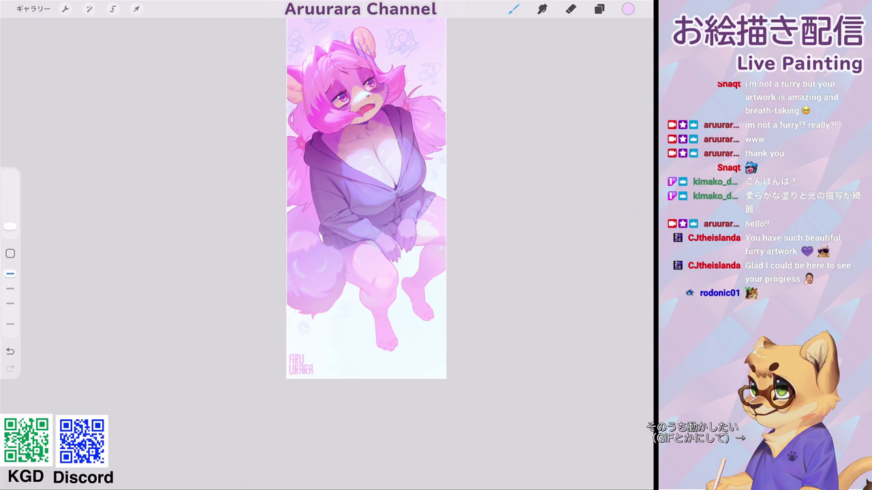
pyautogui.scroll(2, 345, 227)
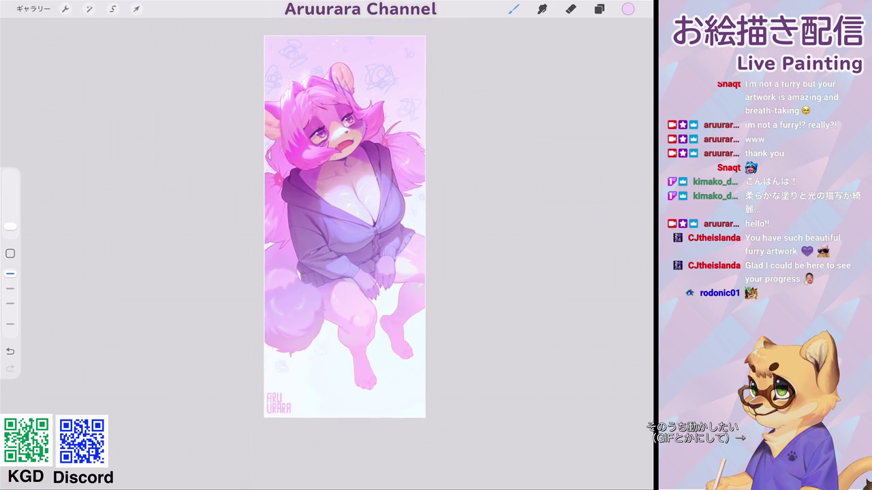
pyautogui.scroll(2, 345, 227)
pyautogui.click(329, 275)
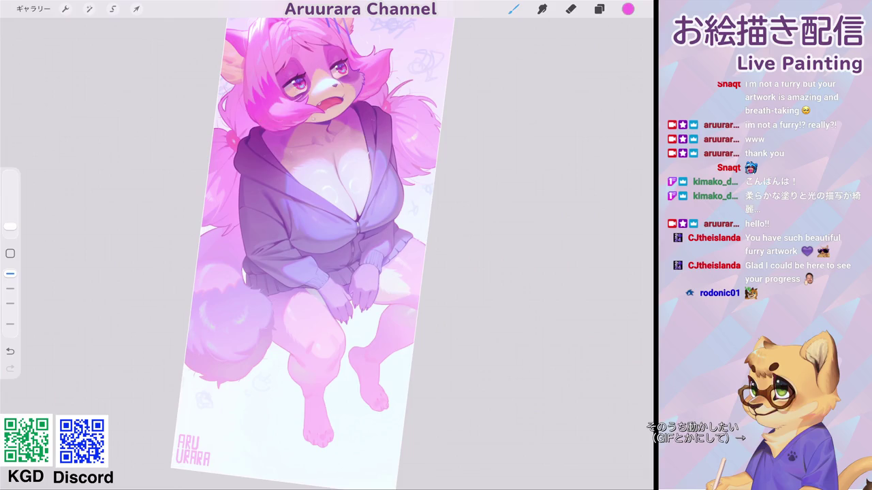
pyautogui.scroll(3, 313, 204)
pyautogui.scroll(5, 327, 293)
pyautogui.moveTo(286, 303); pyautogui.dragTo(256, 315)
# Step: Add another short pink toe line, then undo the last stroke
pyautogui.scroll(-5, 316, 208)
pyautogui.scroll(5, 326, 286)
pyautogui.click(288, 291)
pyautogui.moveTo(279, 308); pyautogui.dragTo(279, 321)
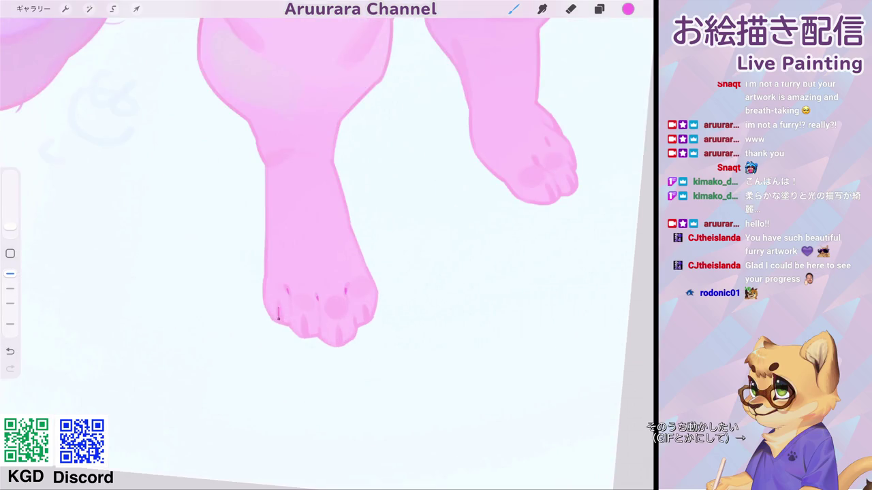
pyautogui.scroll(-10, 303, 320)
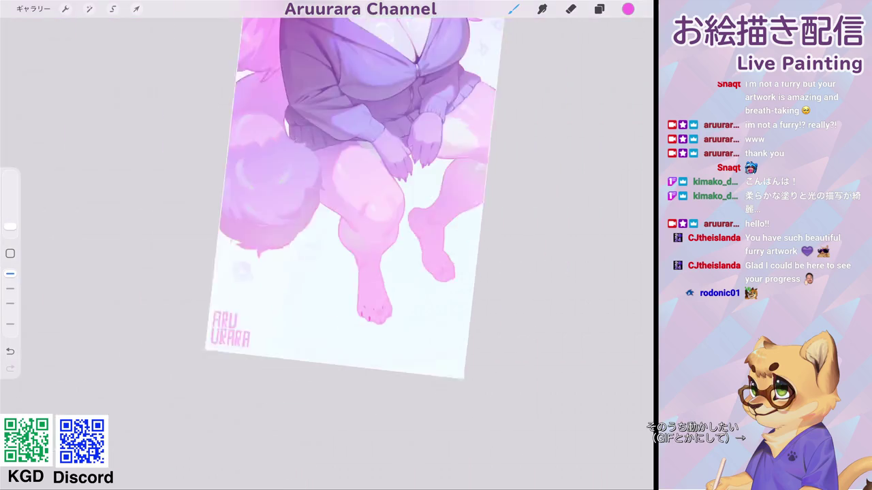
pyautogui.scroll(-1, 371, 197)
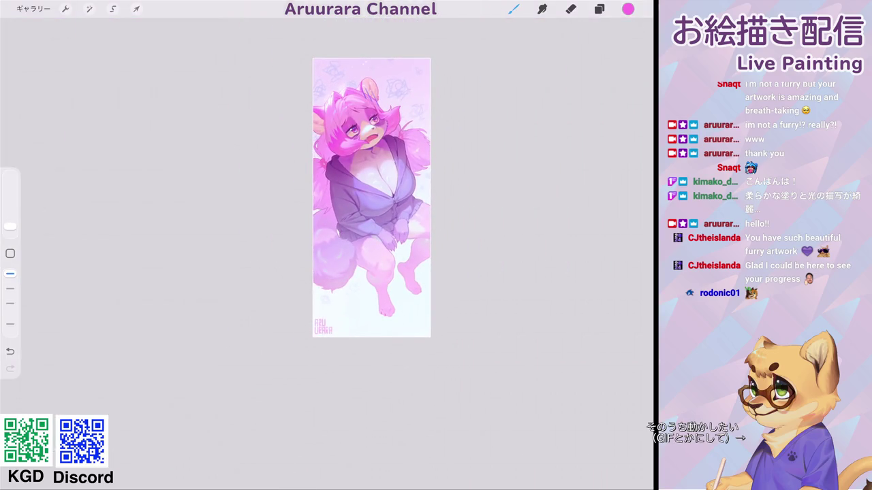
pyautogui.scroll(5, 409, 306)
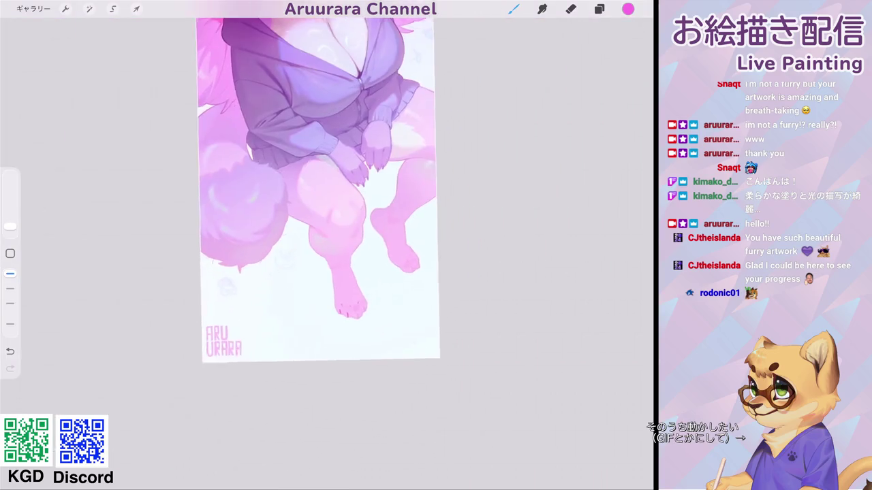
pyautogui.hotkey('ctrl', 'z')
pyautogui.scroll(-5, 319, 194)
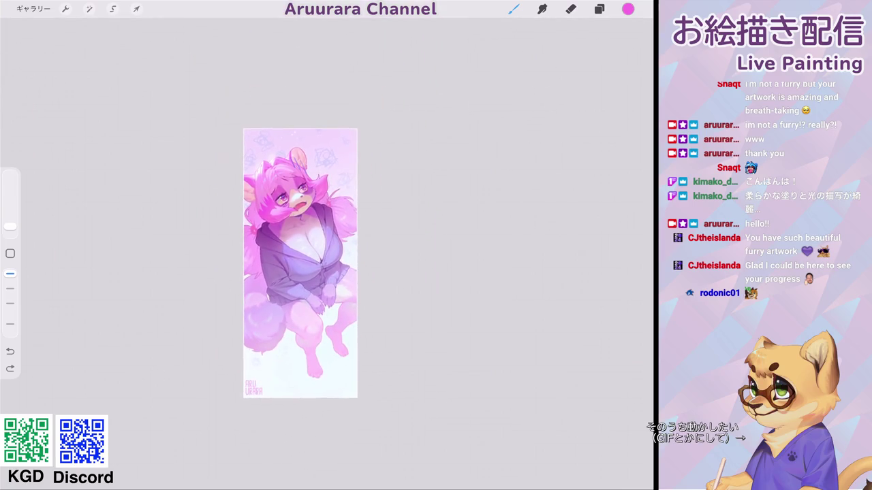
pyautogui.scroll(2, 309, 262)
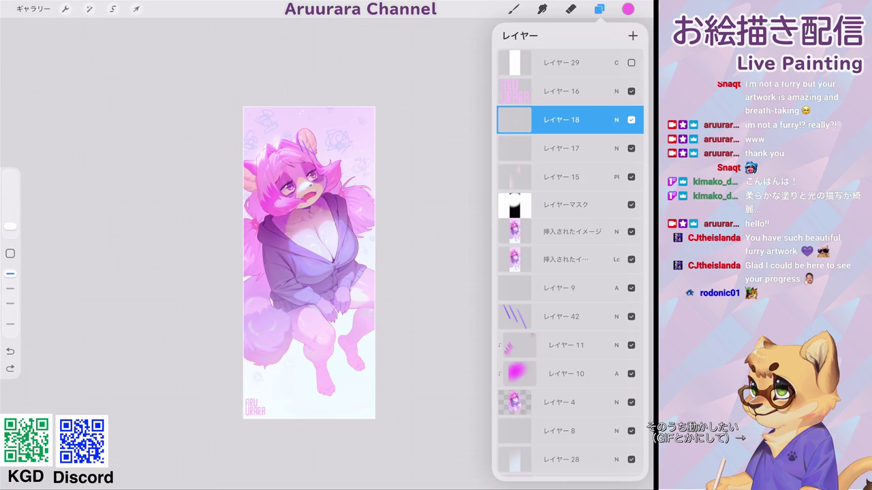
# Step: Move Layer 19 above the signature layer and fill it with solid grey
pyautogui.click(513, 9)
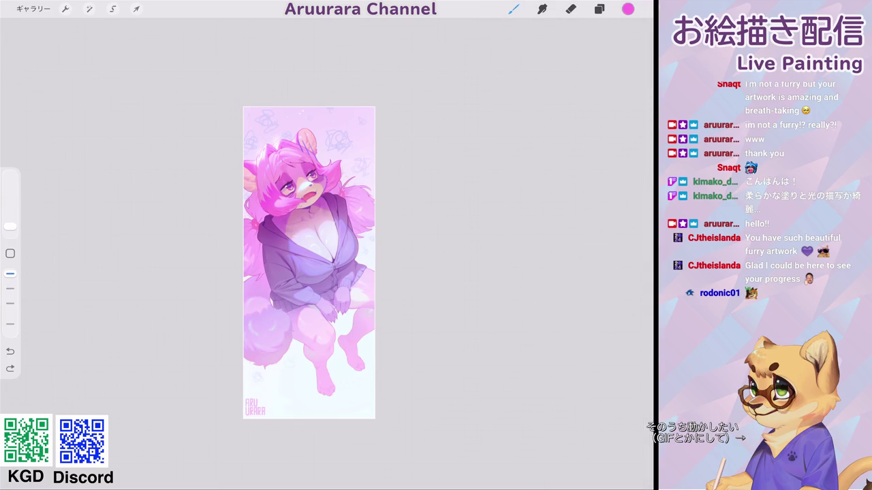
pyautogui.click(599, 9)
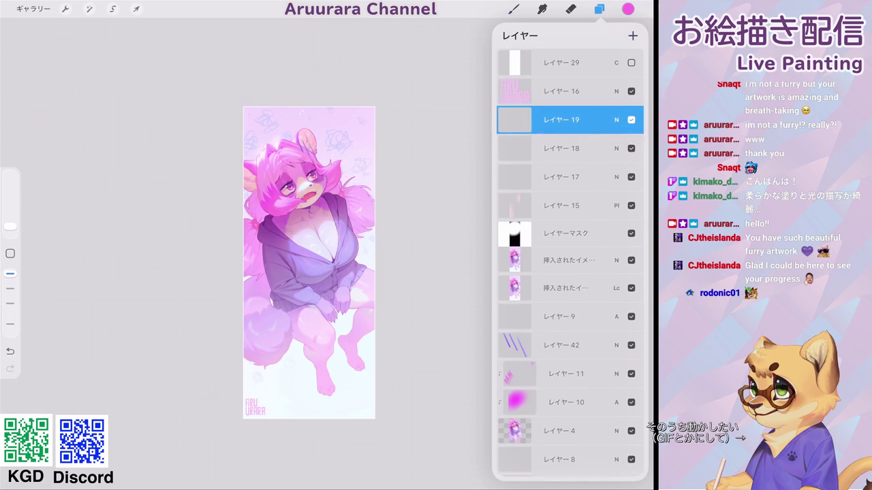
pyautogui.moveTo(561, 120); pyautogui.dragTo(561, 90)
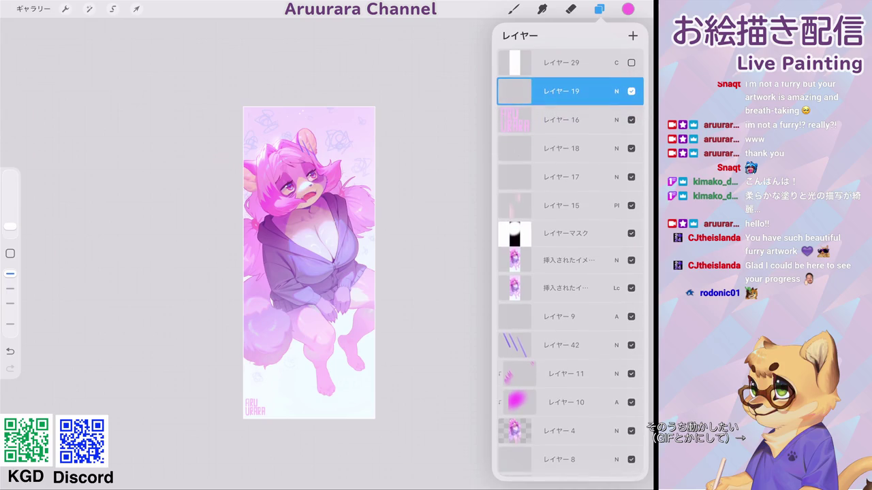
pyautogui.click(628, 9)
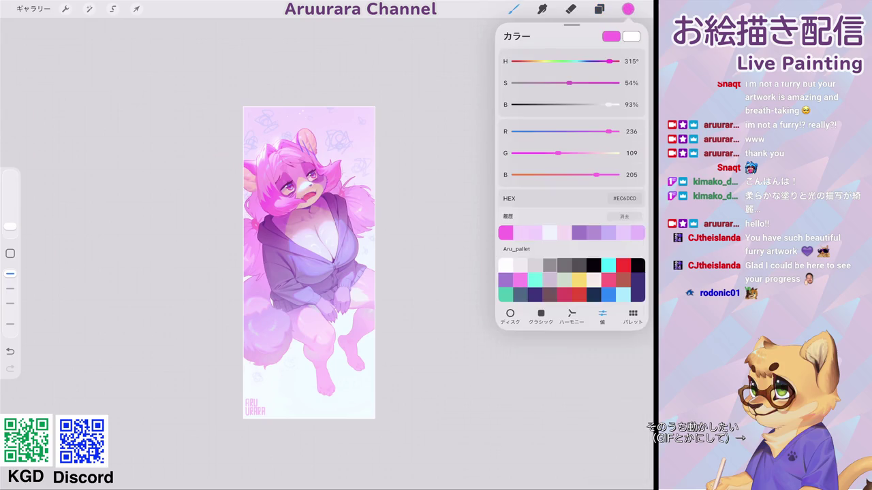
pyautogui.moveTo(628, 8); pyautogui.dragTo(308, 263)
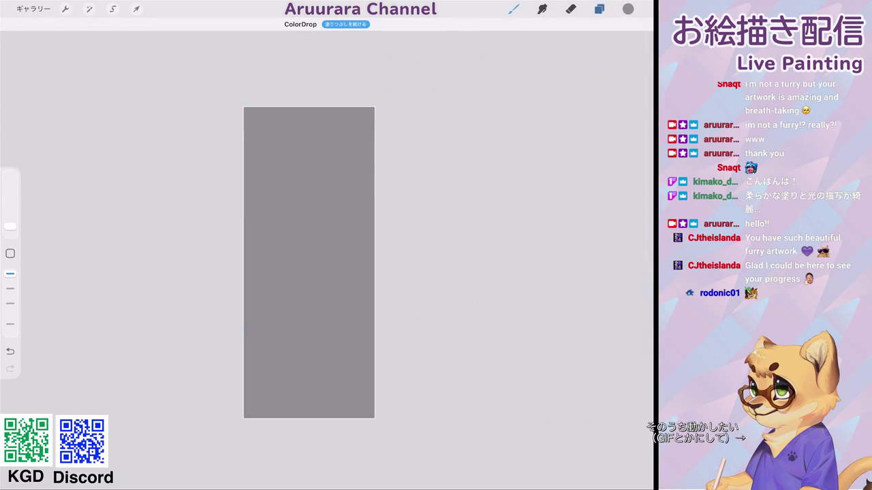
# Step: Set Layer 19's blend mode to Overlay and start a Noise adjustment
pyautogui.click(600, 9)
pyautogui.click(616, 91)
pyautogui.click(570, 209)
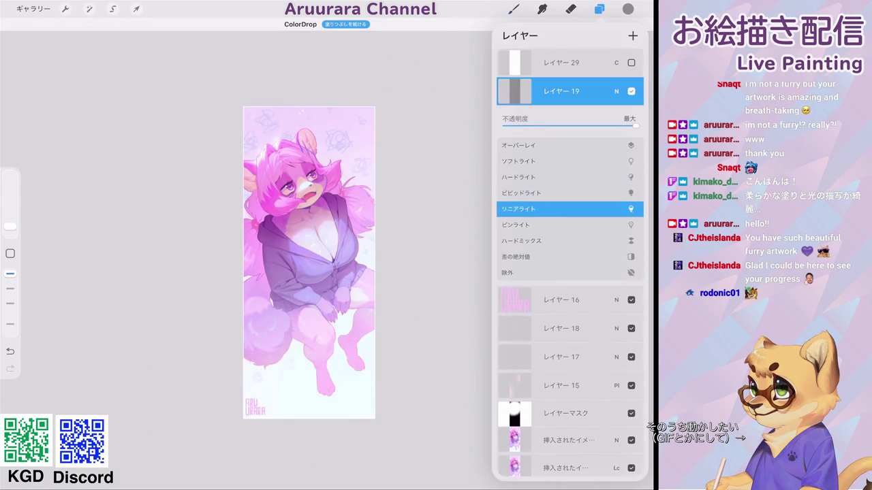
pyautogui.click(518, 145)
pyautogui.click(617, 91)
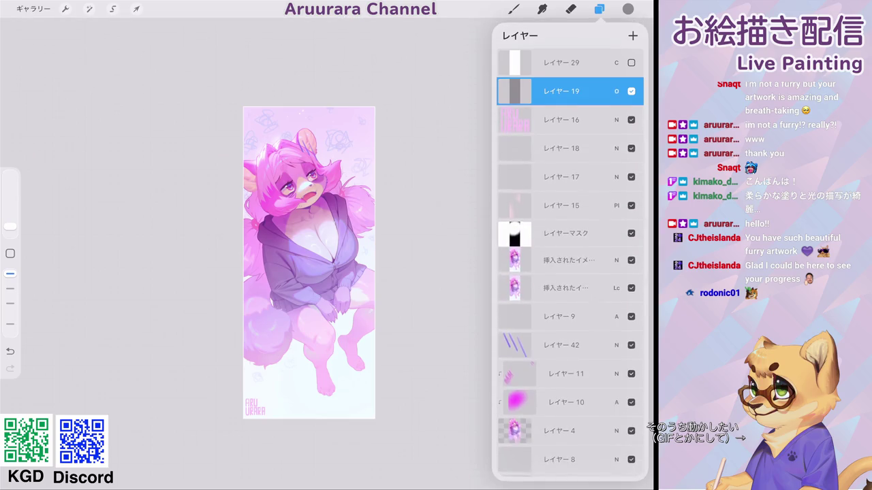
pyautogui.click(89, 9)
pyautogui.click(54, 191)
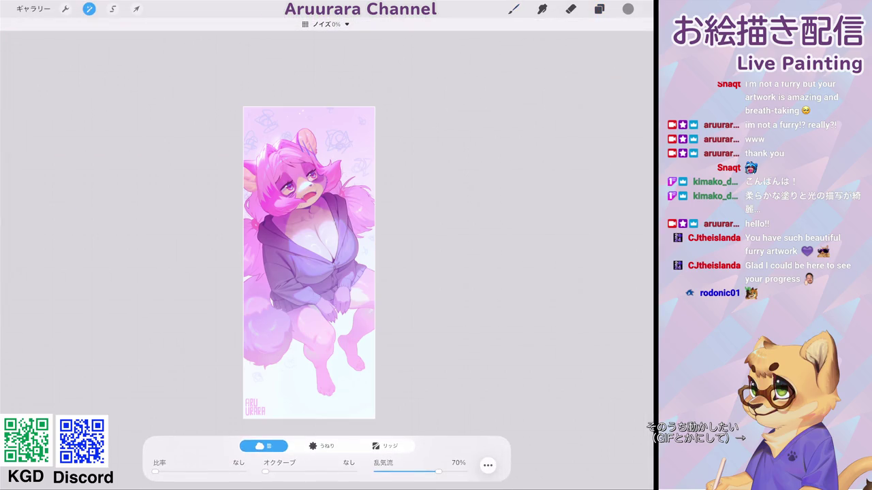
# Step: Apply Billow noise to the grey layer at about 32% strength
pyautogui.click(322, 446)
pyautogui.click(488, 465)
pyautogui.click(503, 438)
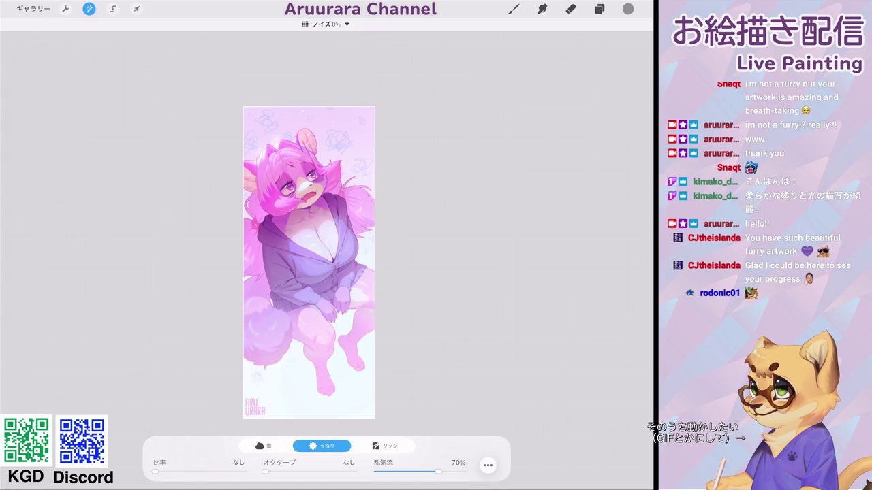
pyautogui.scroll(3, 307, 184)
pyautogui.scroll(3, 307, 184)
pyautogui.scroll(2, 307, 184)
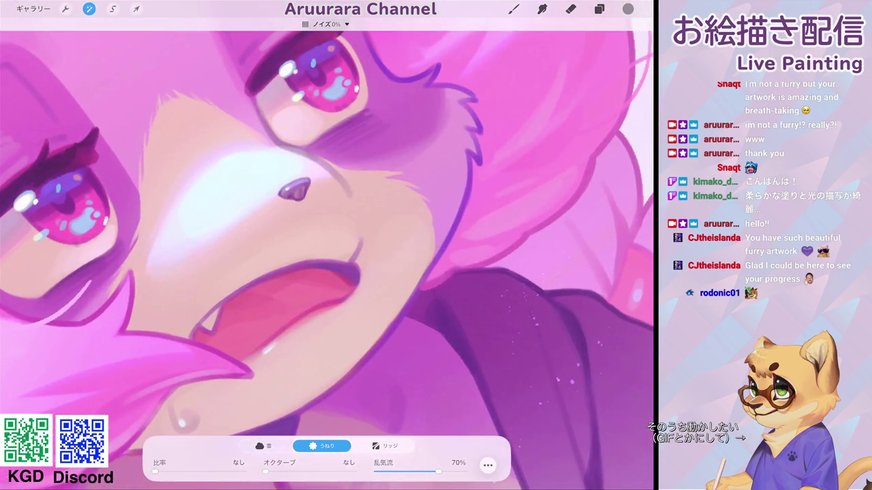
pyautogui.moveTo(205, 238); pyautogui.dragTo(408, 238)
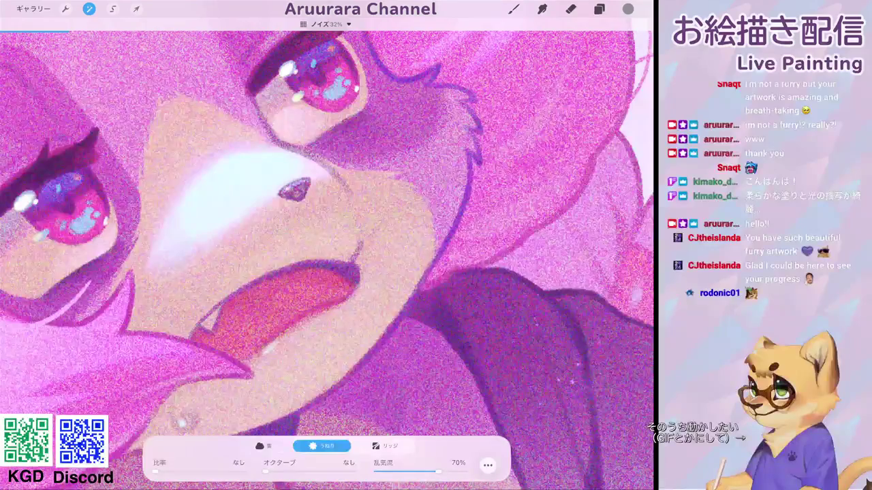
# Step: Lower Layer 19's opacity to 20% for a subtle grain
pyautogui.click(599, 9)
pyautogui.click(616, 91)
pyautogui.moveTo(634, 126); pyautogui.dragTo(529, 125)
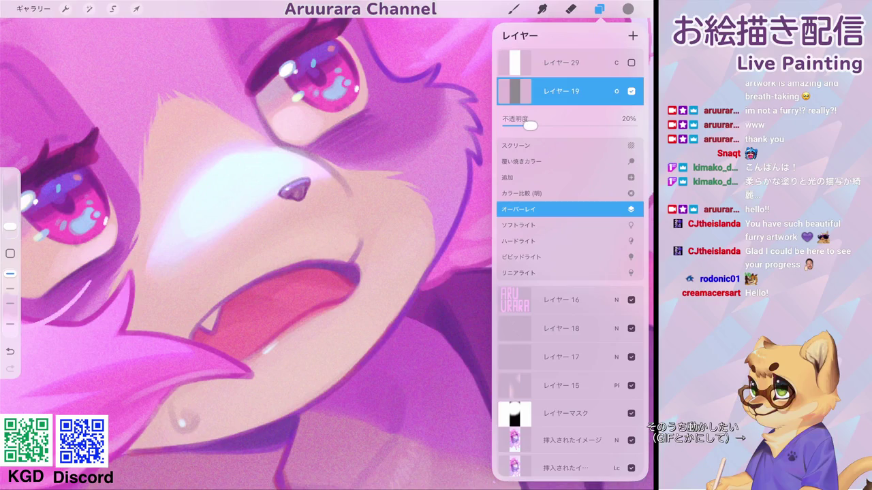